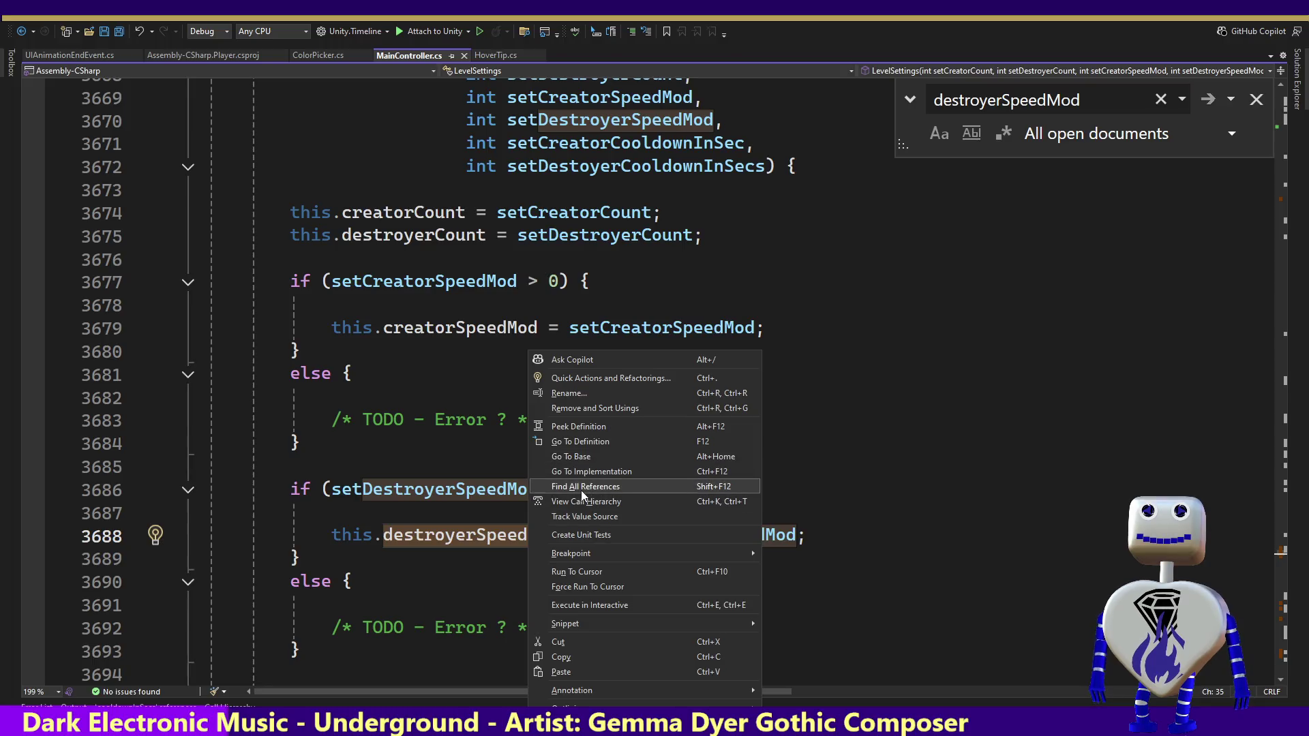
Step: Jump to the destroyerSpeedMod usage at line 4079 and move to blank line 4082 above the cooldown checks
double_click(223, 614)
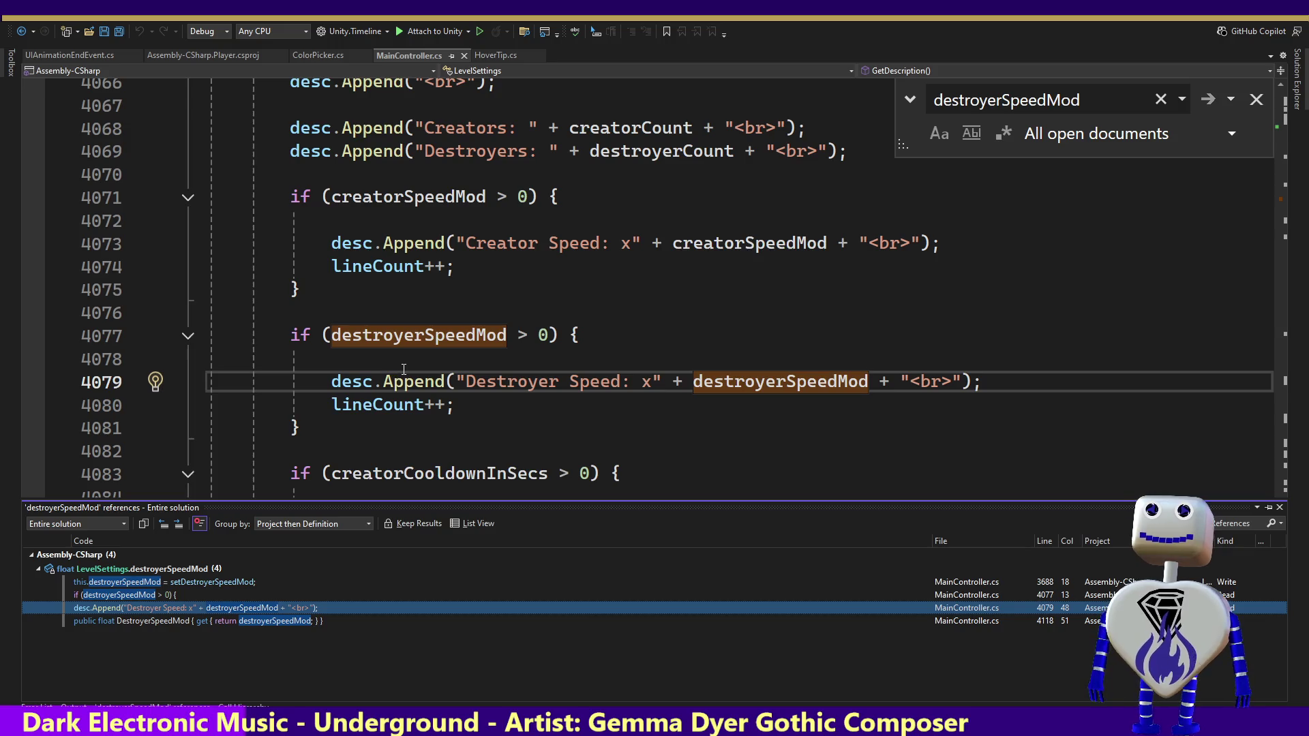
mouse_move(410, 346)
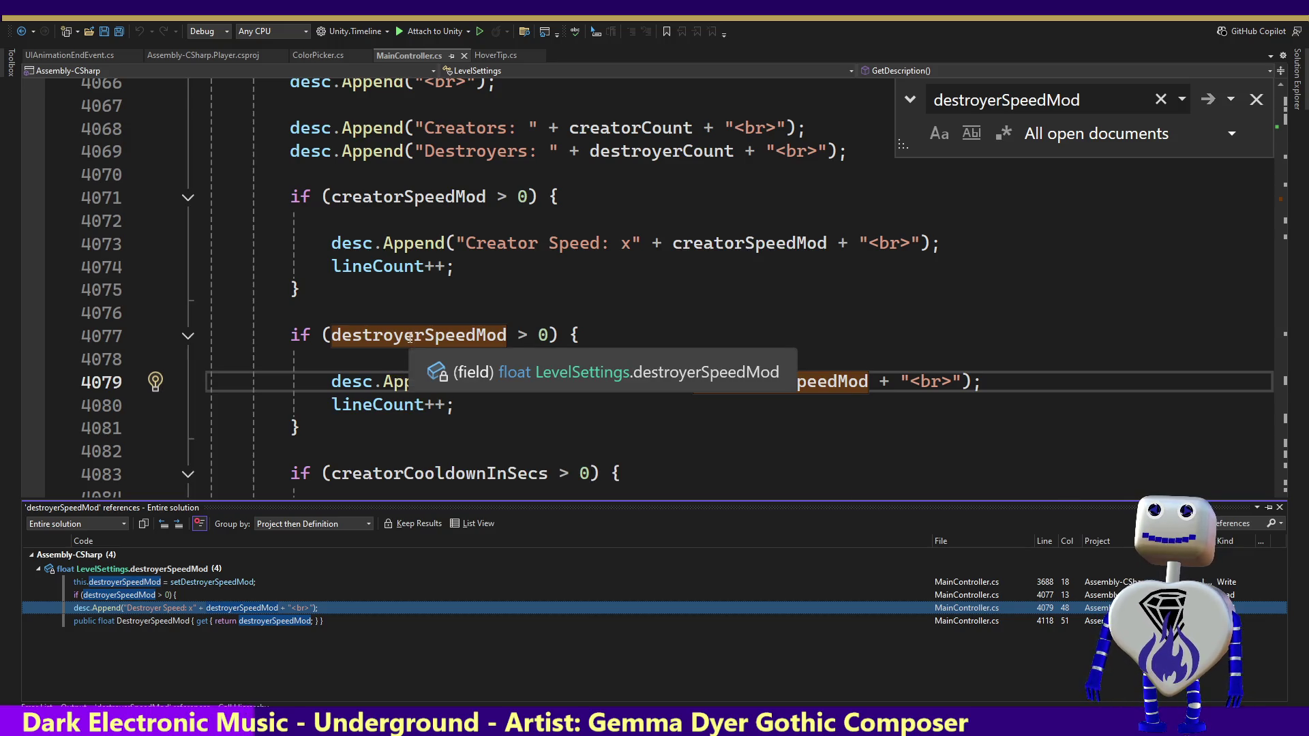
key(shift+Escape)
key(Up)
key(Up)
key(Up)
key(Up)
key(Up)
key(Up)
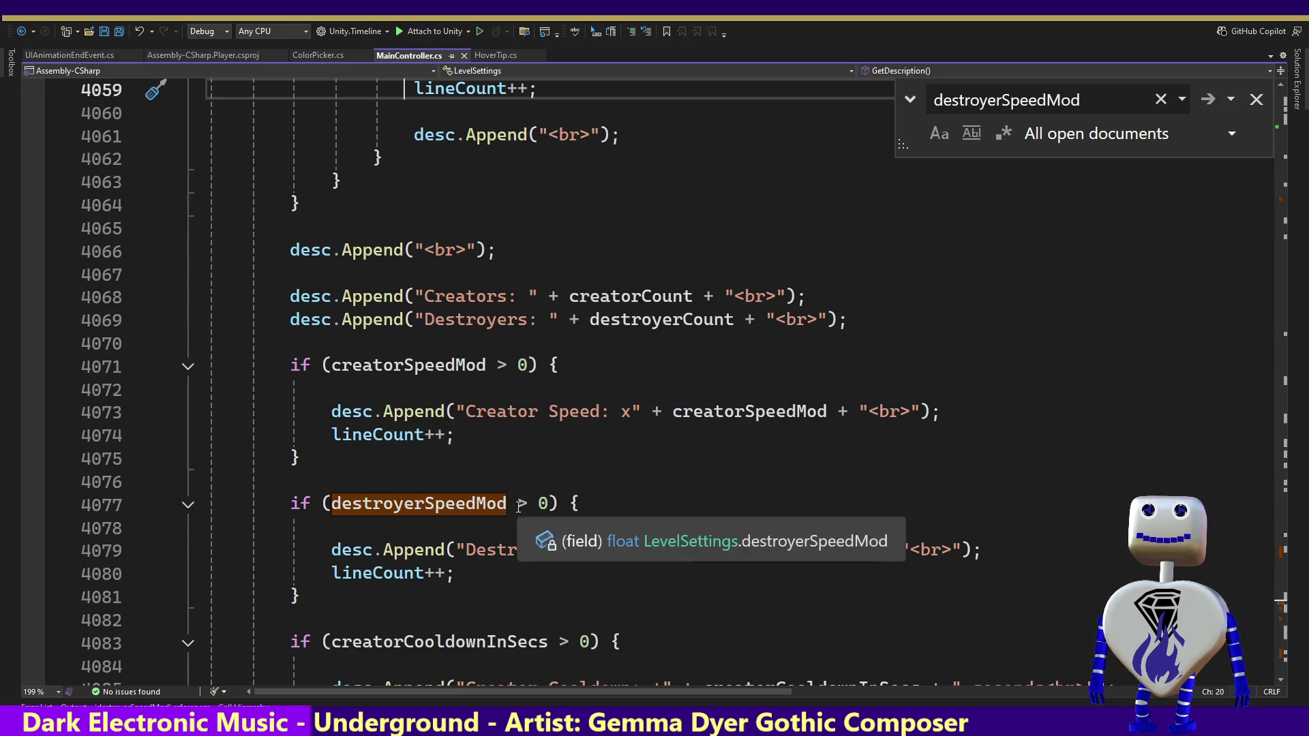
click(451, 526)
key(Down)
key(Down)
key(Down)
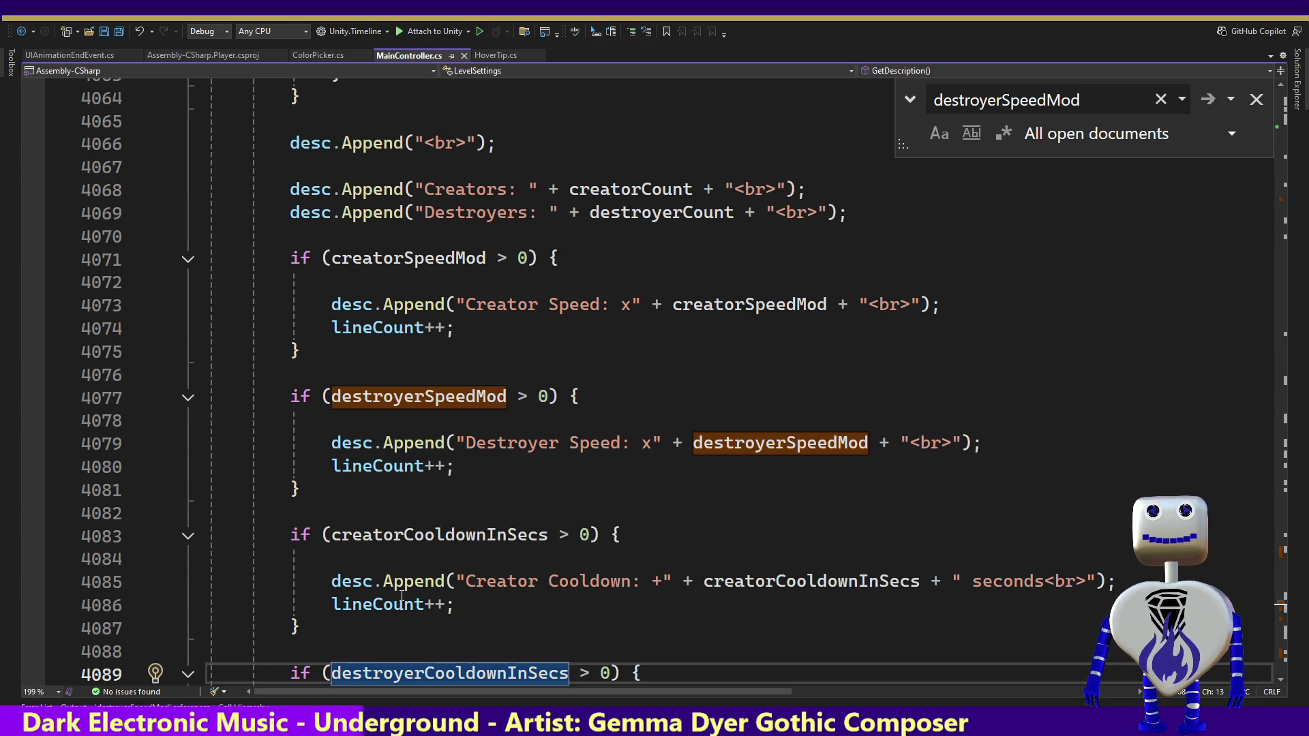
click(332, 580)
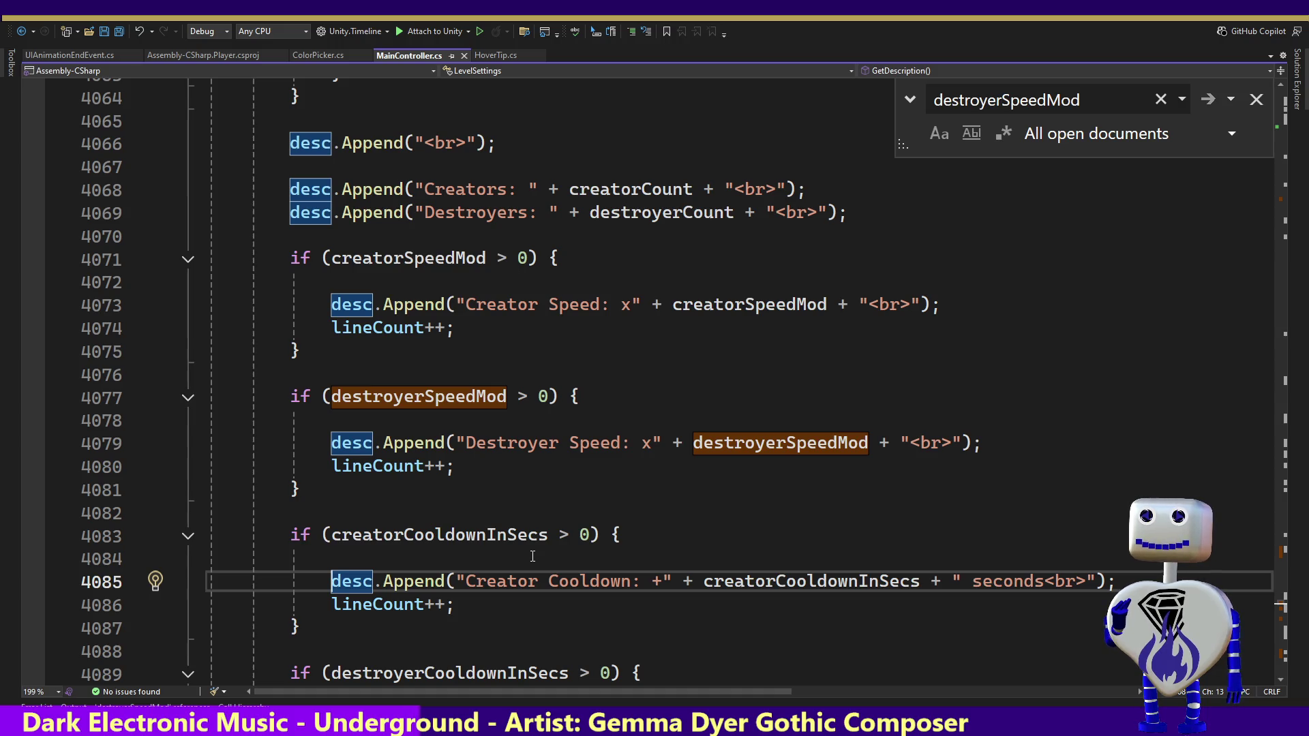
key(Up)
key(Up)
key(Up)
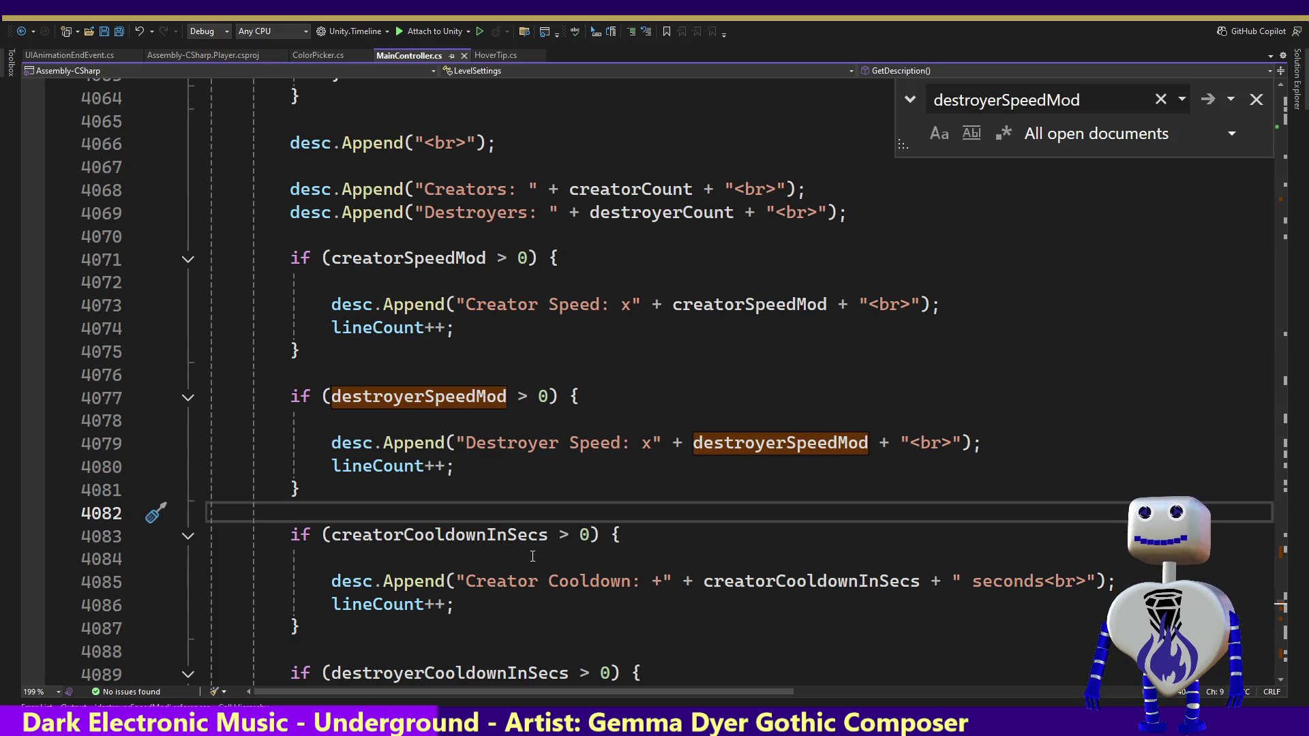
Step: Start a desc.Append( call on blank line 4082 using IntelliSense
text(desc.)
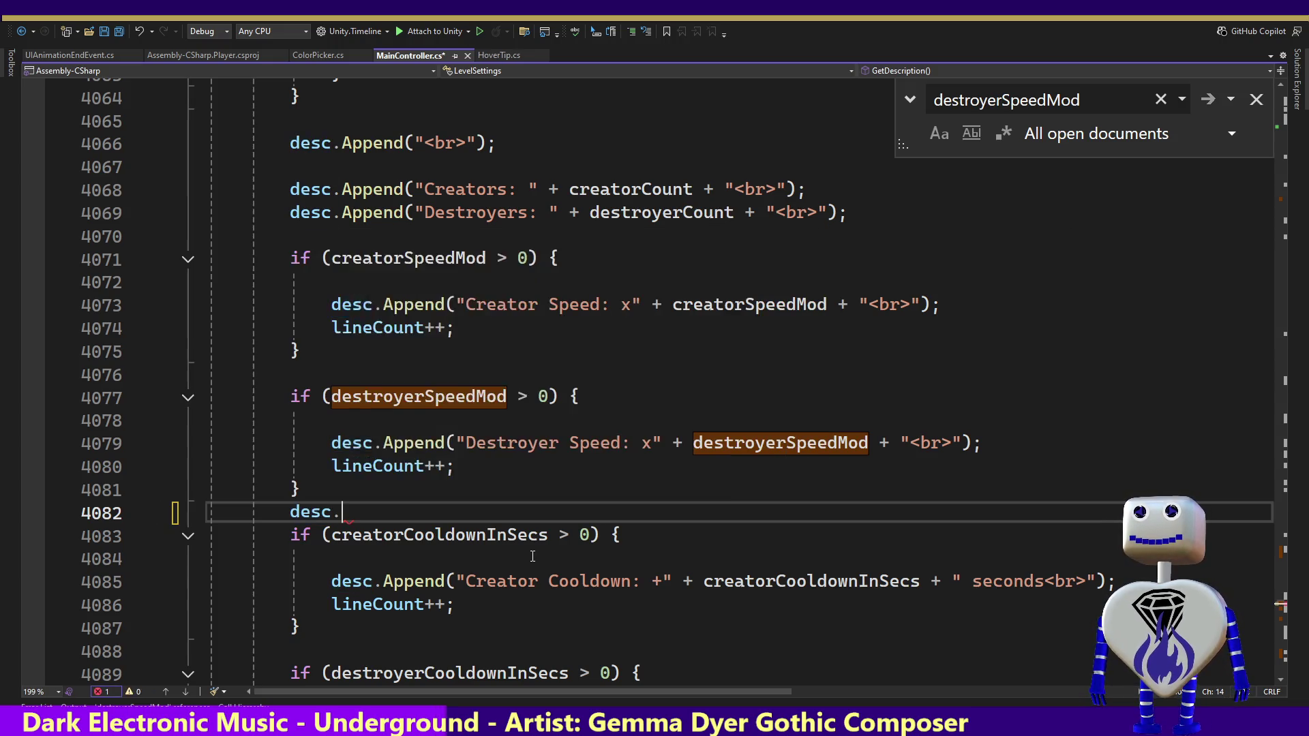
key(Escape)
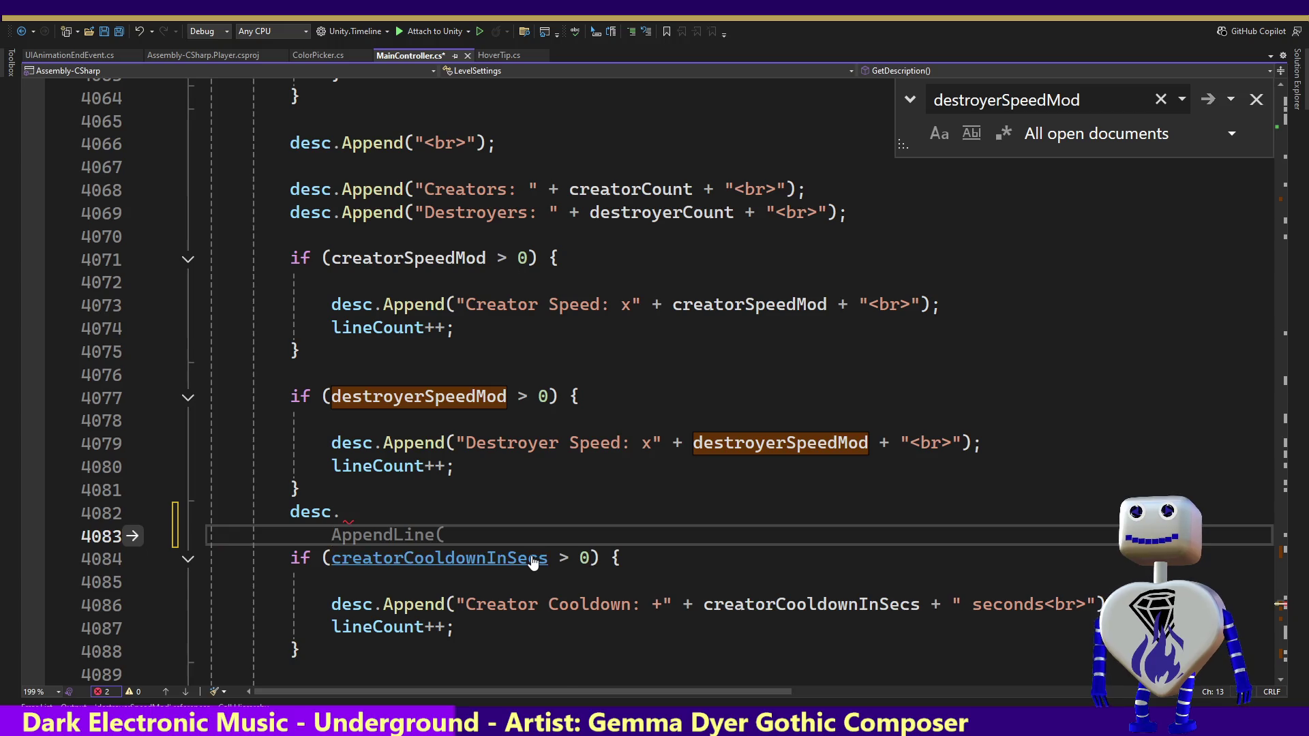
key(BackSpace)
text(.A)
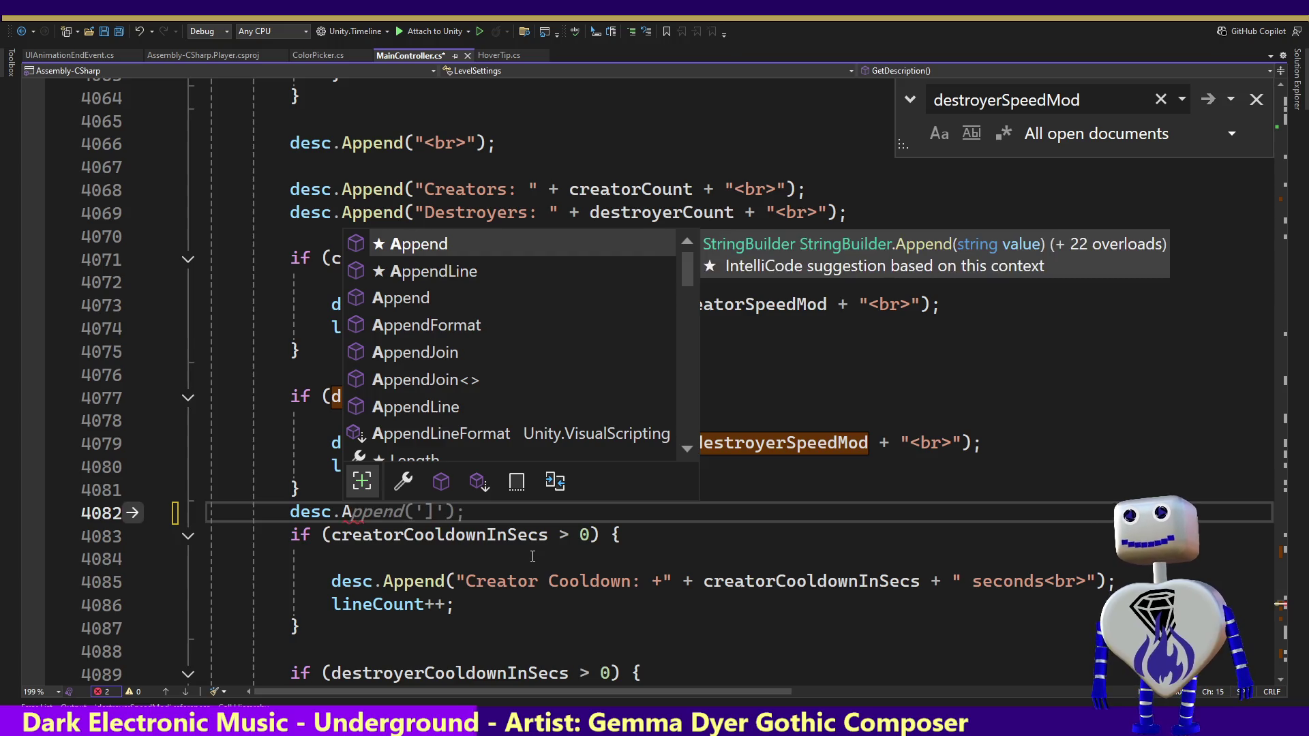
key(Tab)
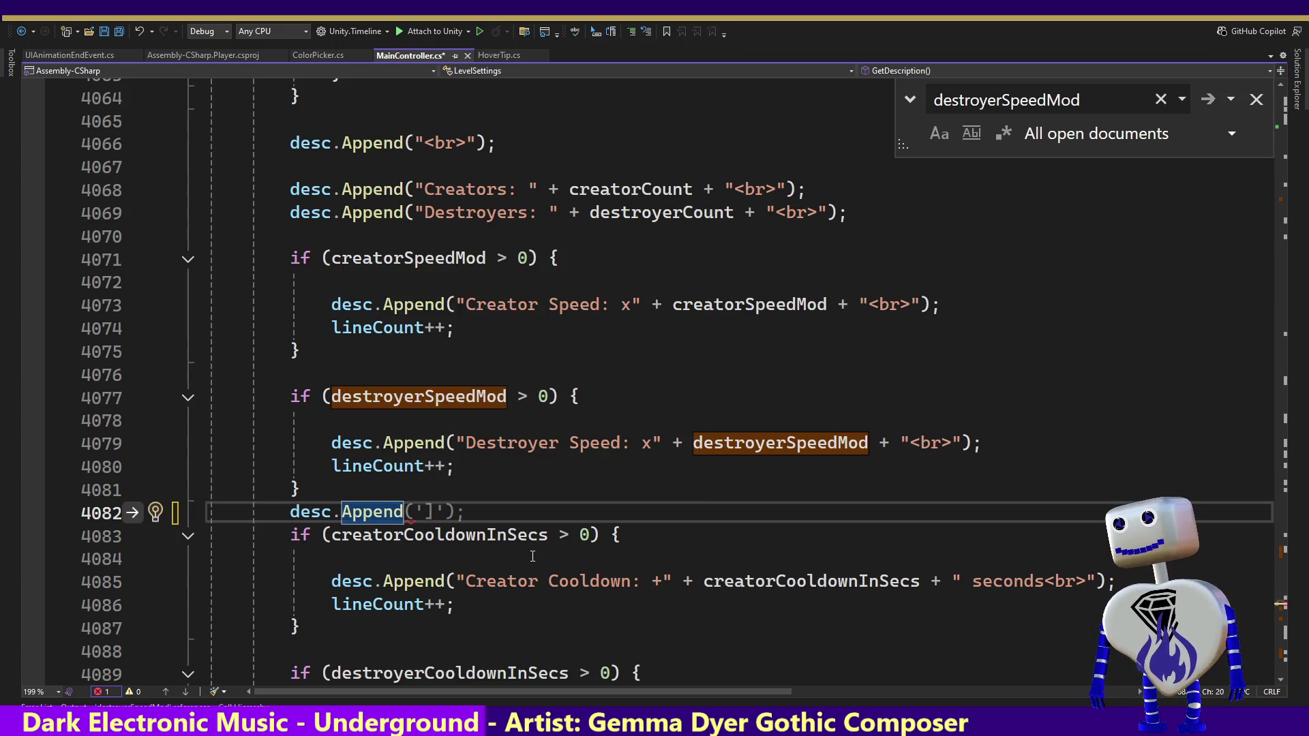
text(()
key(Escape)
Step: Complete the argument "COOLDOWN: " + creatorCooldownInSecs, end the statement and save MainController.cs
text("COO)
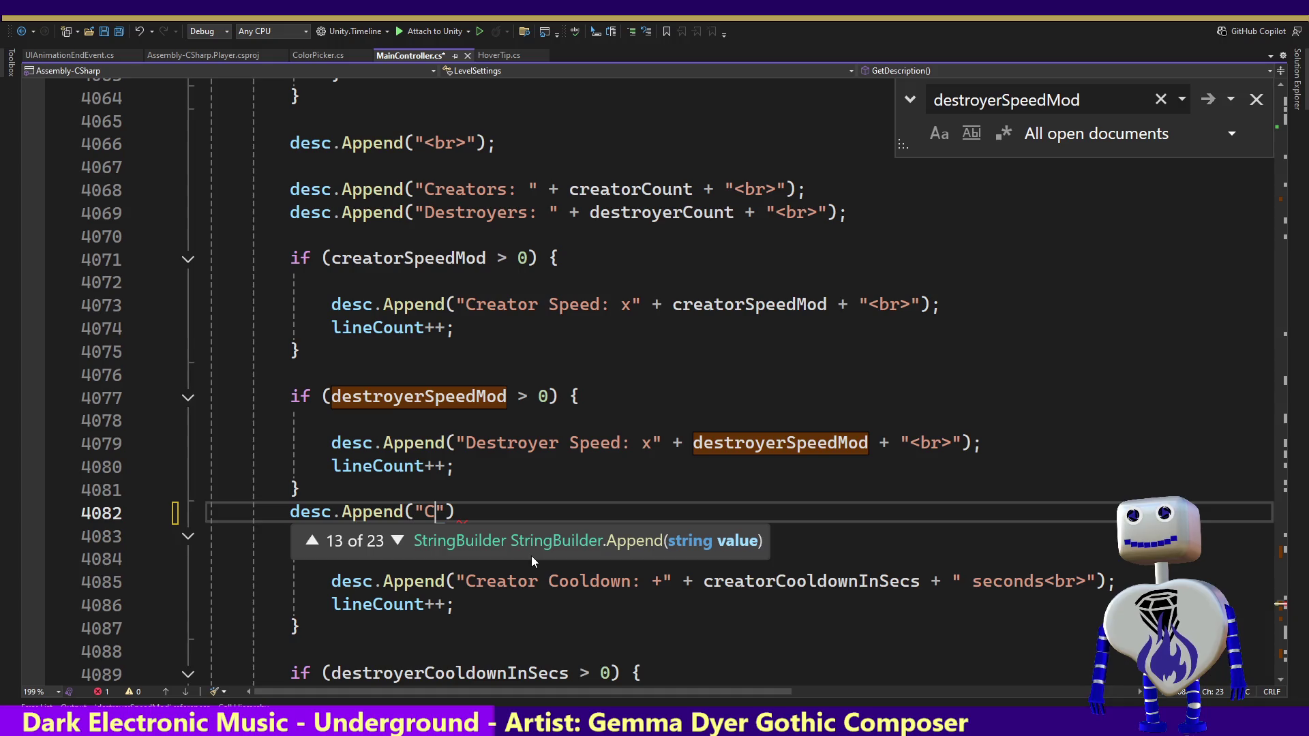
text(LDOWN)
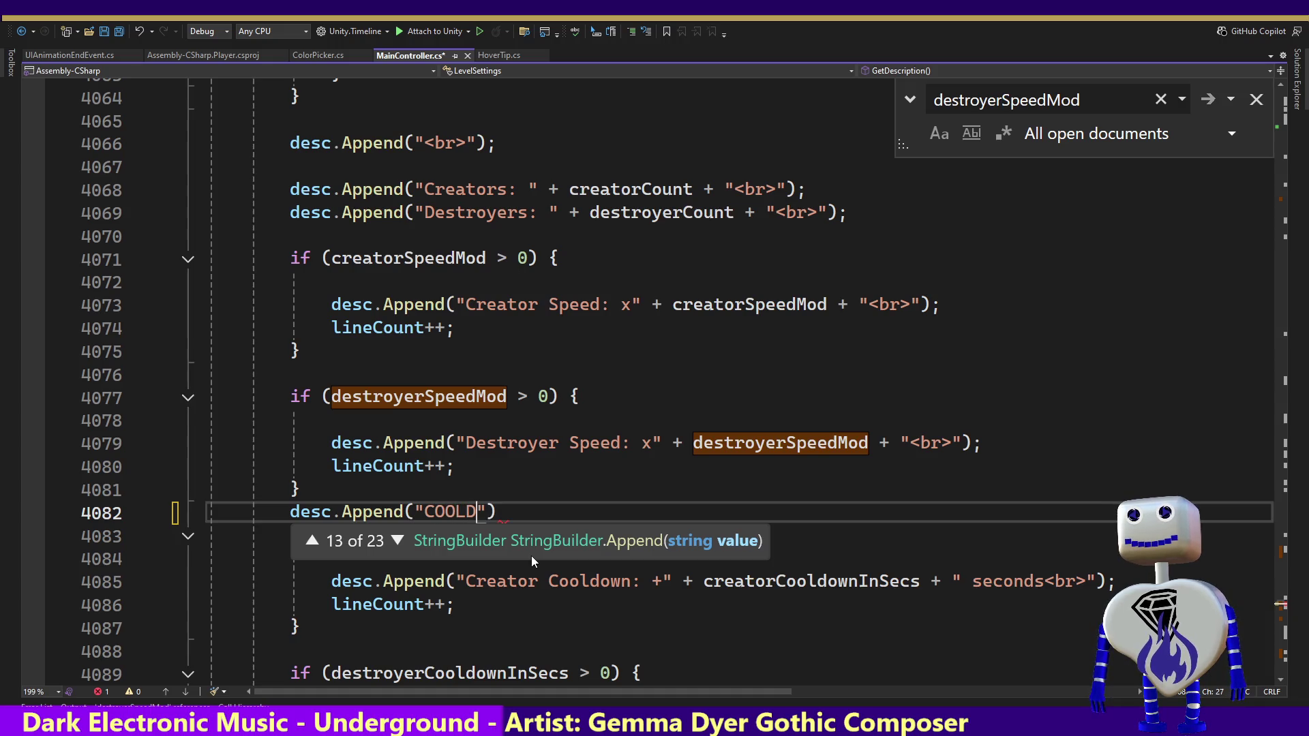
text(: )
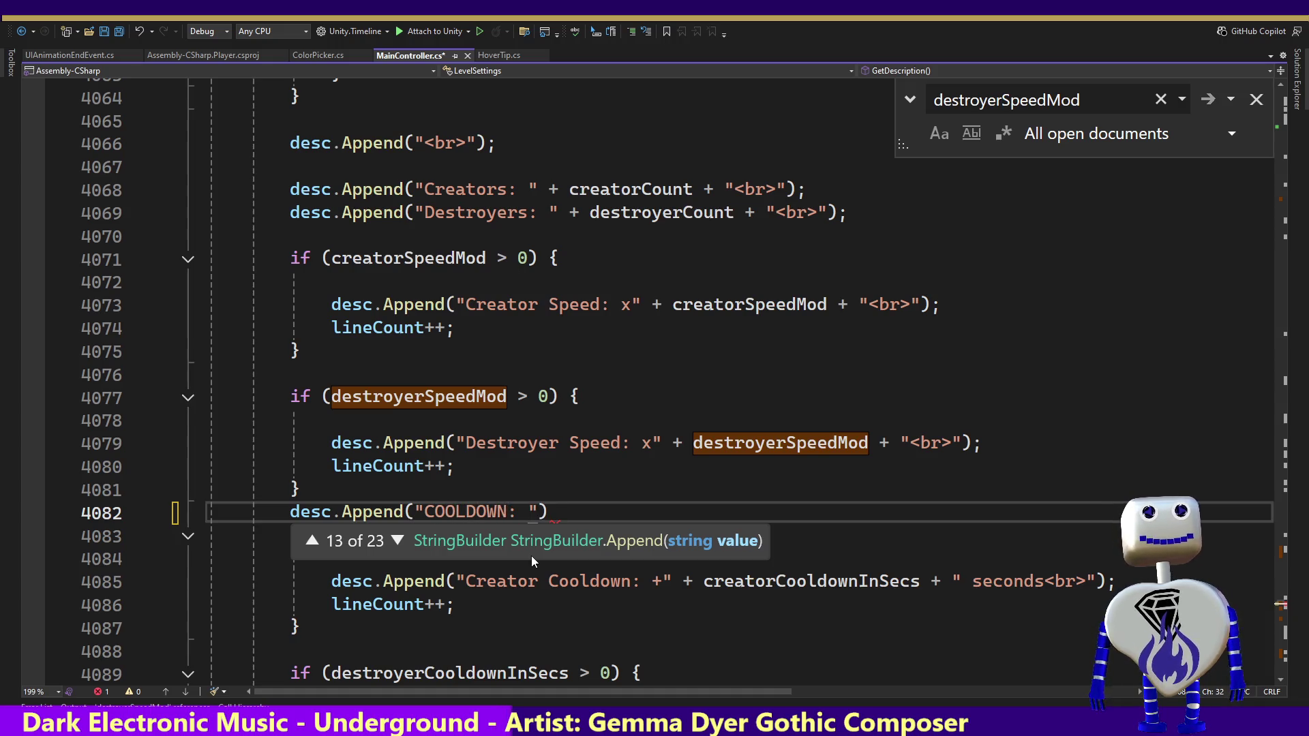
text(" + )
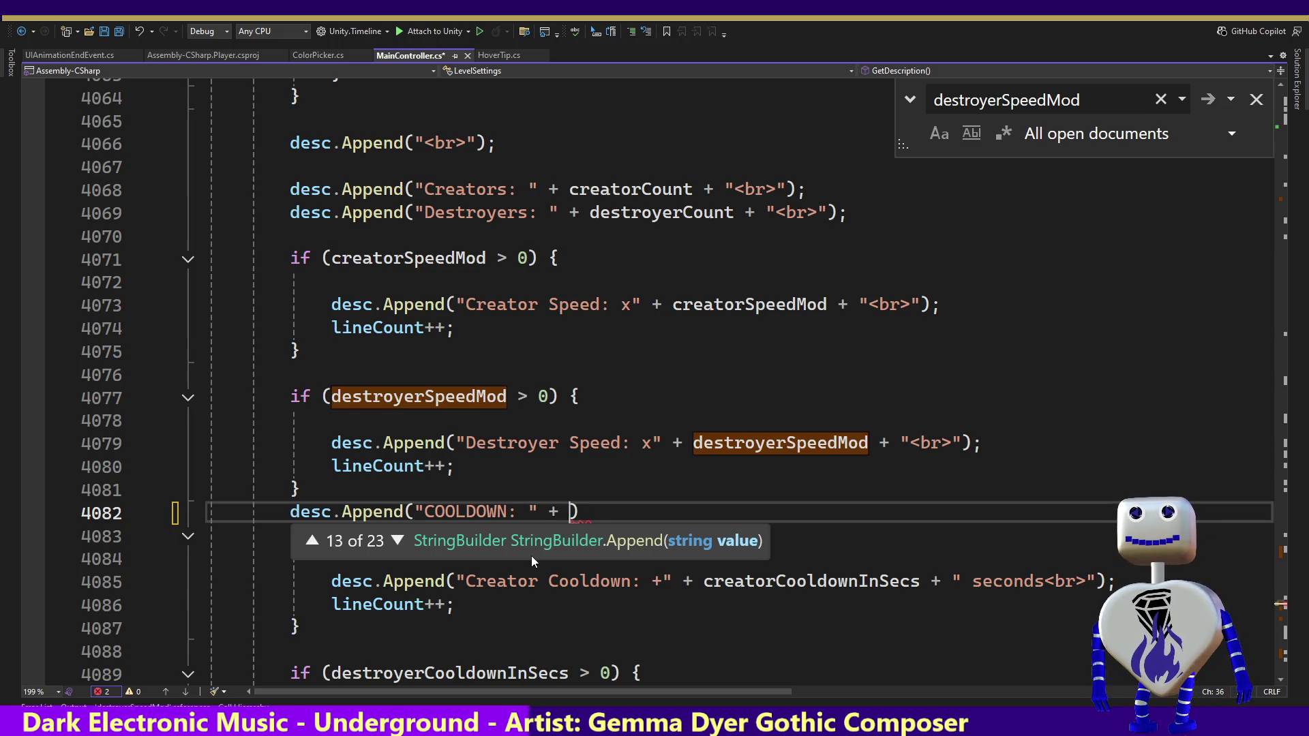
text(c)
key(Down)
key(Down)
key(Tab)
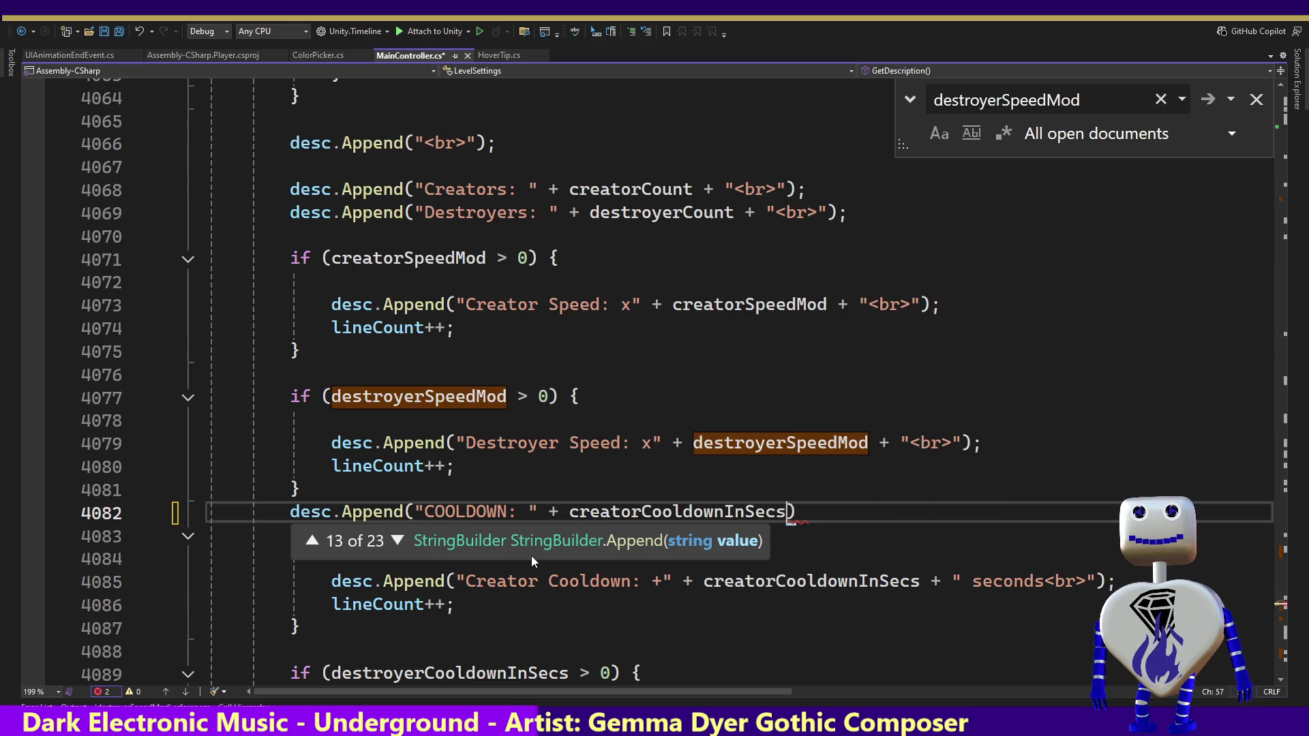
text())
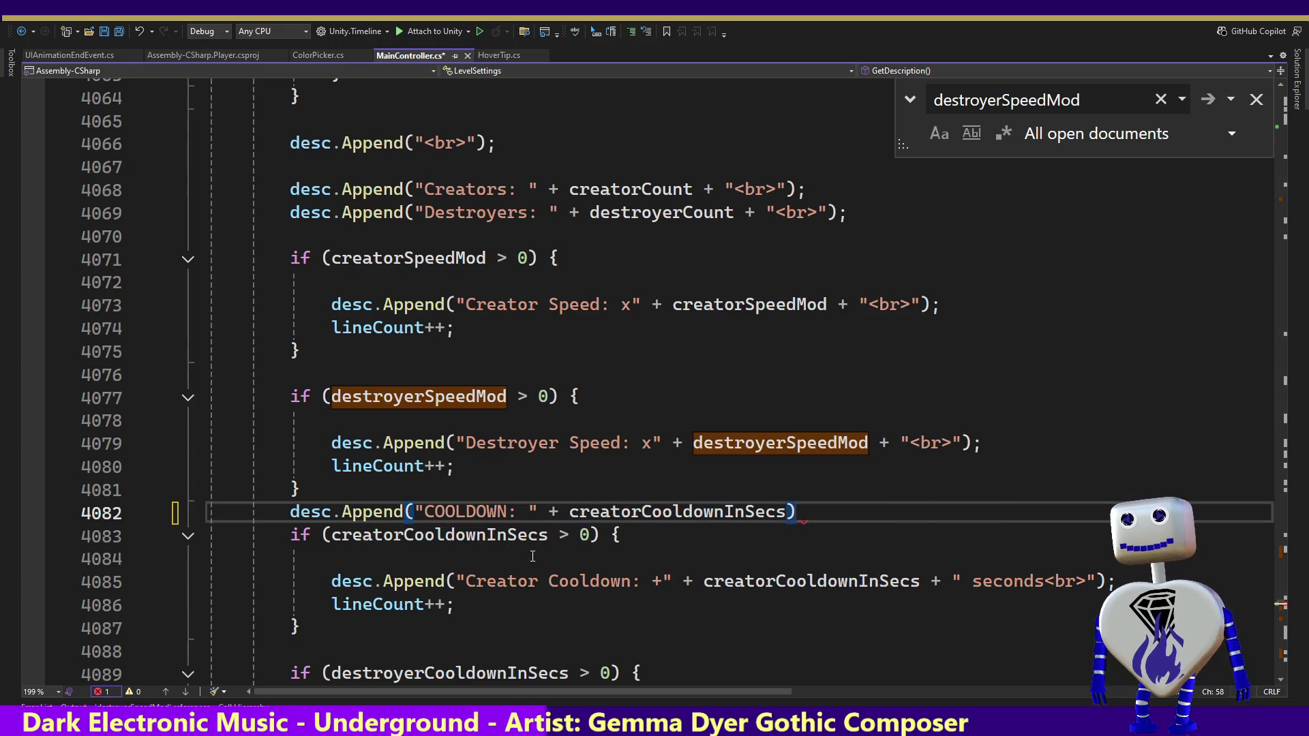
text(')
key(BackSpace)
text(;)
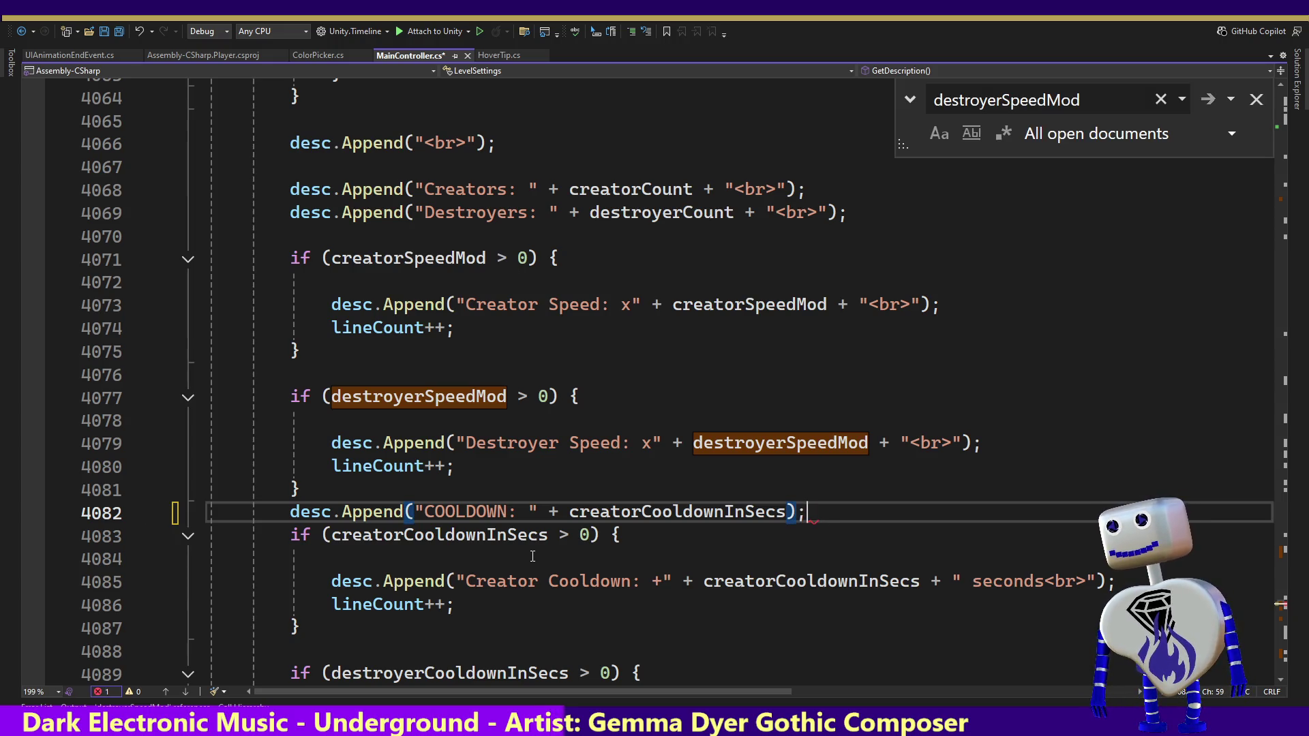
key(ctrl+s)
key(alt+Tab)
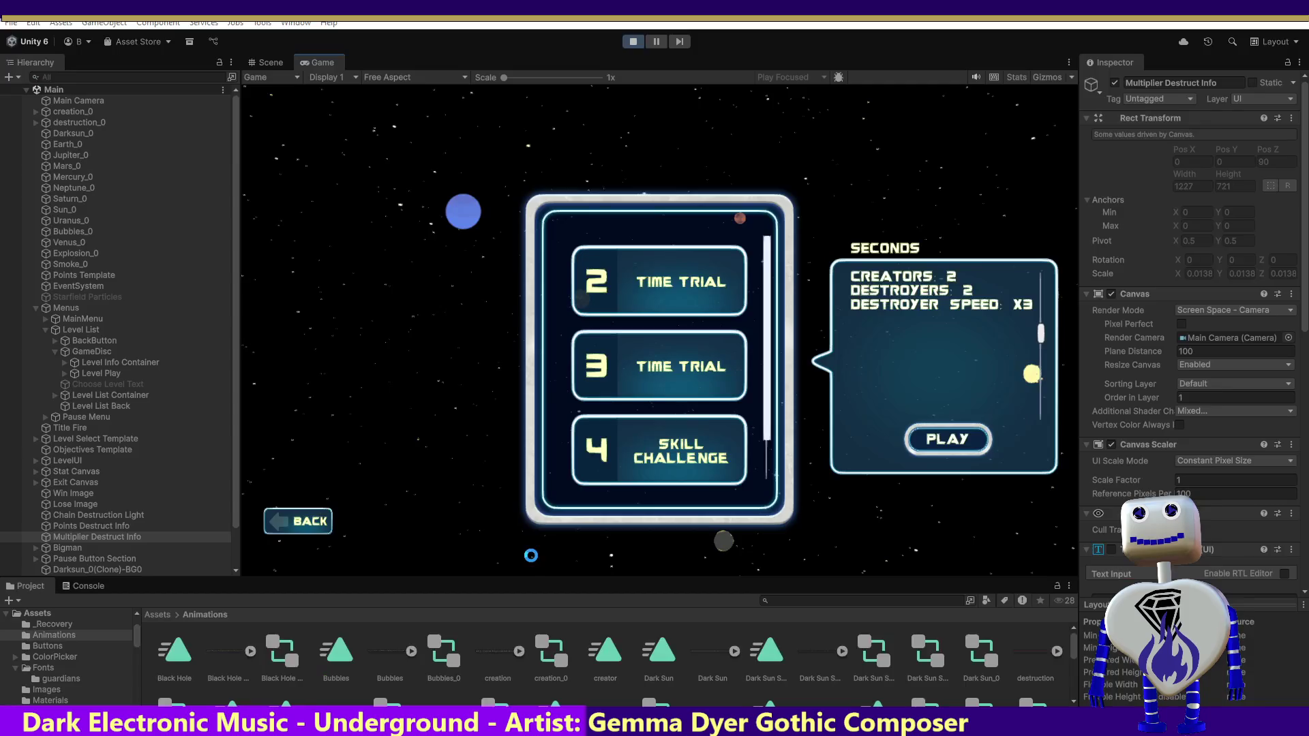
Step: Restart Play mode, view level 3 Time Trial's info showing COOLDOWN: 0, then stop playing
click(632, 42)
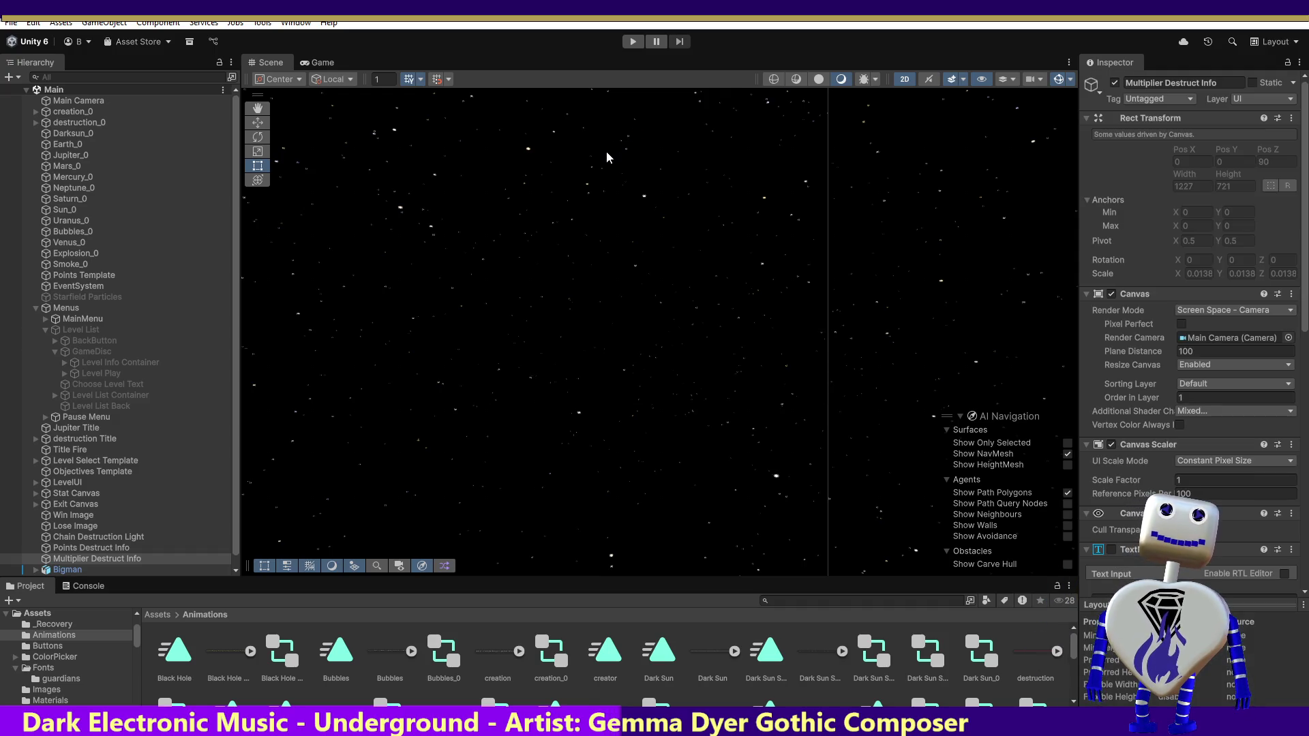
click(633, 42)
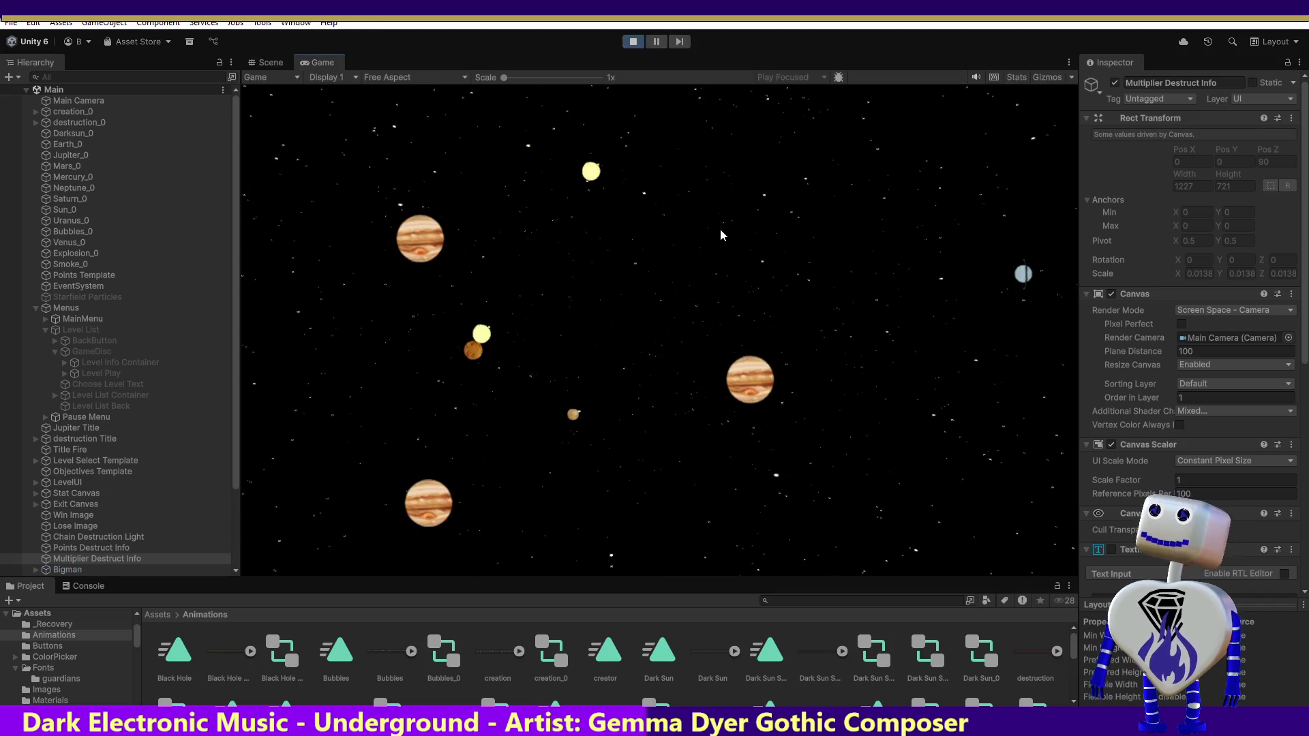
click(712, 289)
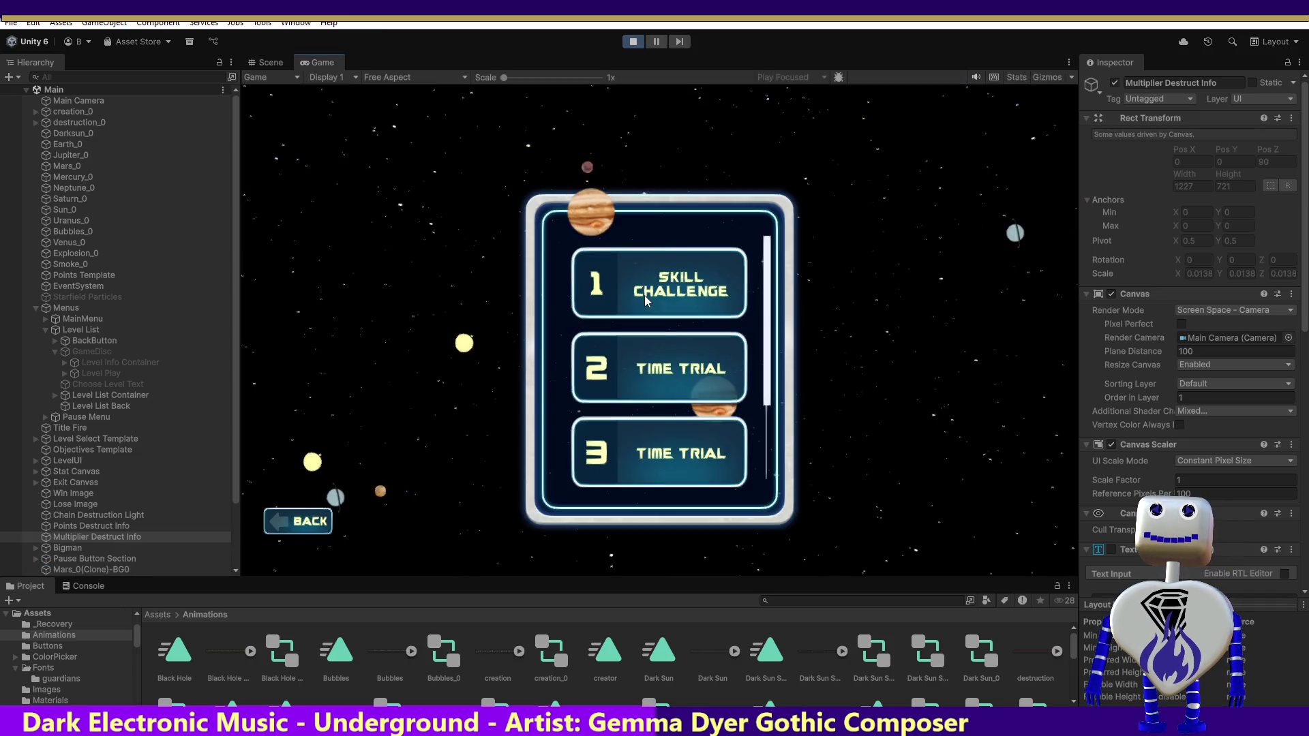
scroll(704, 405, down, 2)
click(709, 390)
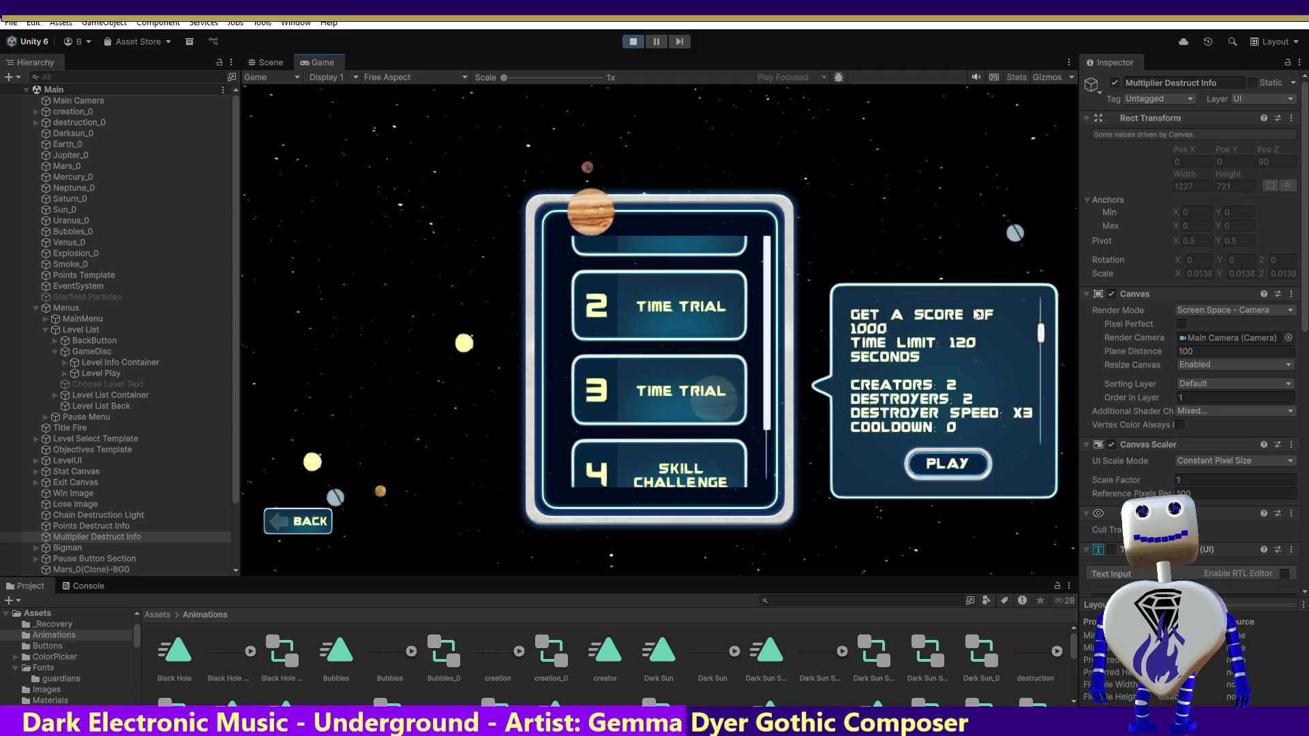
click(633, 41)
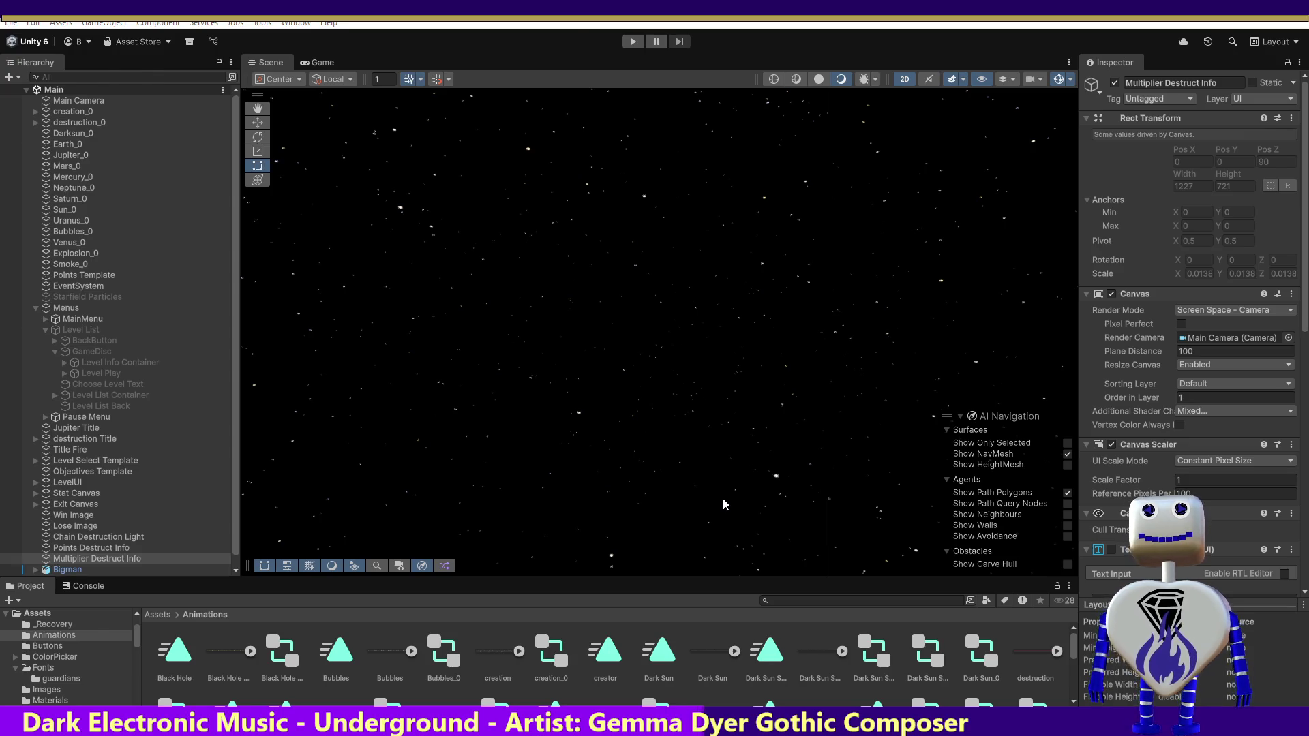
key(alt+Tab)
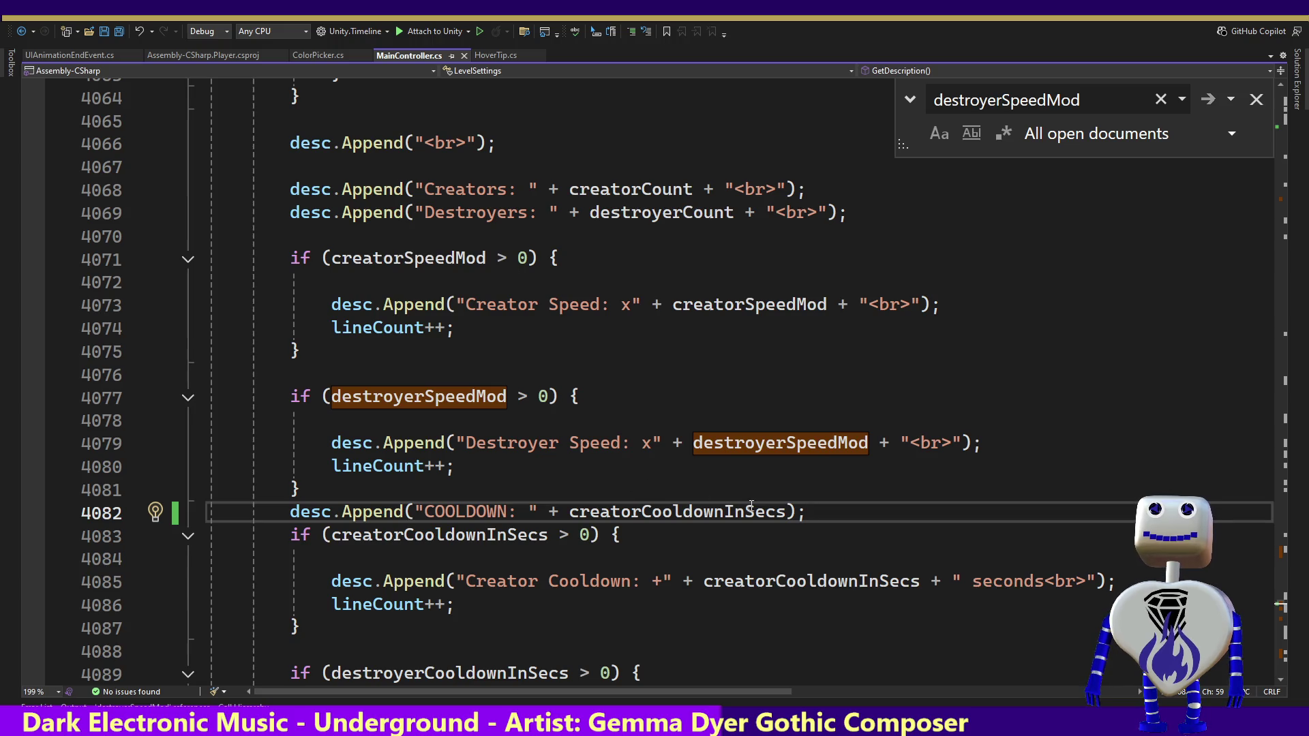
Step: Find all references to creatorCooldownInSecs and follow them up to the LevelSettings constructor signature
ctrl+click(688, 512)
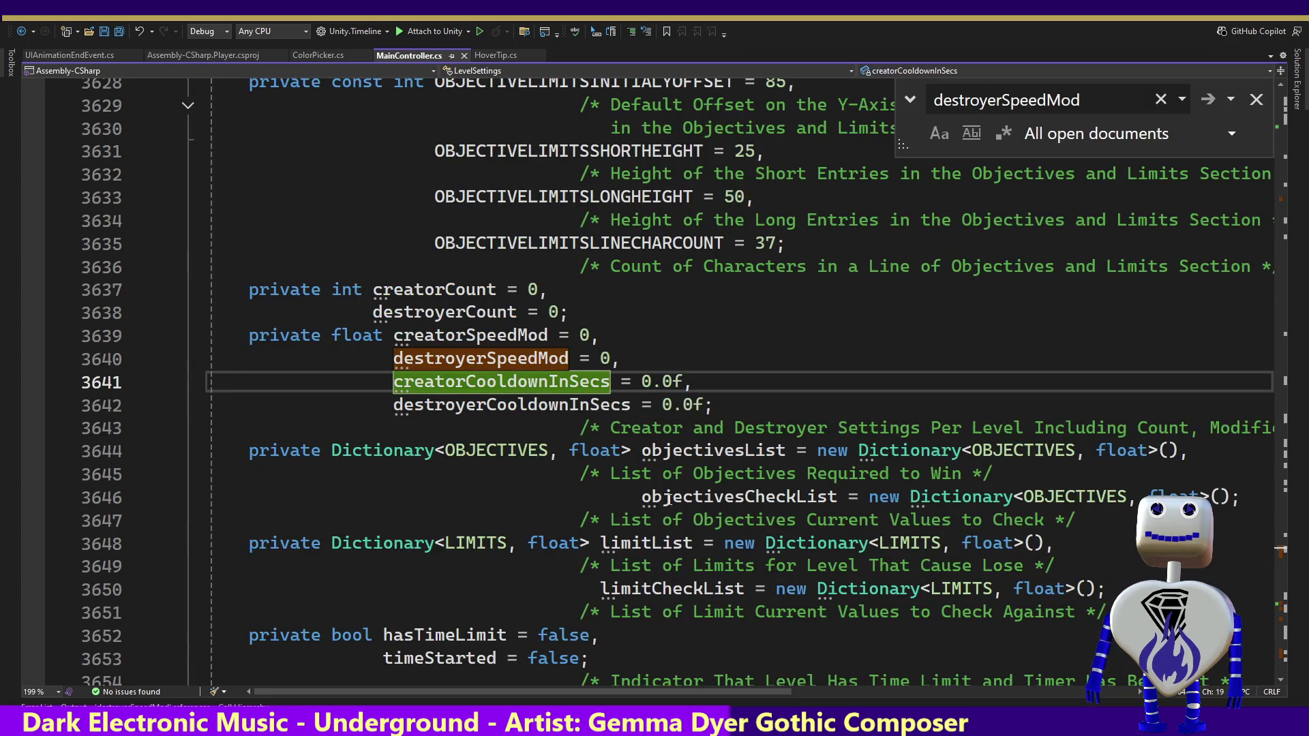
right_click(542, 387)
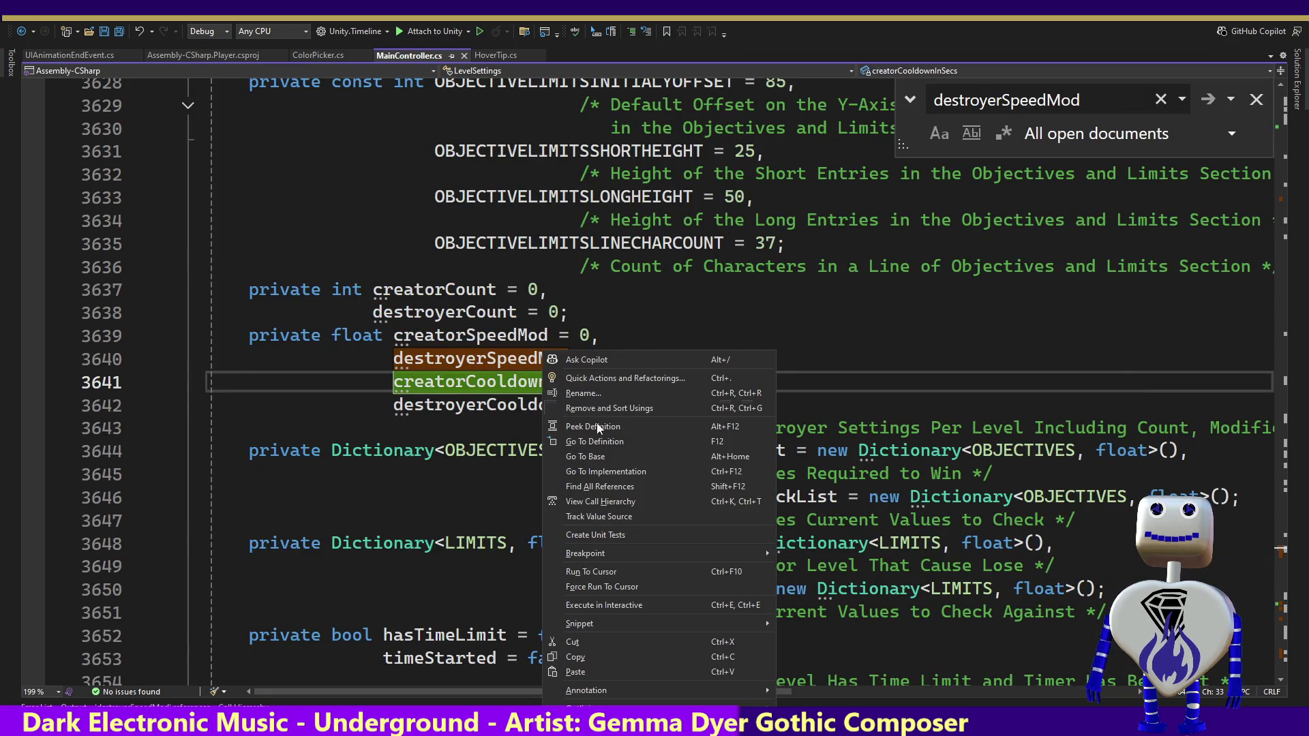
click(604, 487)
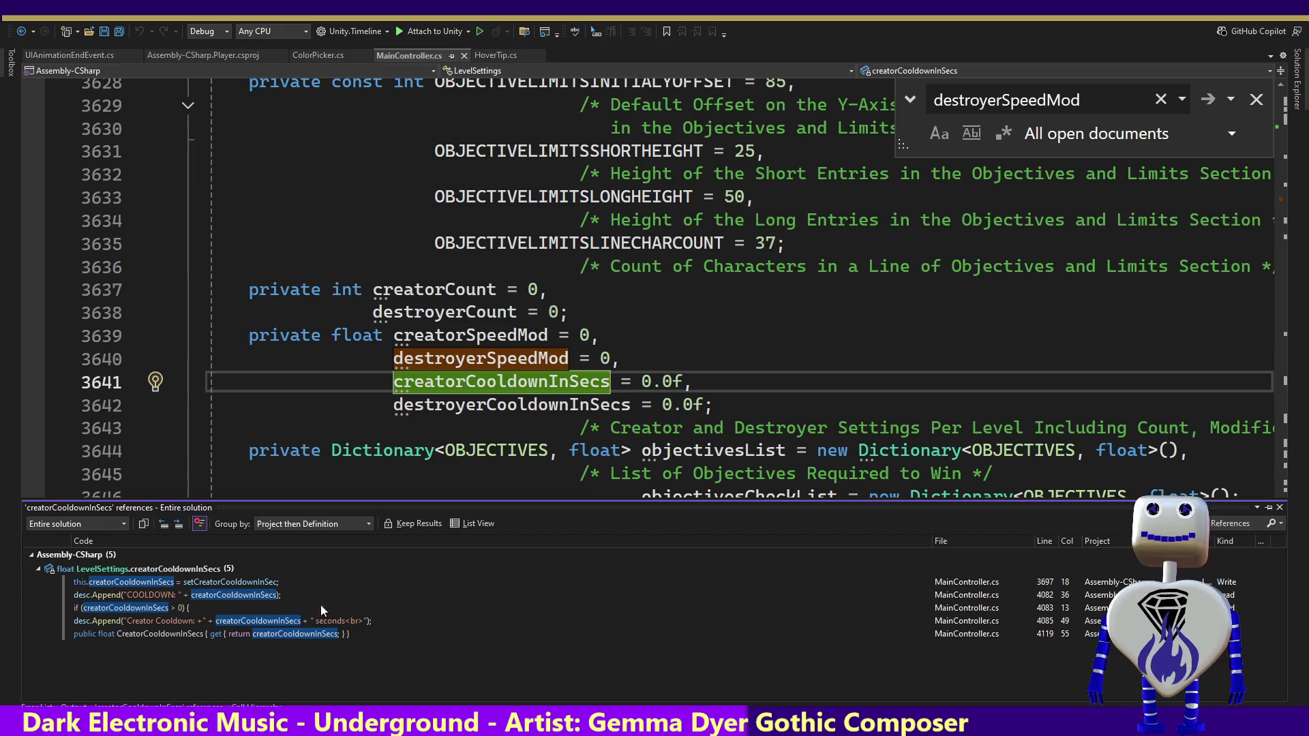
double_click(162, 608)
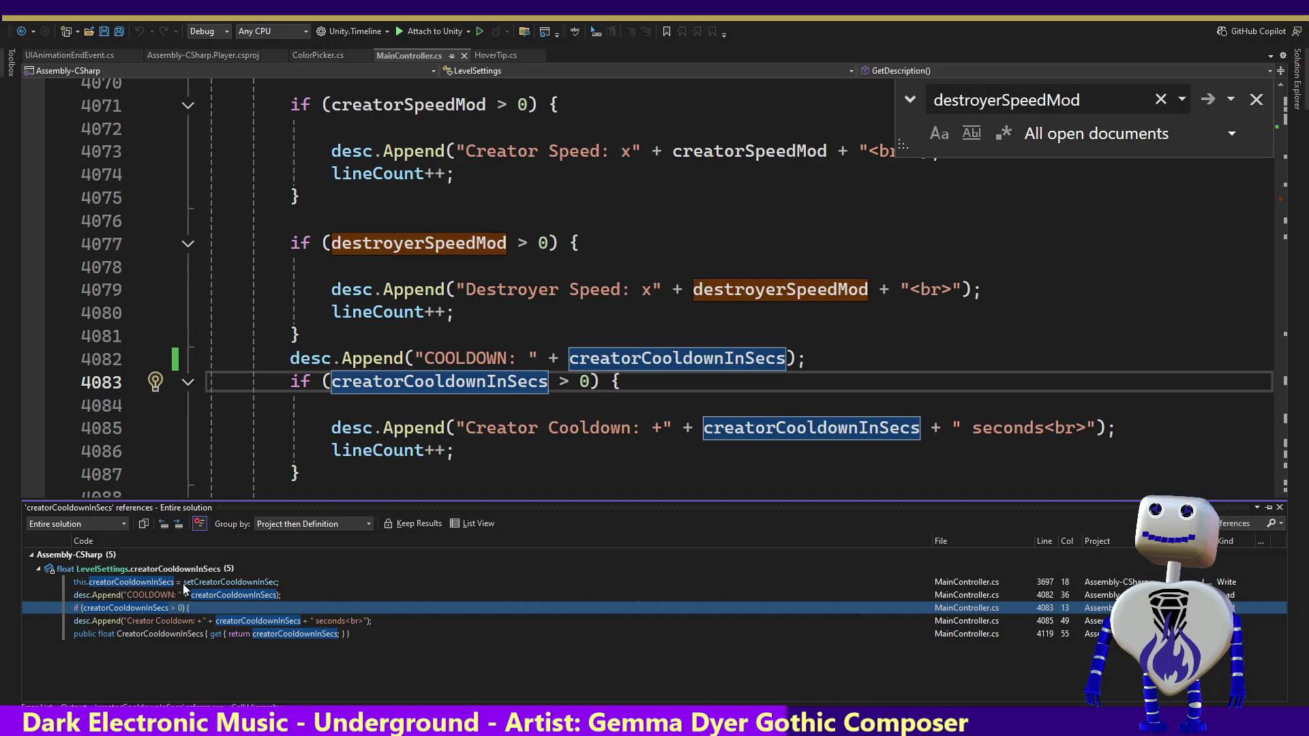
double_click(183, 583)
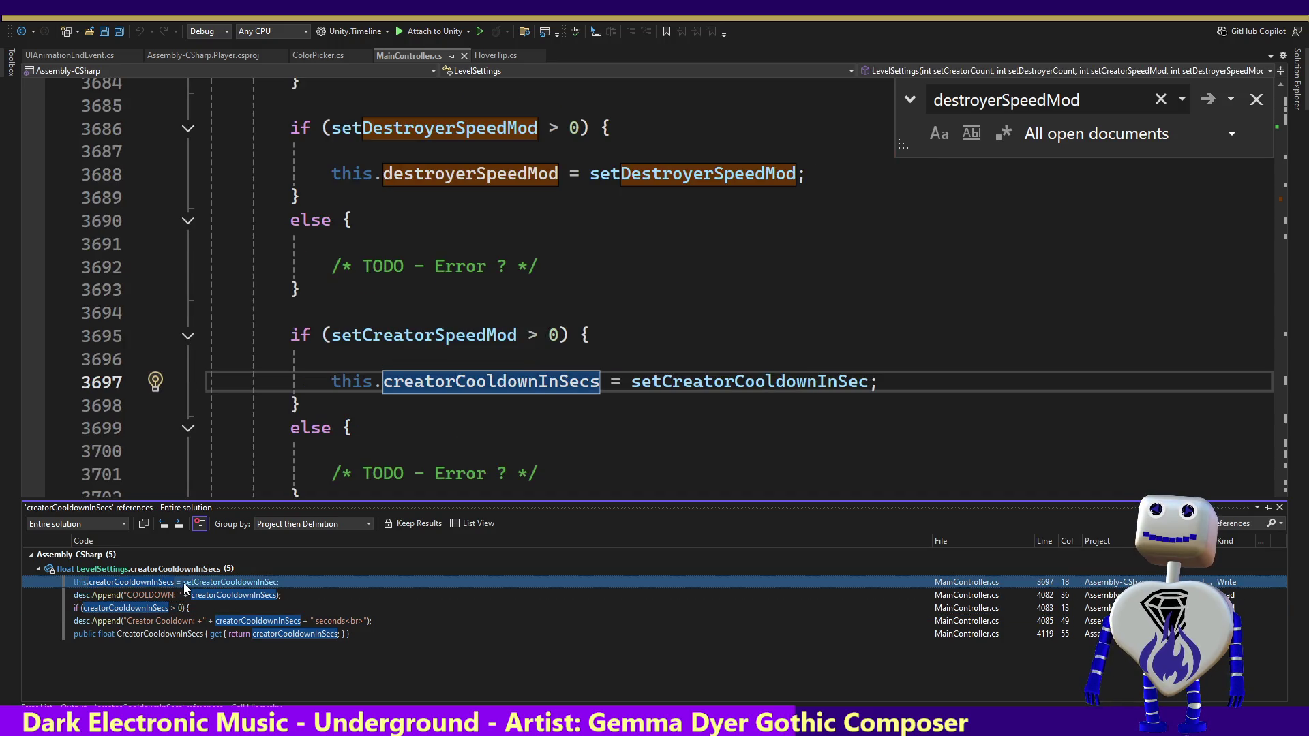
click(585, 367)
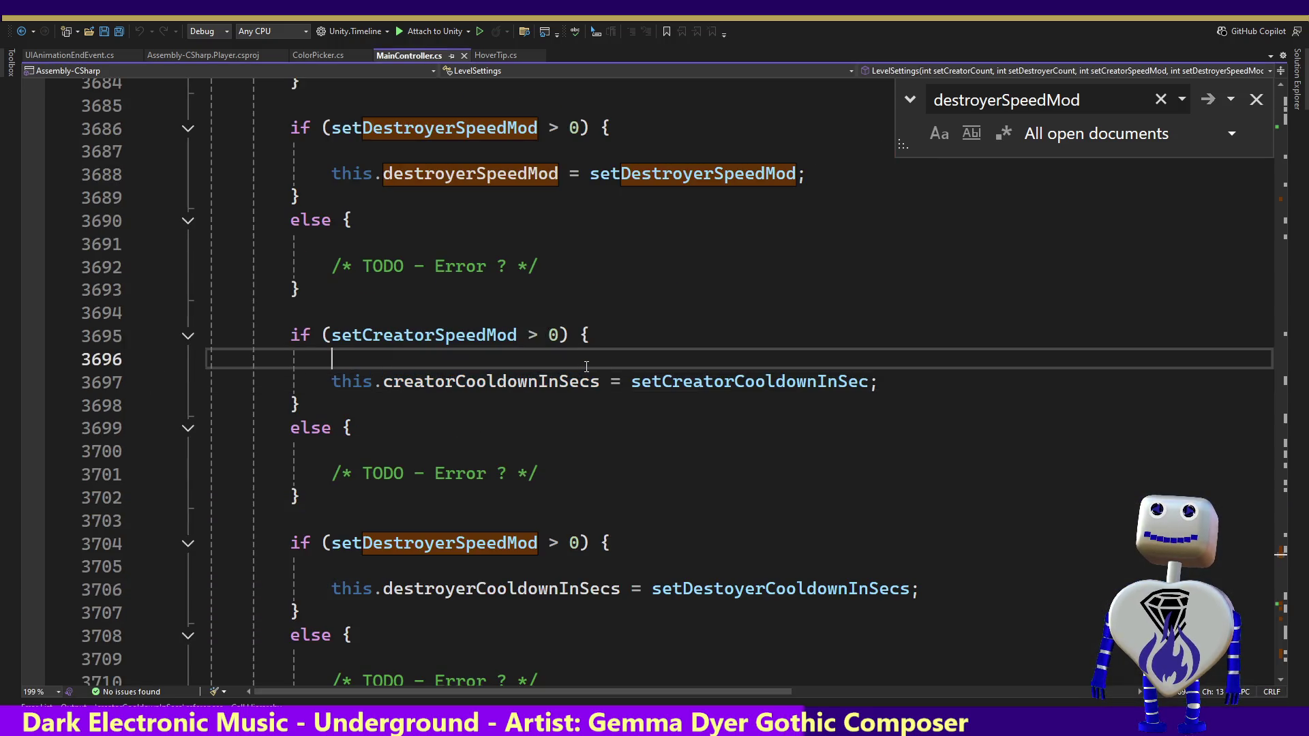
key(Up)
key(Up)
key(Up)
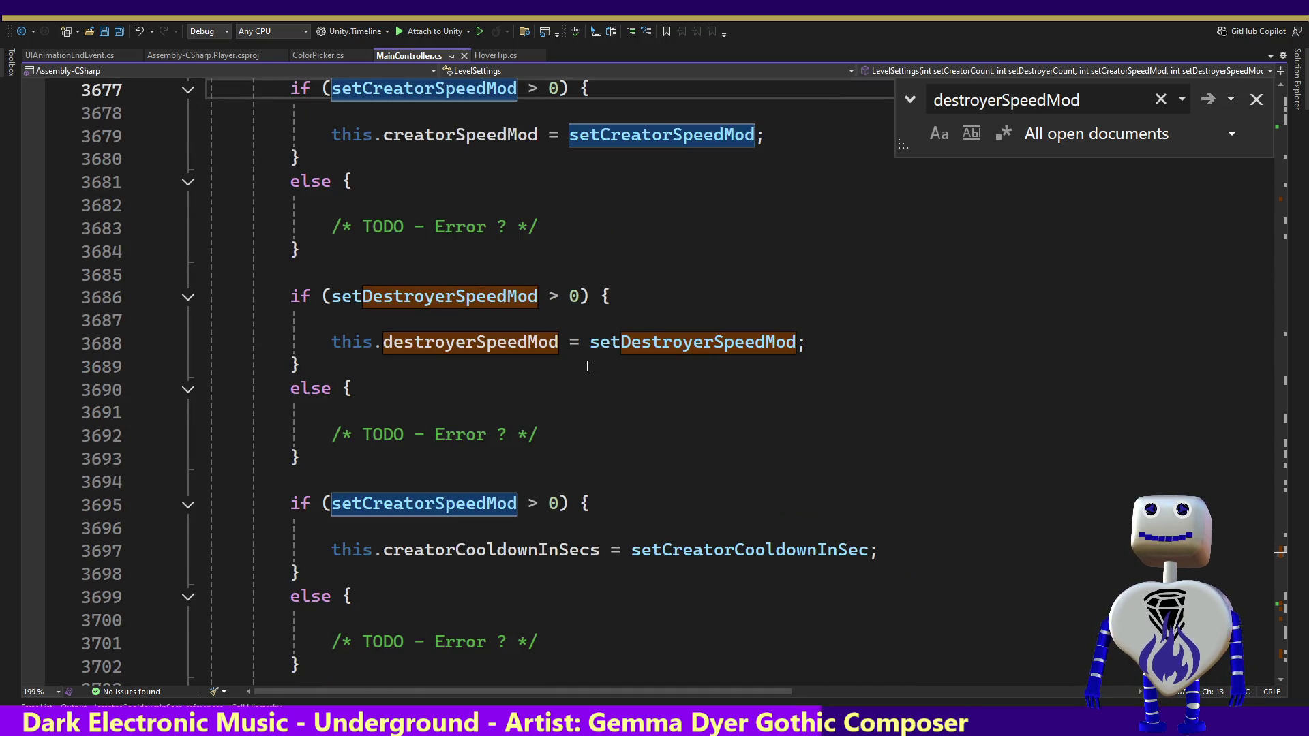
key(Up)
key(Up)
key(Up)
key(Up)
key(Up)
key(Up)
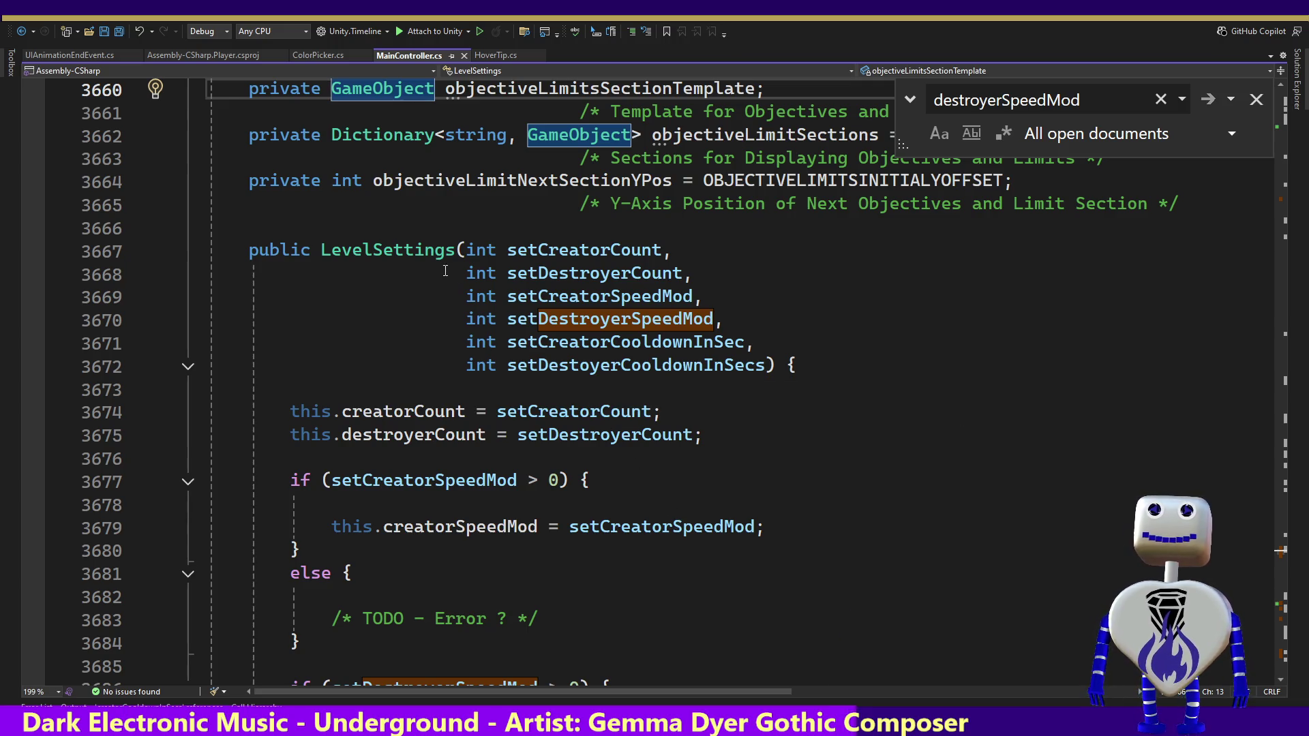
right_click(422, 255)
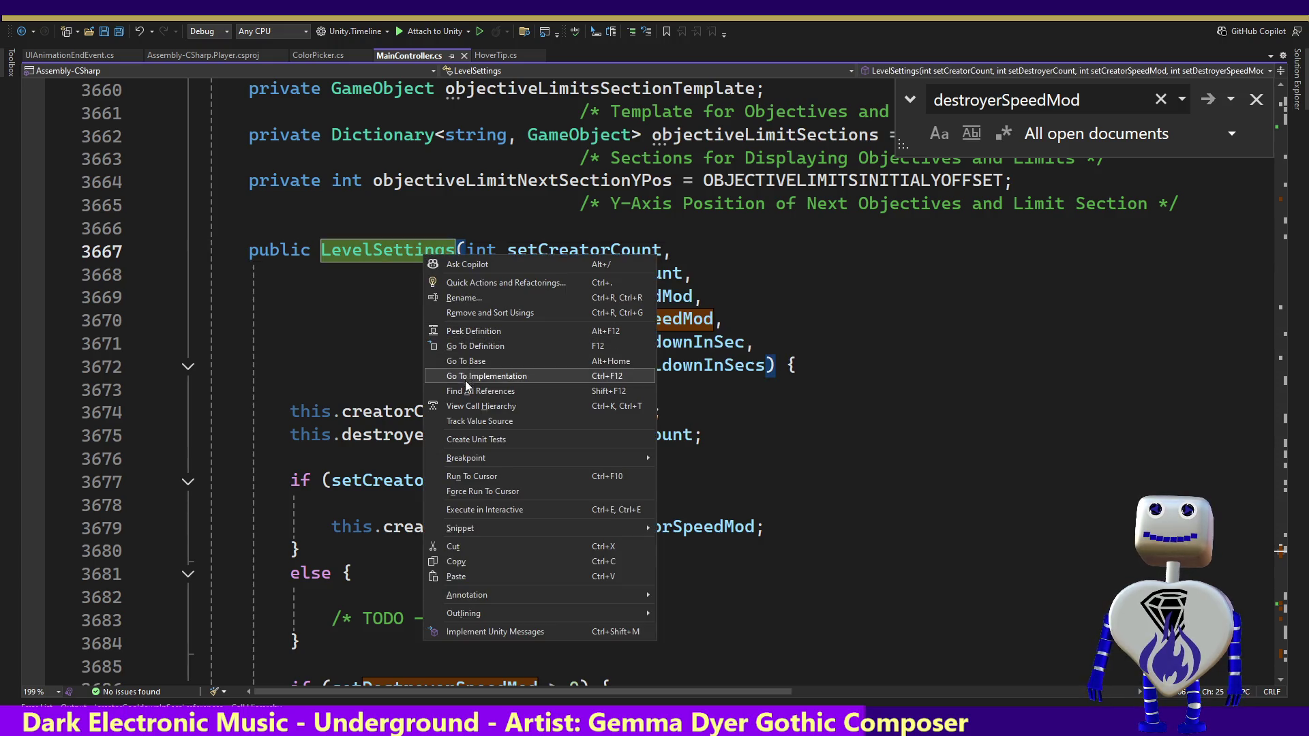
Step: List LevelSettings references and visit its calls at lines 1730 and 4498
click(467, 390)
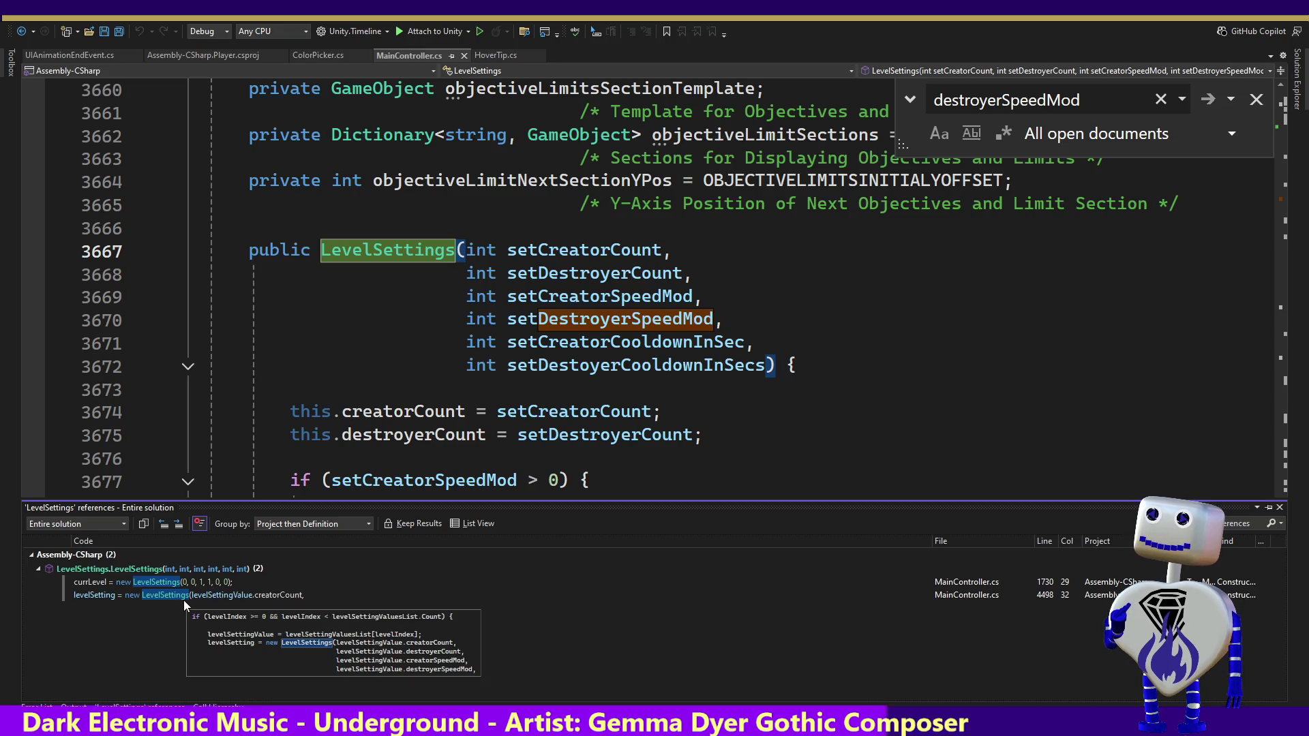
click(173, 582)
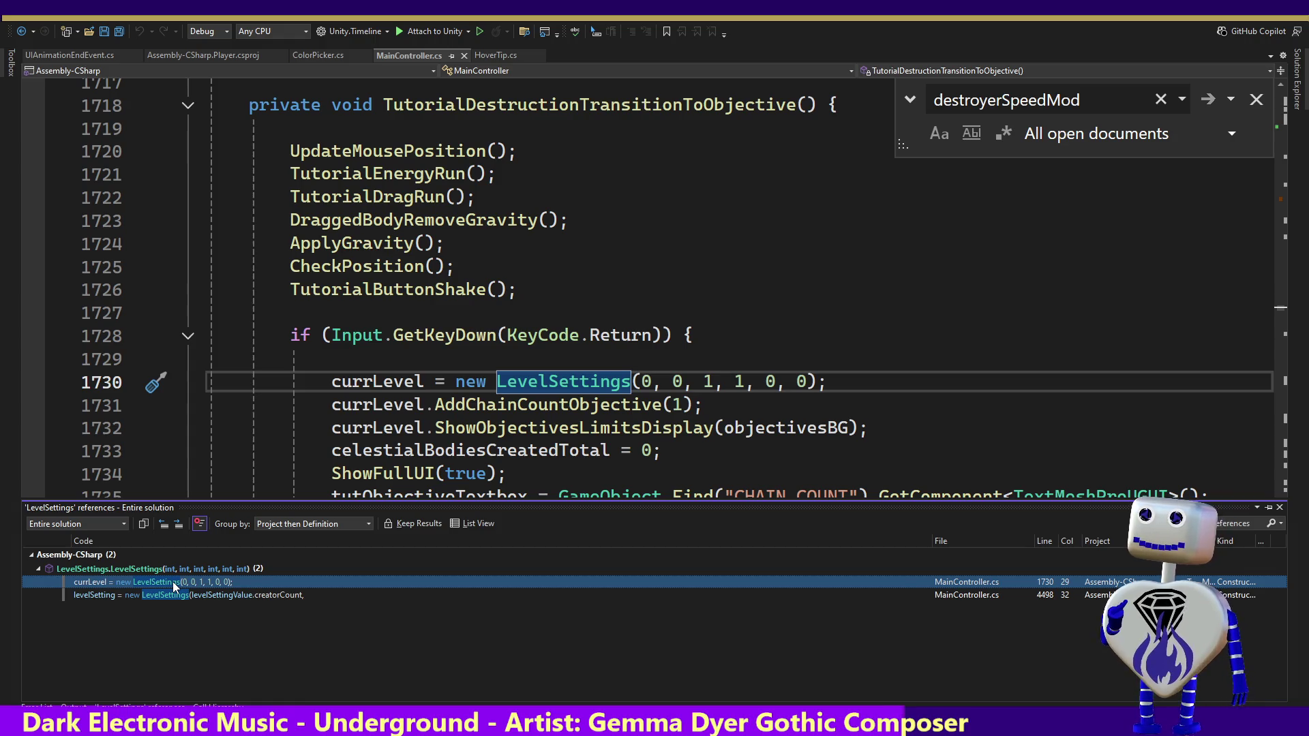
click(174, 594)
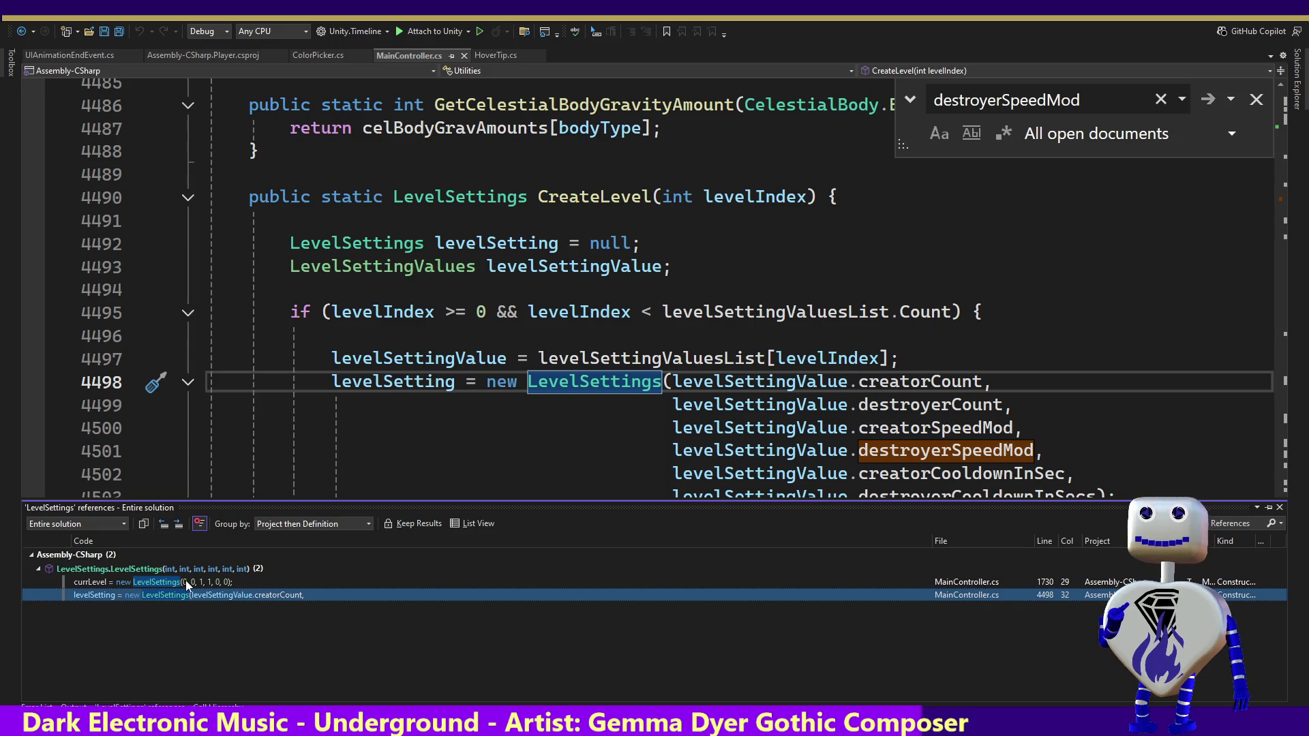
mouse_move(186, 579)
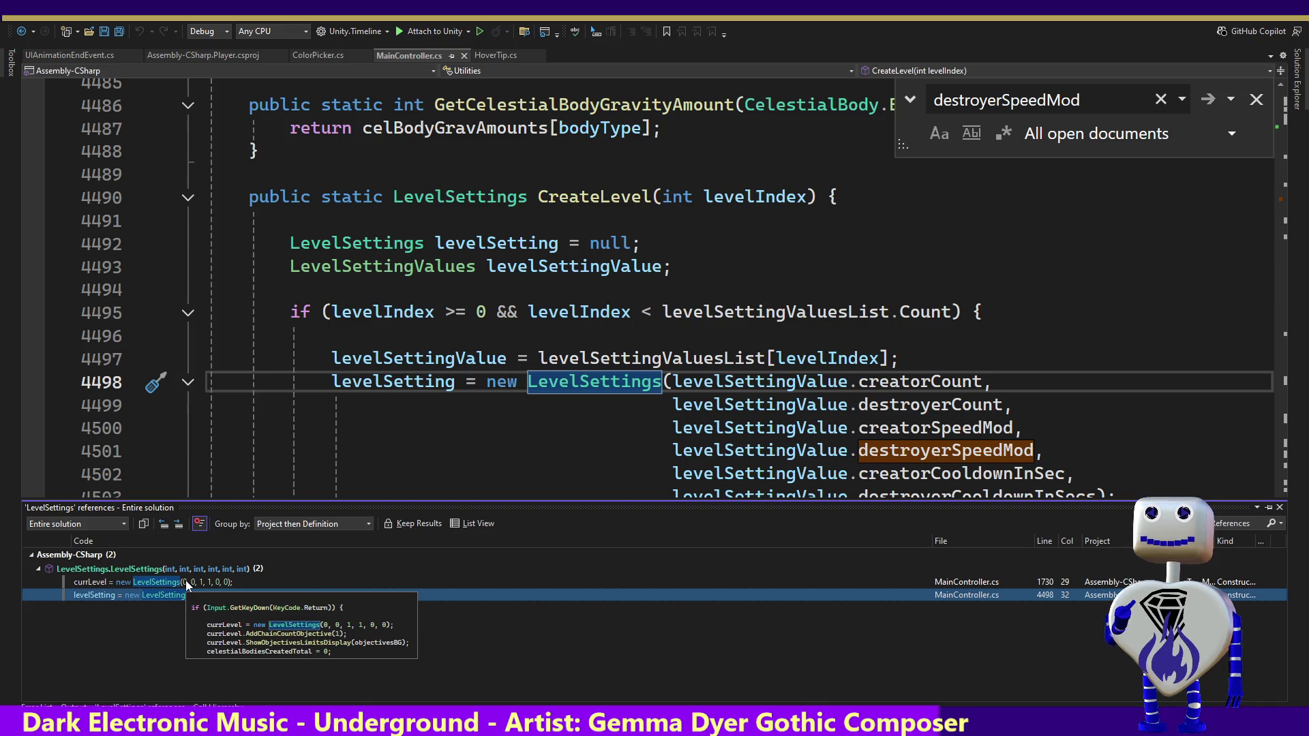
click(195, 581)
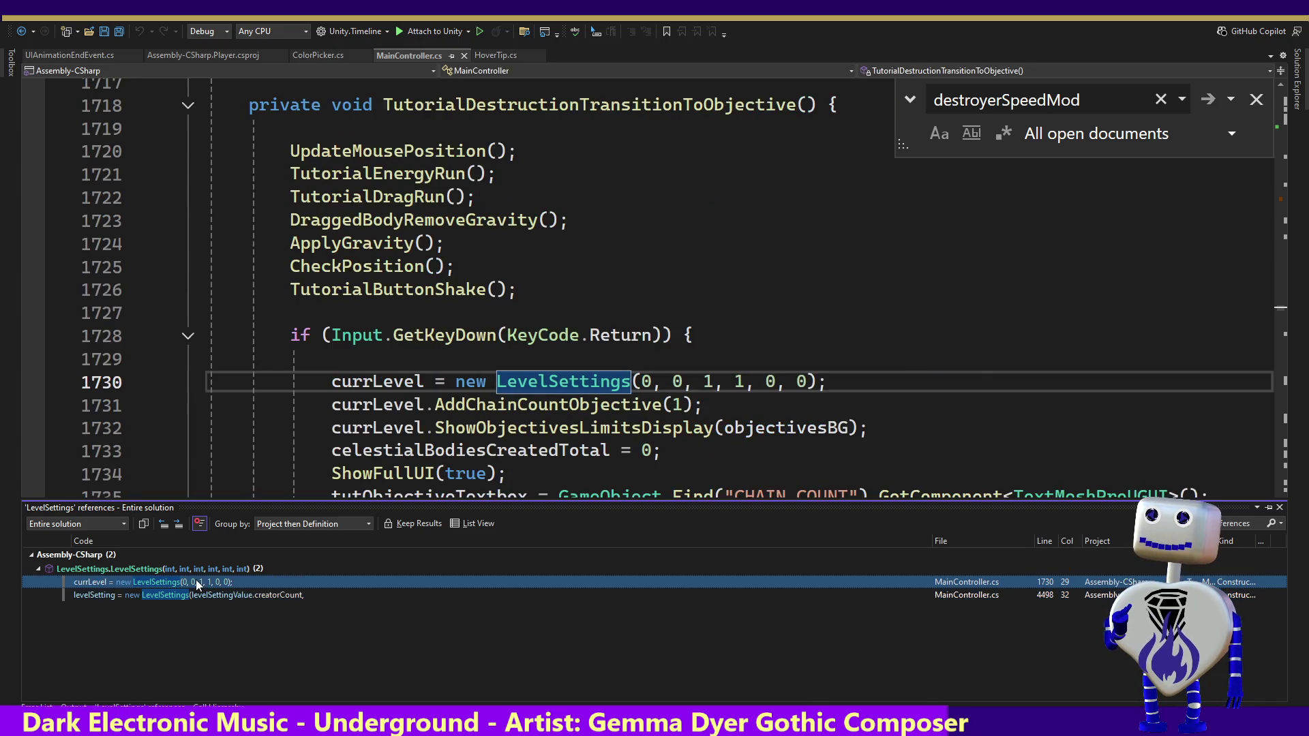
click(200, 593)
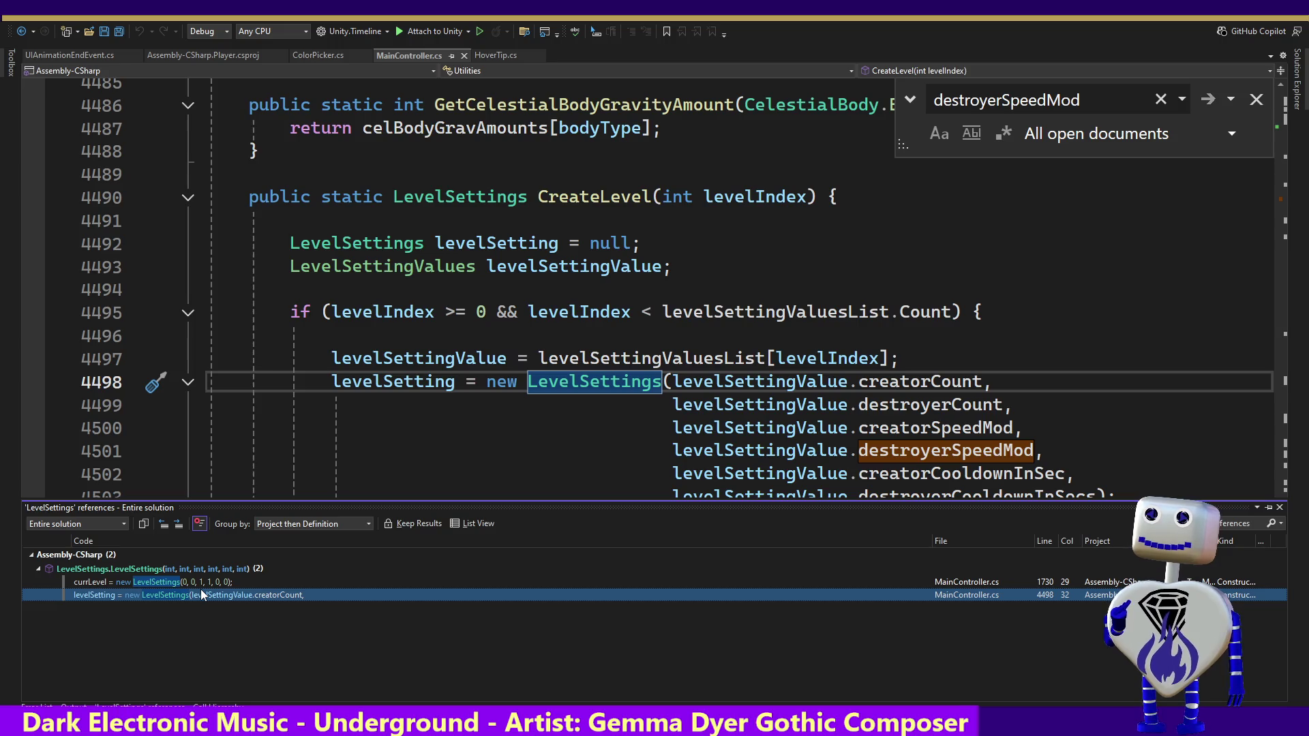
key(Escape)
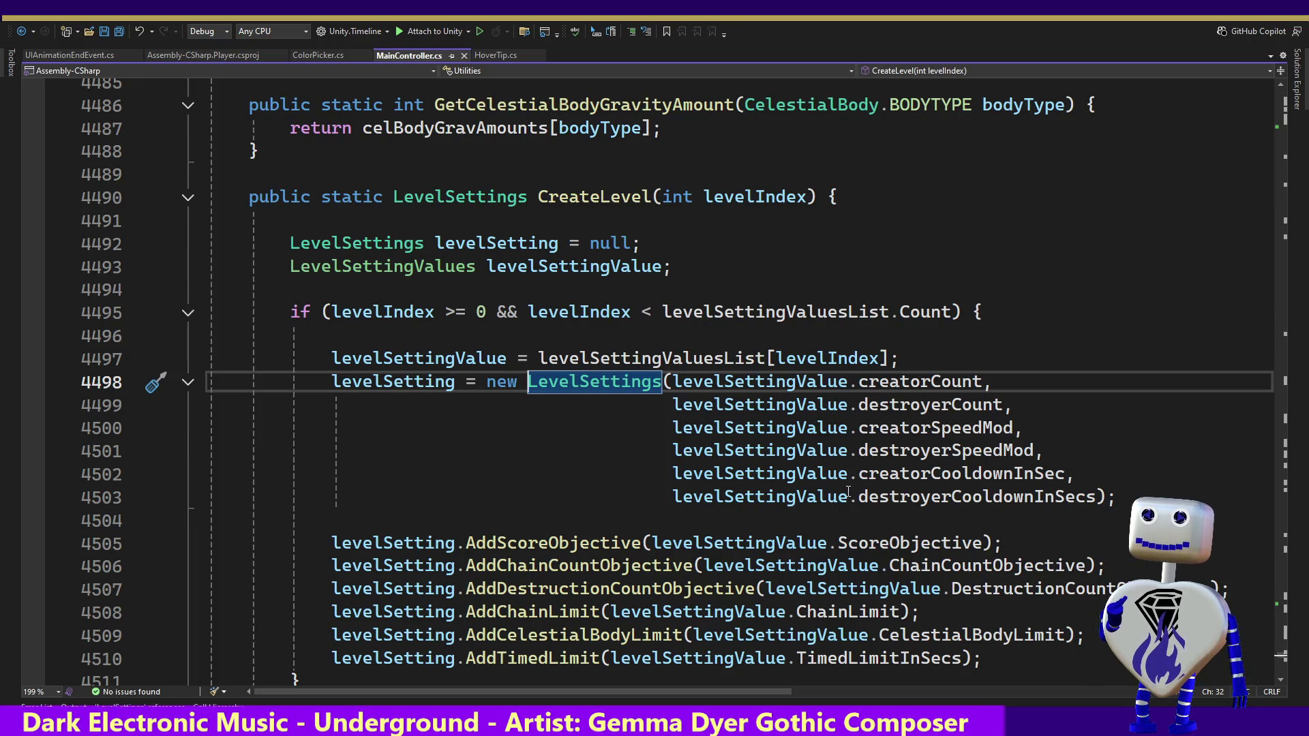
Step: Inspect the creatorCooldownInSec argument passed to LevelSettings in CreateLevel
click(901, 473)
double_click(920, 474)
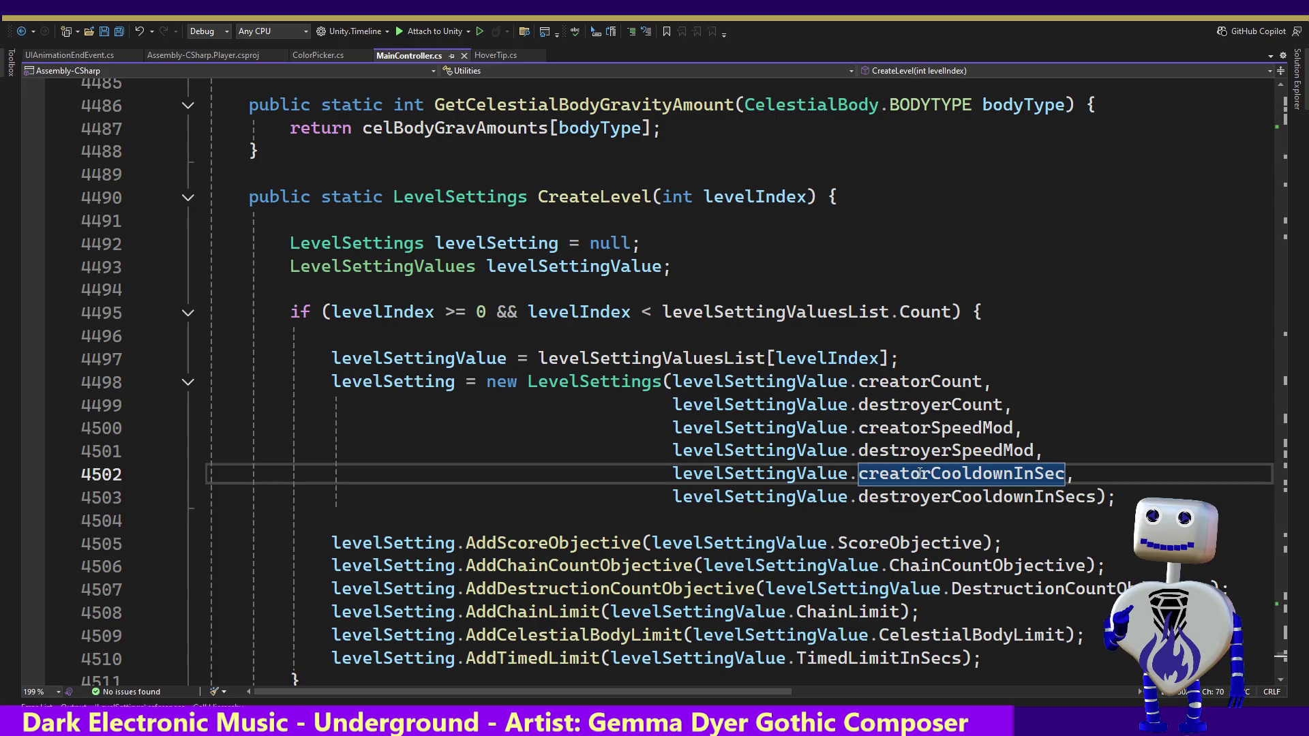
mouse_move(921, 474)
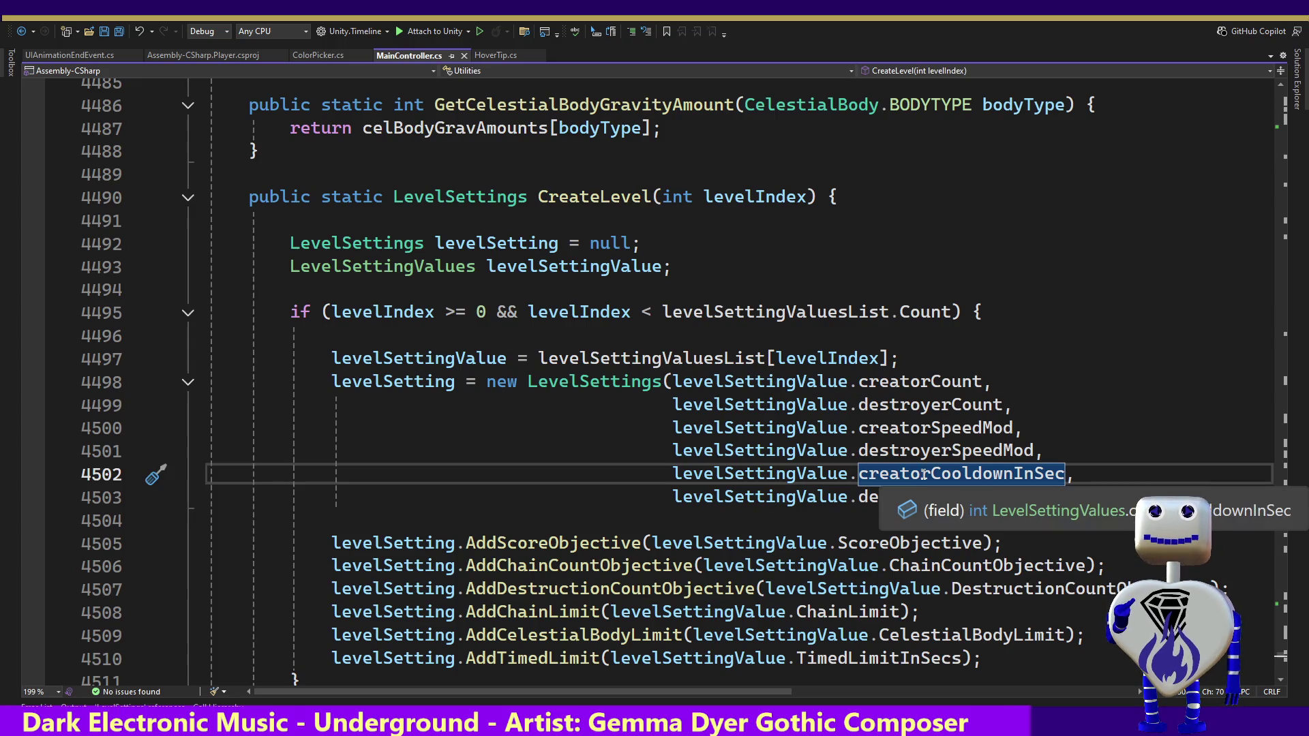
mouse_move(892, 502)
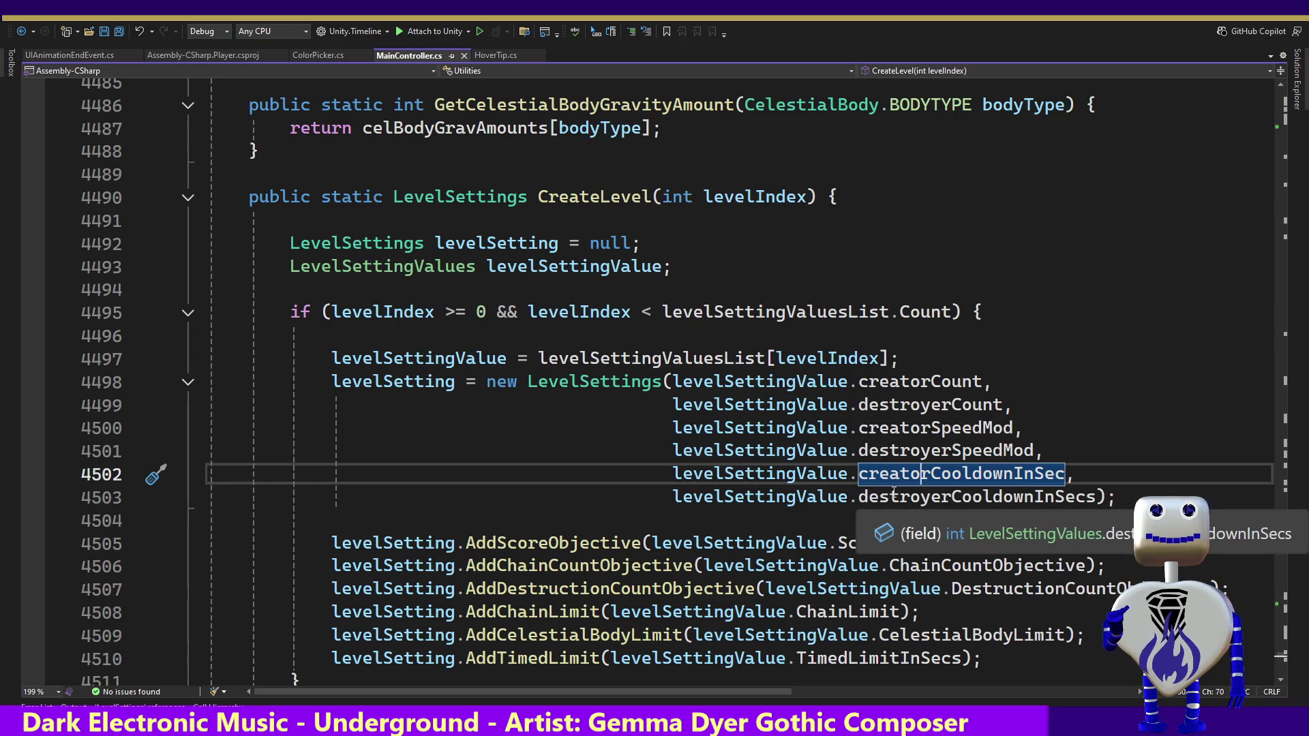
mouse_move(903, 452)
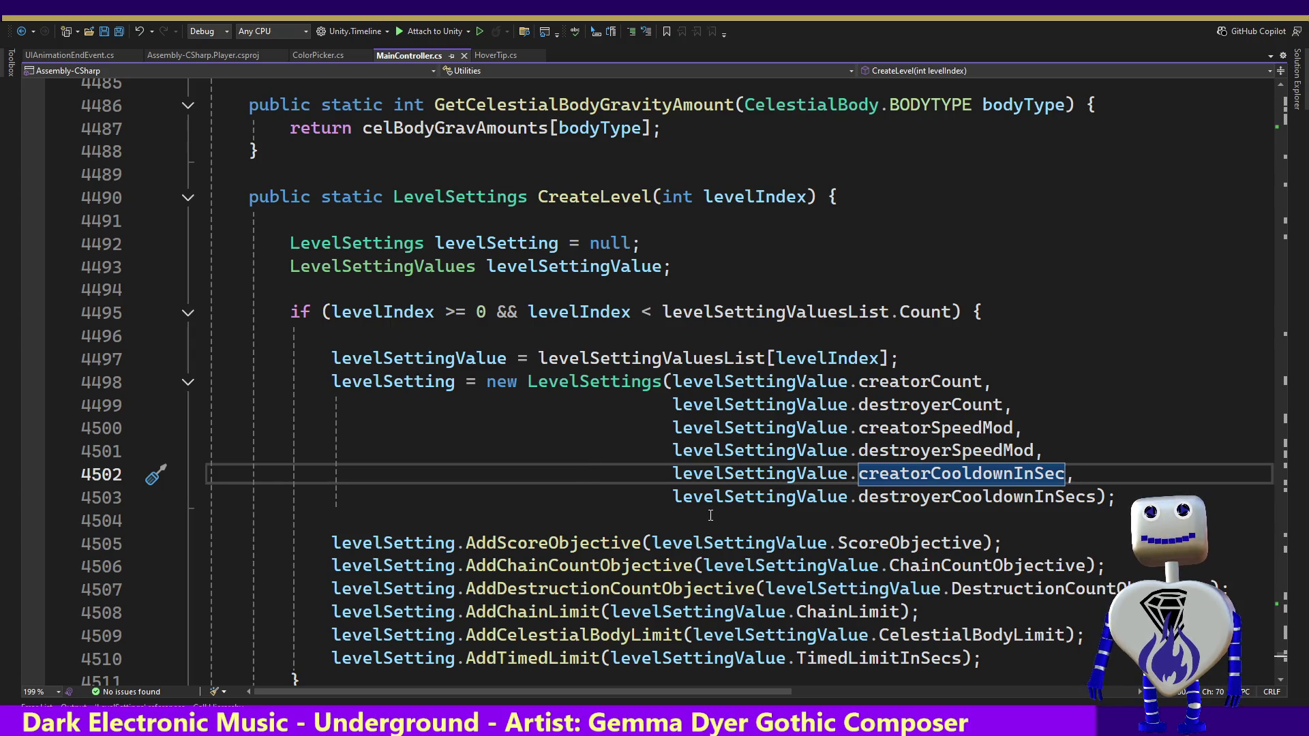
Step: Find LevelSettings references again and jump from CreateLevel to the constructor definition at line 3667
click(571, 386)
right_click(571, 386)
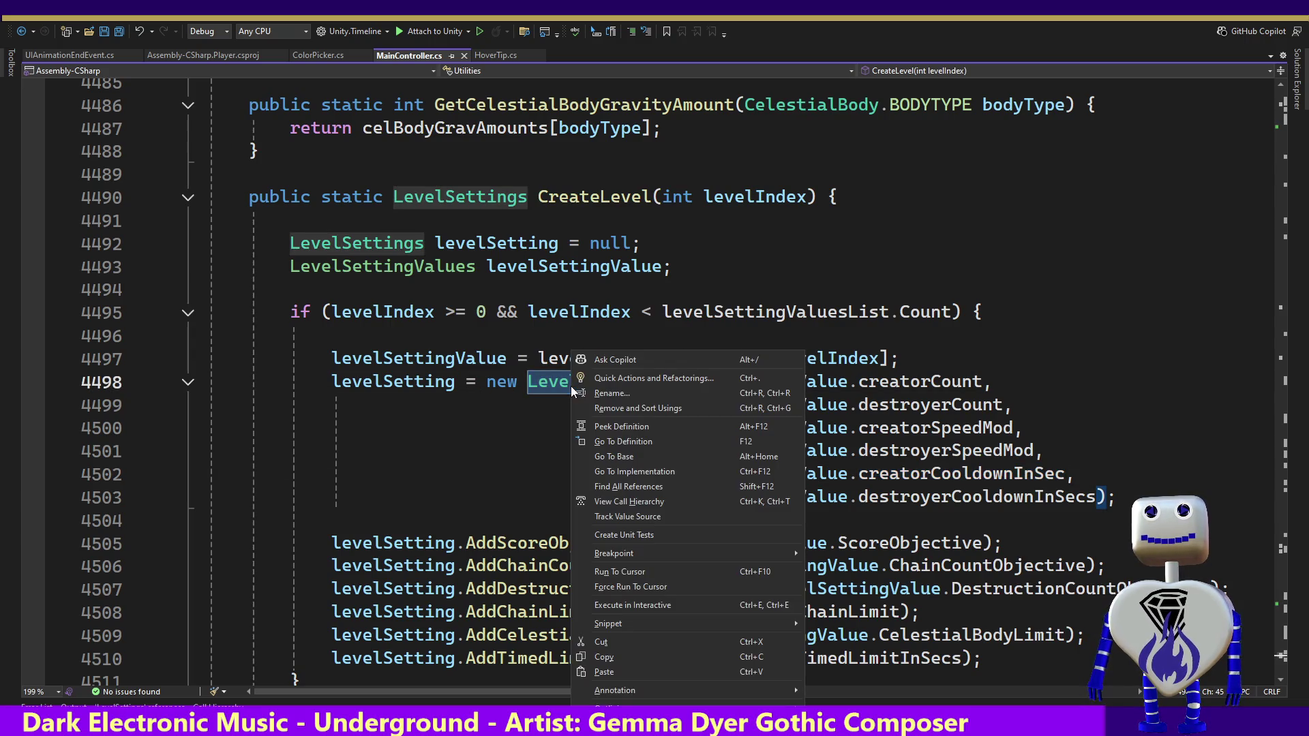
click(599, 485)
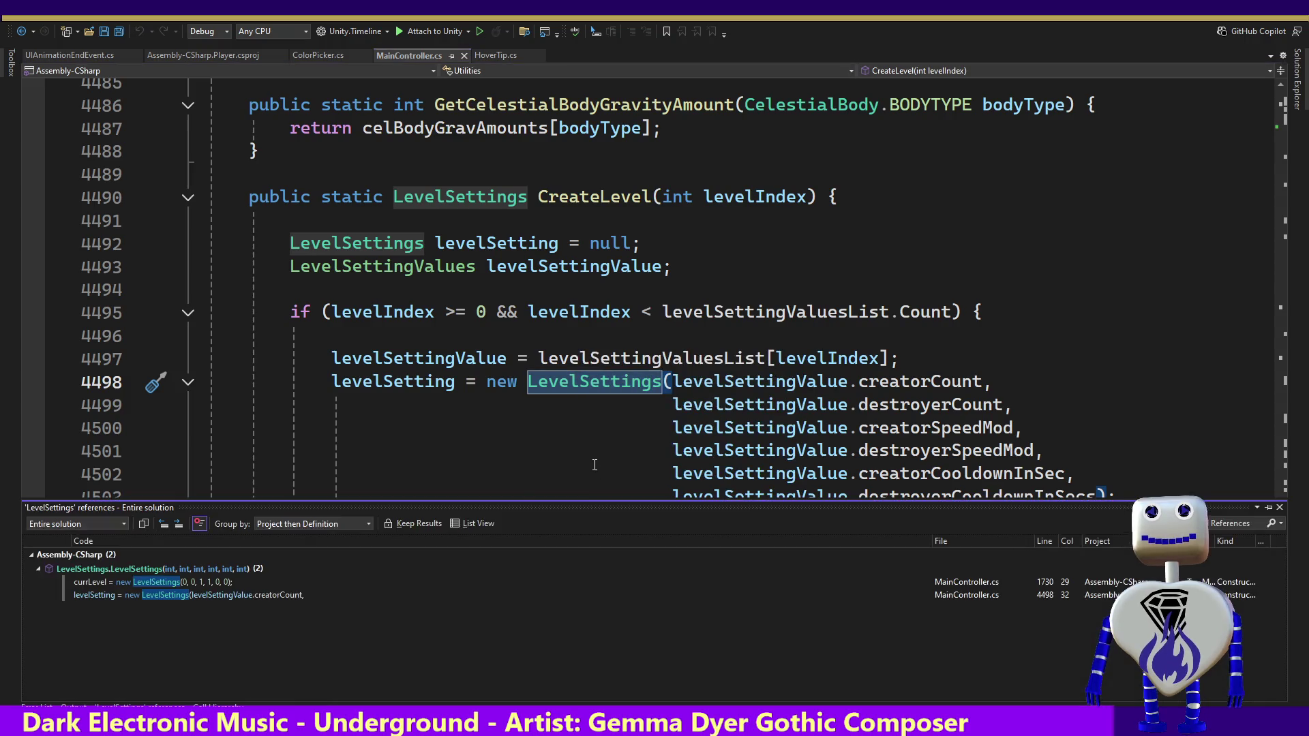
click(177, 593)
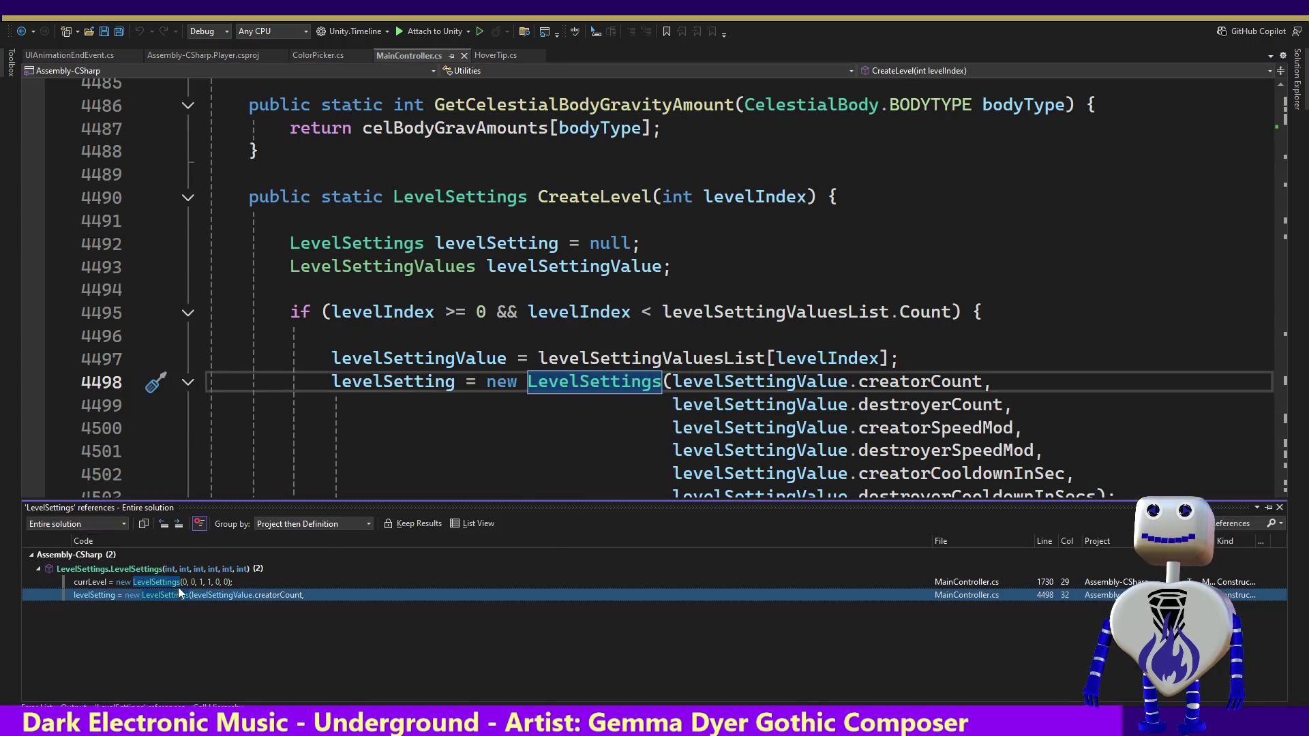
click(182, 570)
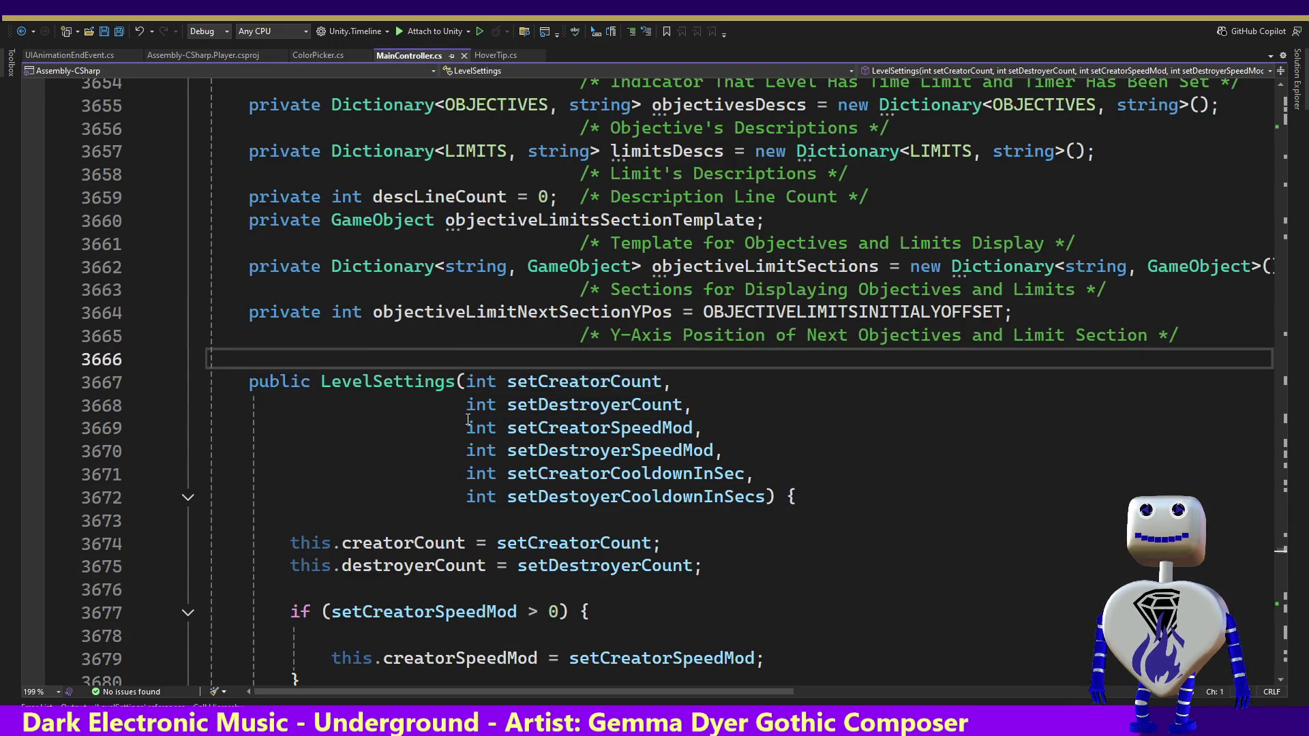
click(507, 497)
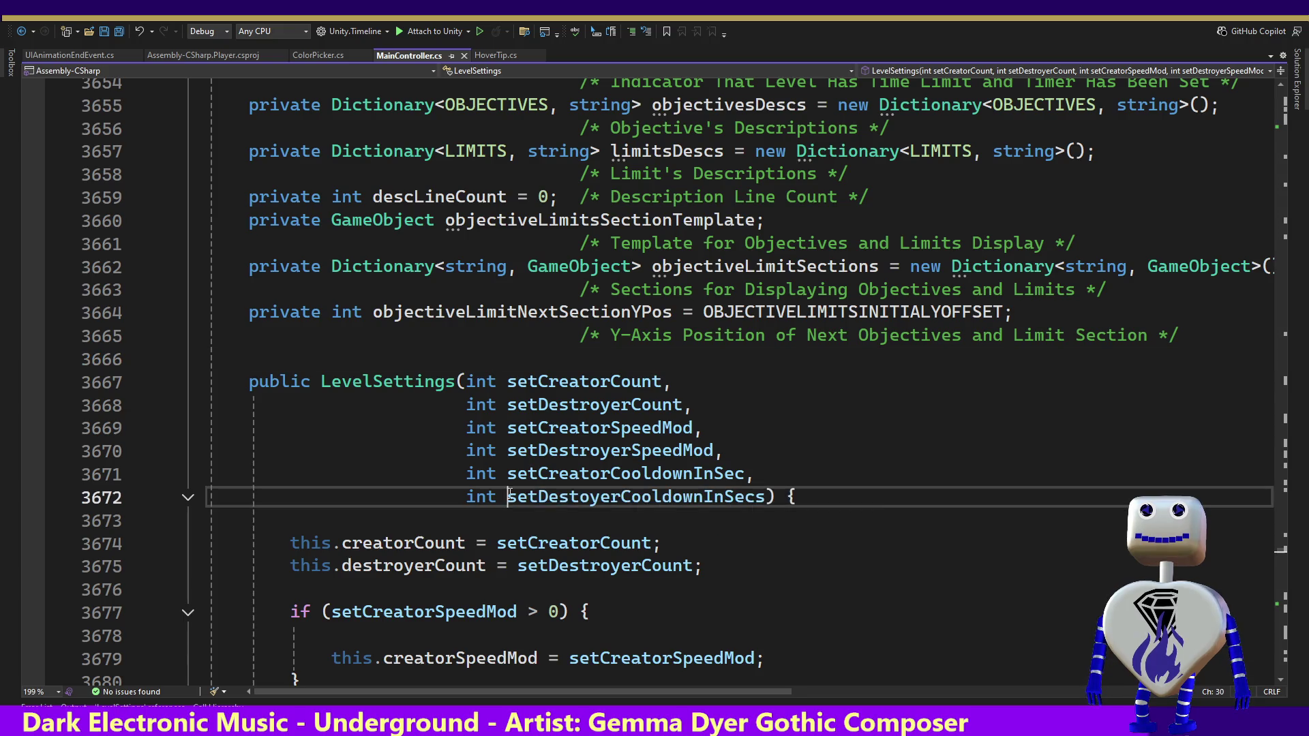
key(ctrl+r)
key(ctrl+r)
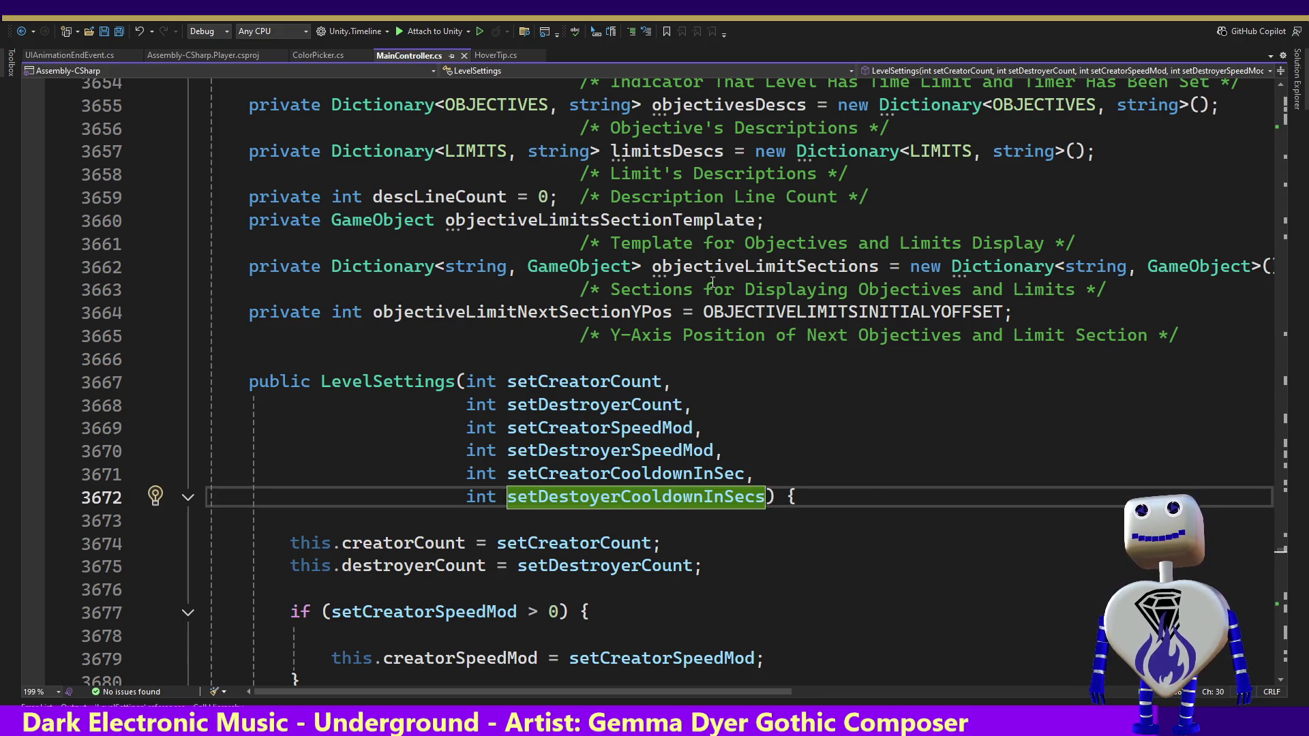
click(555, 220)
key(ctrl+r)
key(ctrl+r)
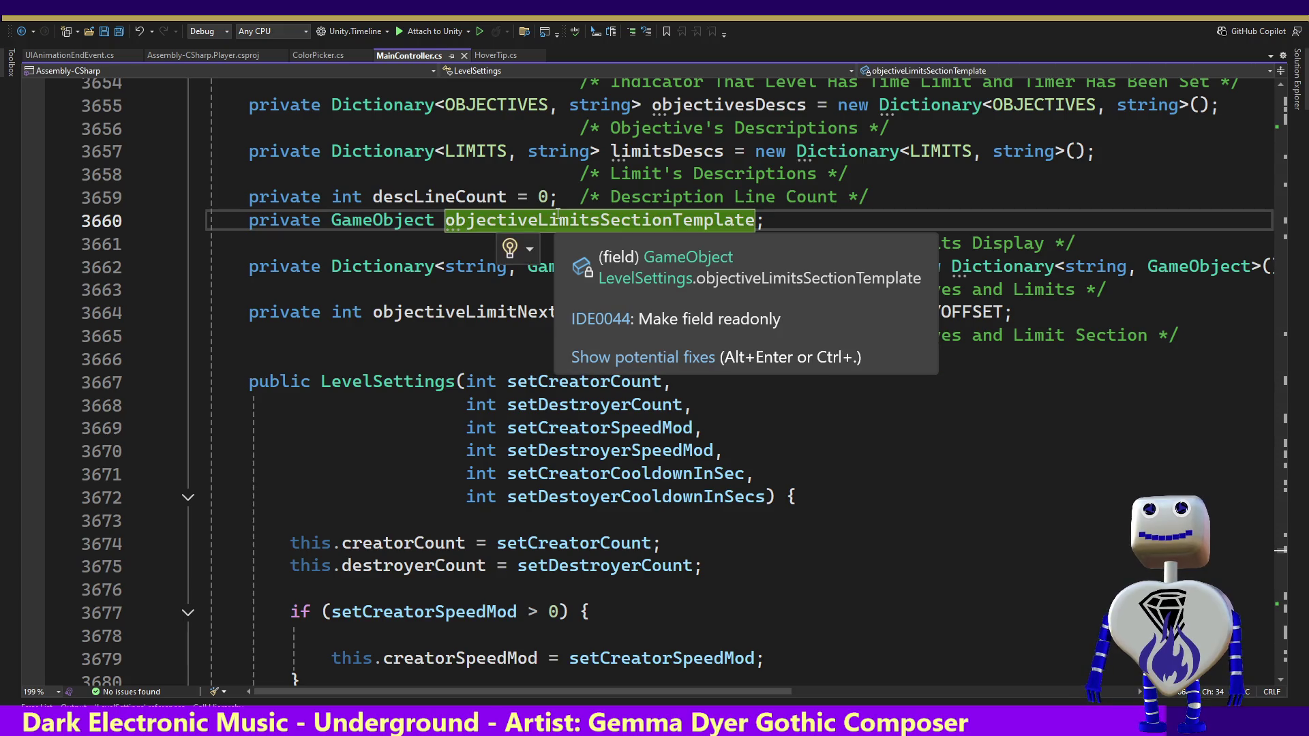
click(373, 490)
key(Down)
key(Down)
key(Down)
key(Down)
key(Down)
key(Down)
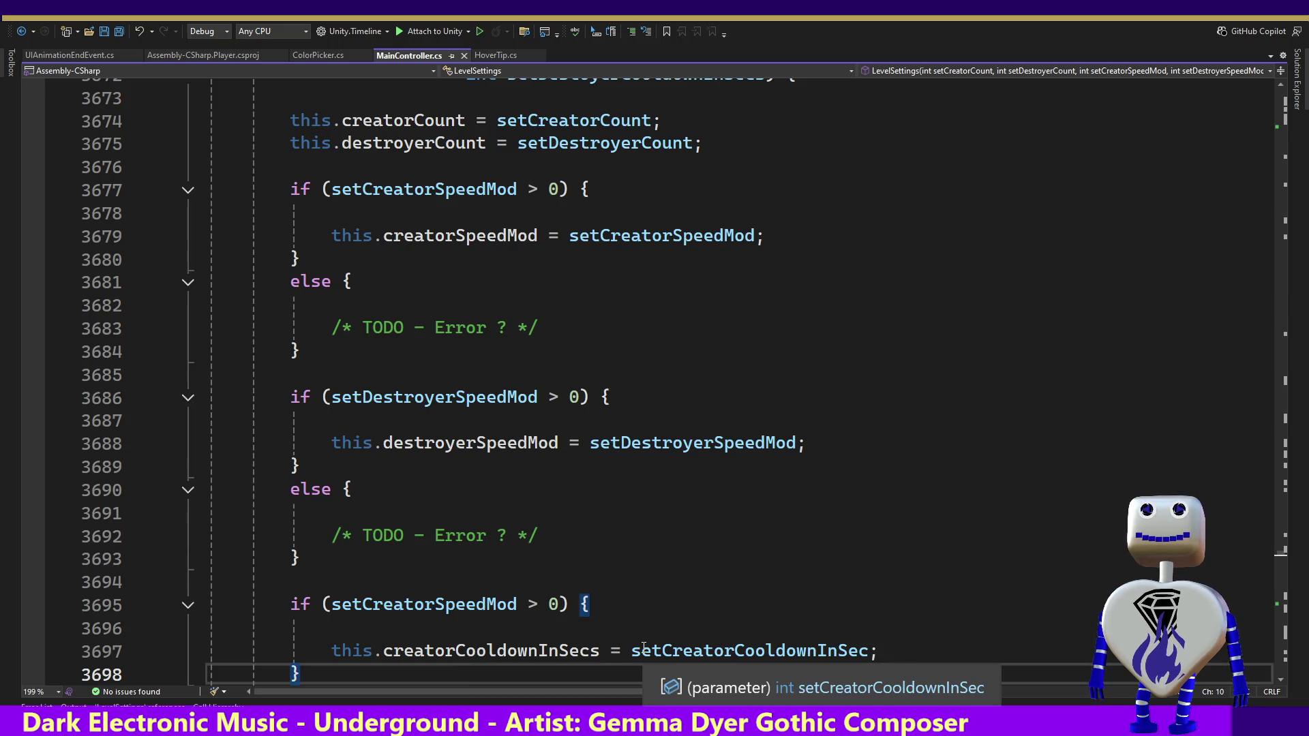
click(582, 268)
key(Up)
key(Up)
key(Up)
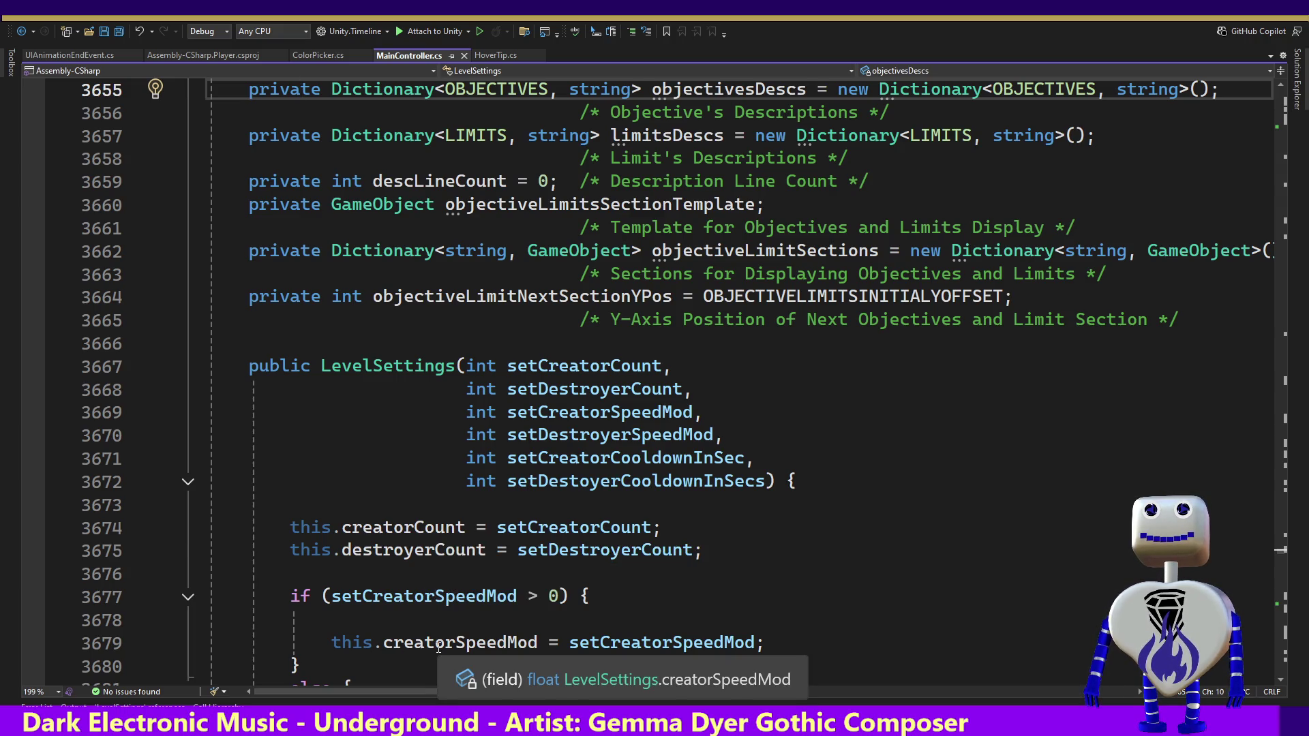
Step: Change the setCreatorSpeedMod and setDestroyerSpeedMod parameter types from int to float
double_click(490, 411)
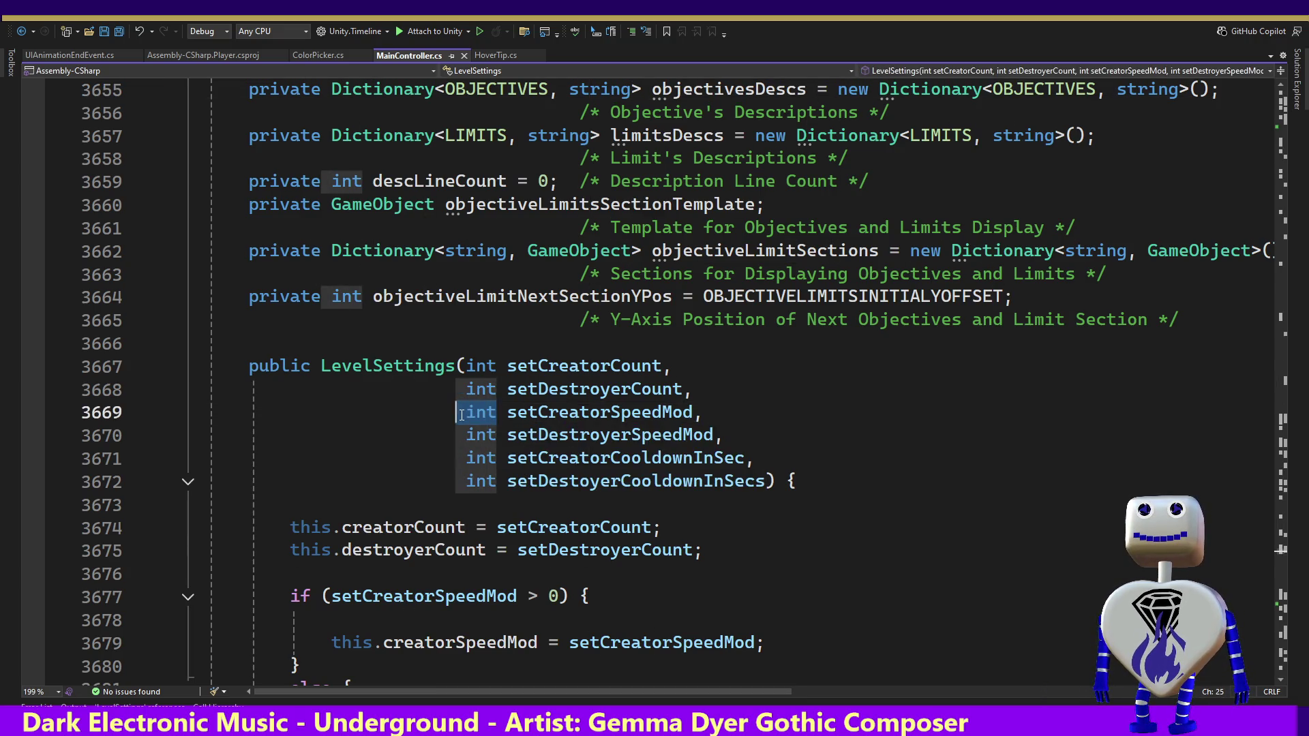
text(float)
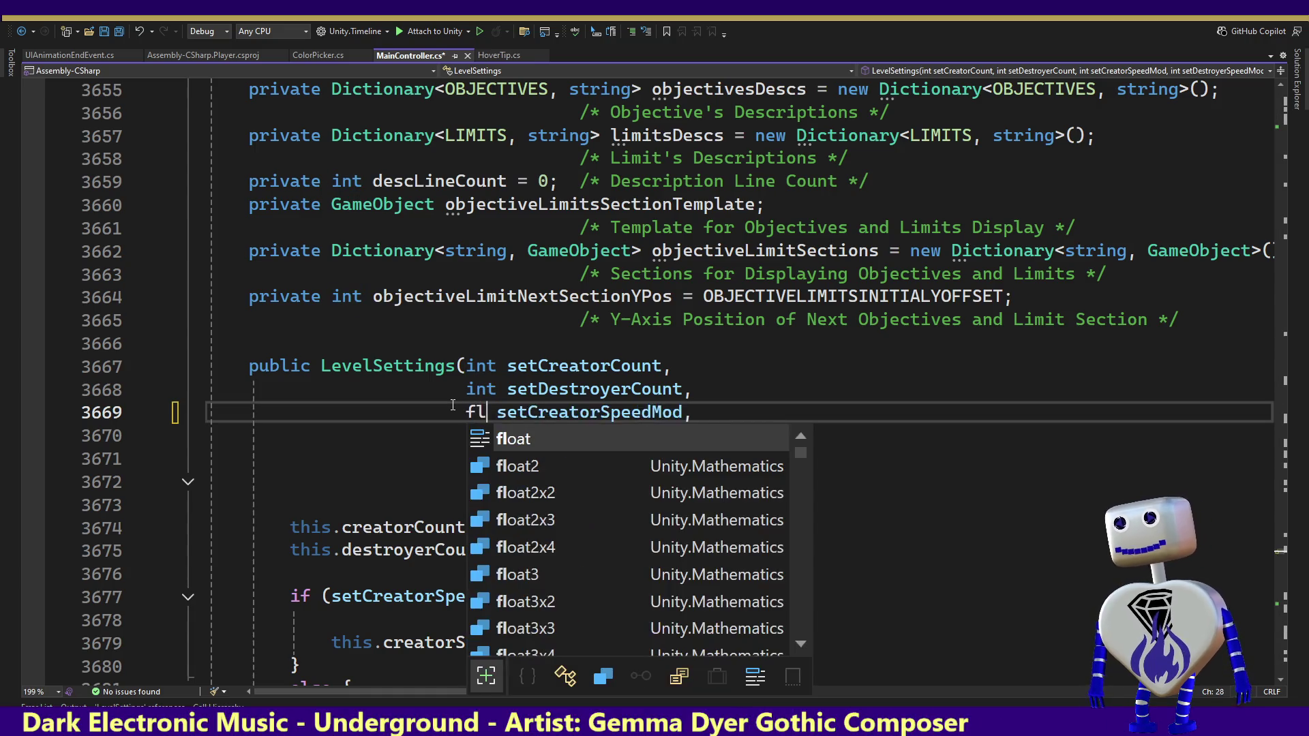
key(Escape)
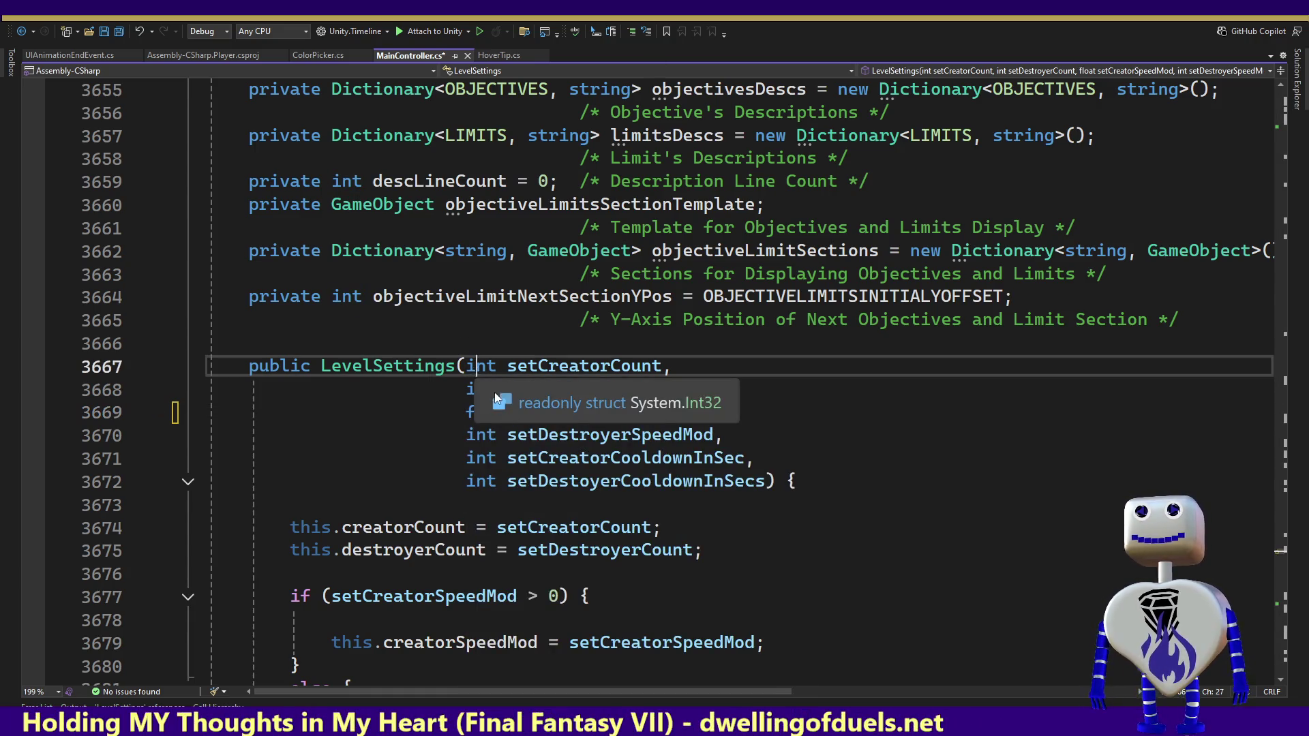
click(457, 412)
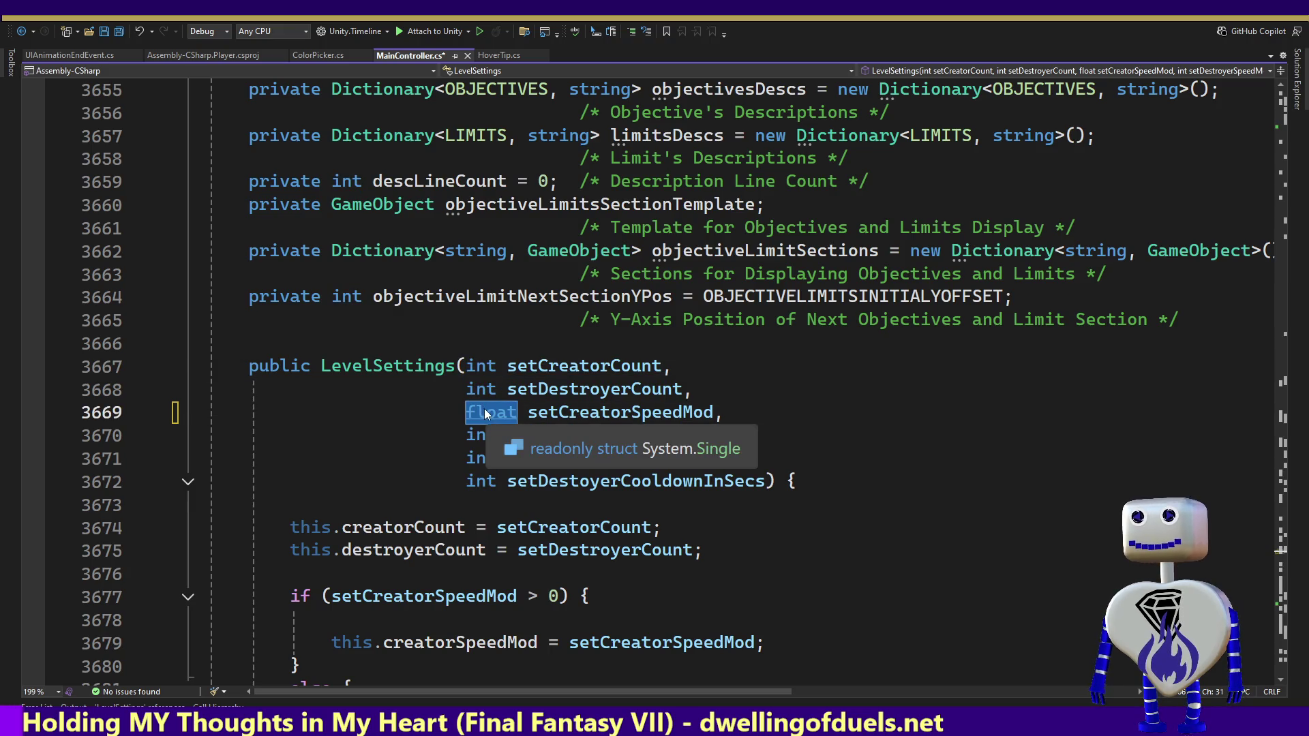
double_click(480, 435)
text(float)
Step: Change setCreatorCooldownInSec and setDestoyerCooldownInSecs to float and save MainController.cs
double_click(479, 458)
text(float)
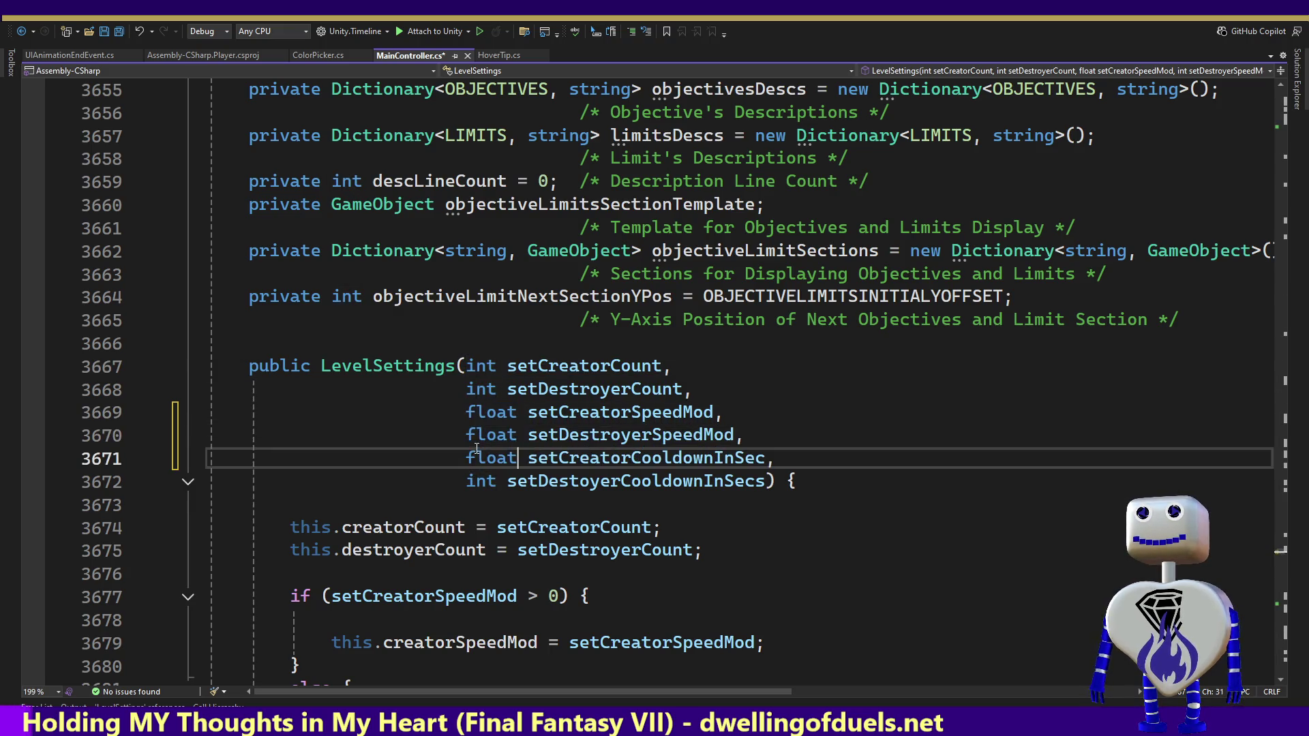
key(Escape)
double_click(480, 481)
text(float)
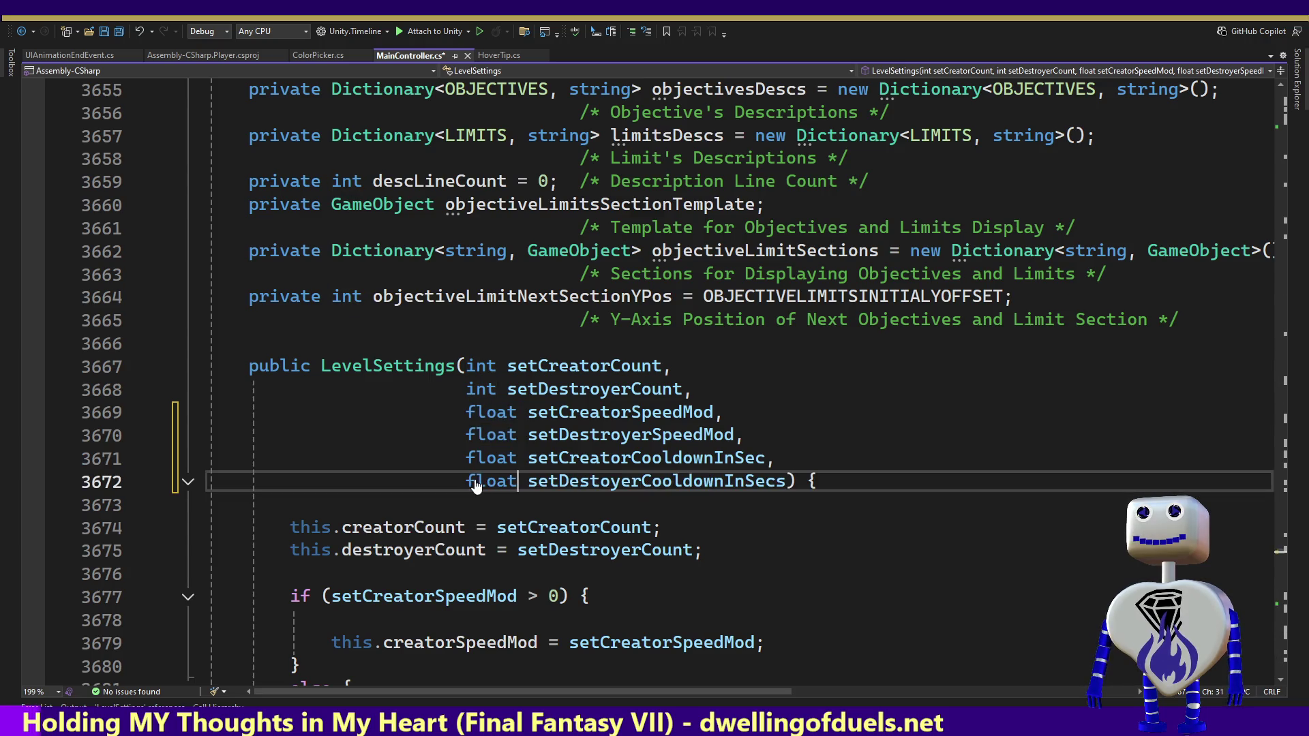
click(478, 458)
key(Down)
key(Down)
key(Down)
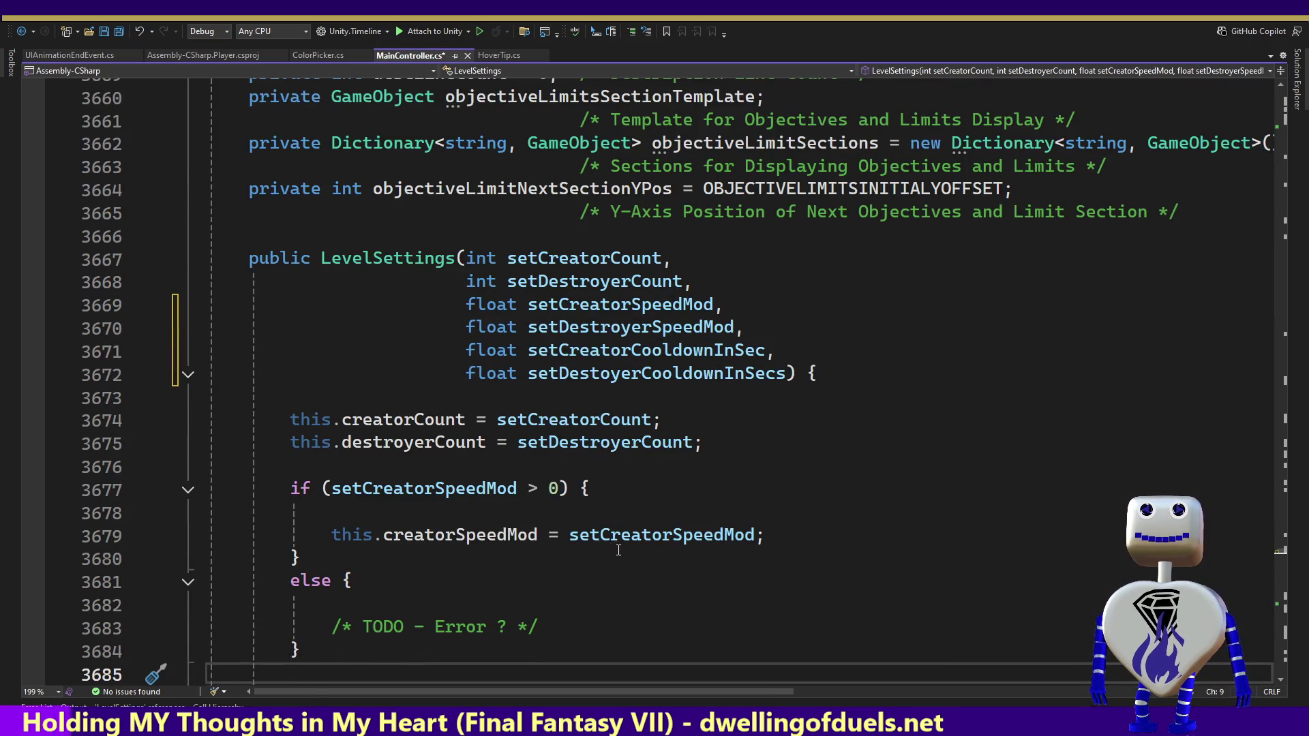
key(ctrl+s)
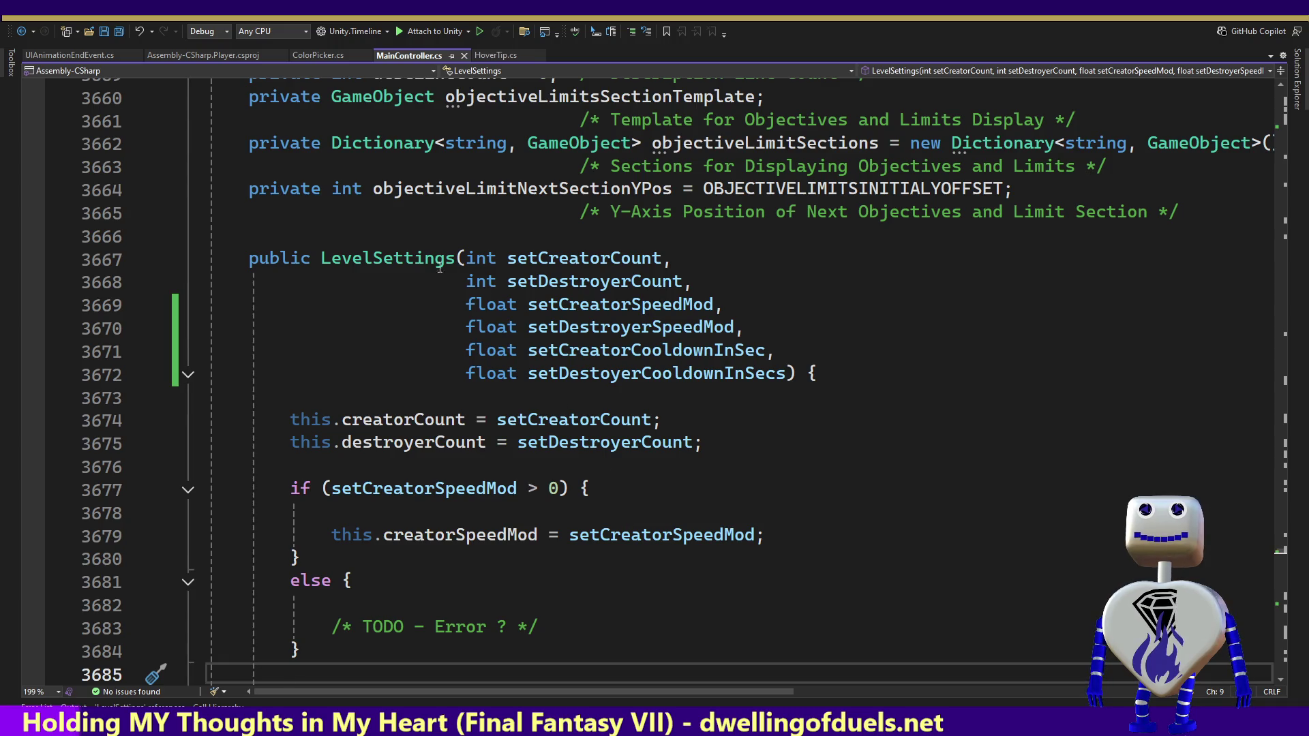
Step: Follow LevelSettings references to its CreateLevel call, then open the levelSettingValuesList declaration at line 4320
click(452, 265)
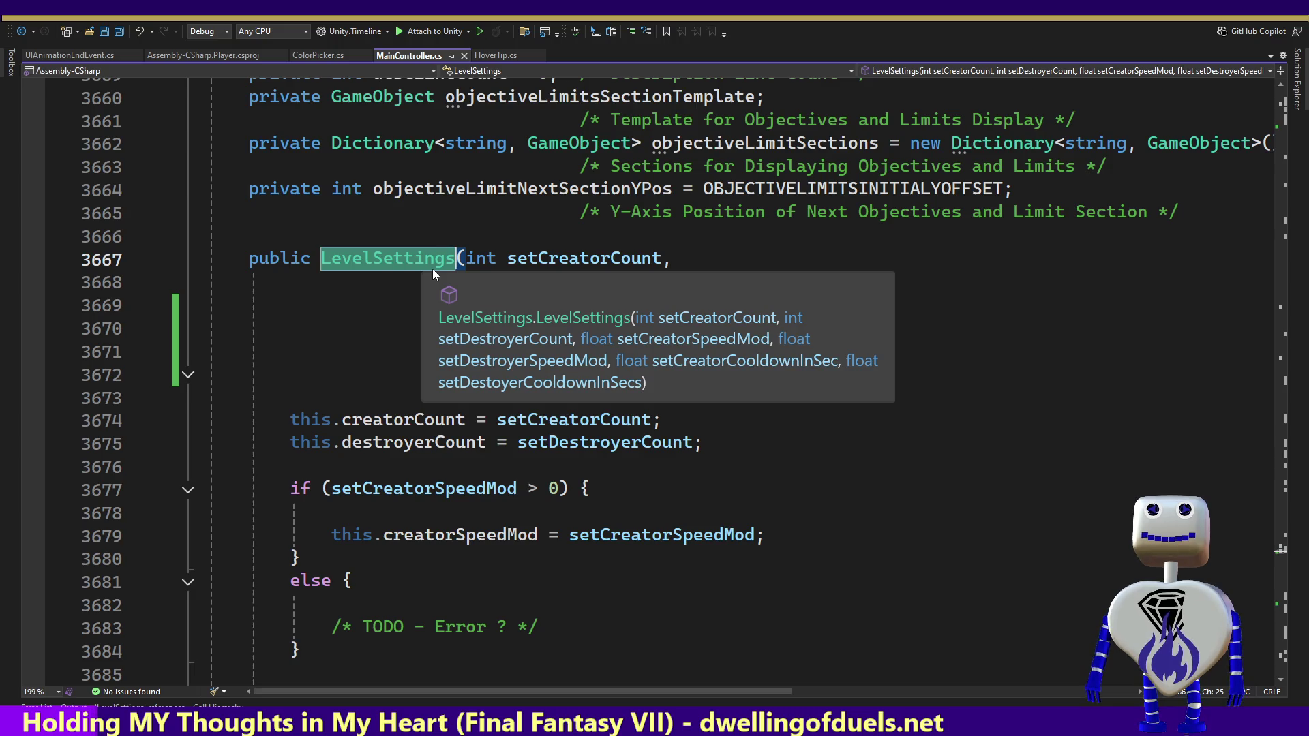
right_click(433, 265)
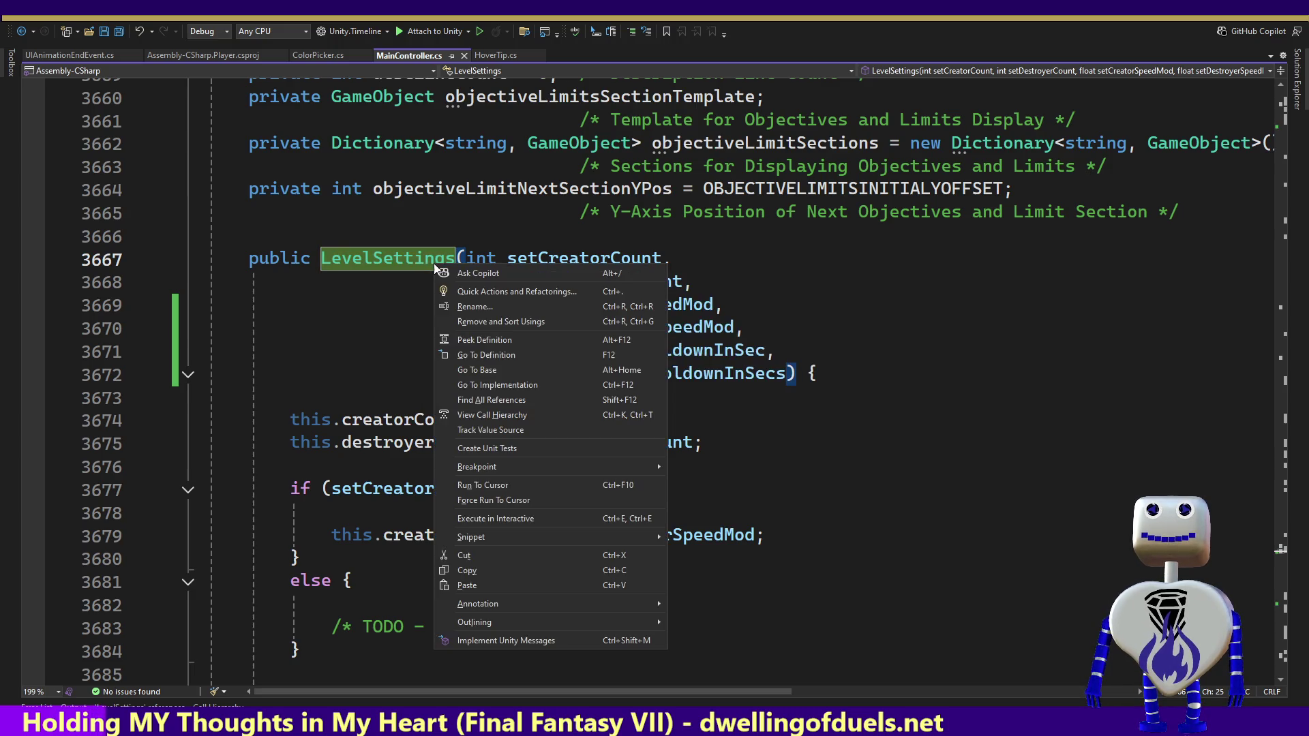
click(501, 402)
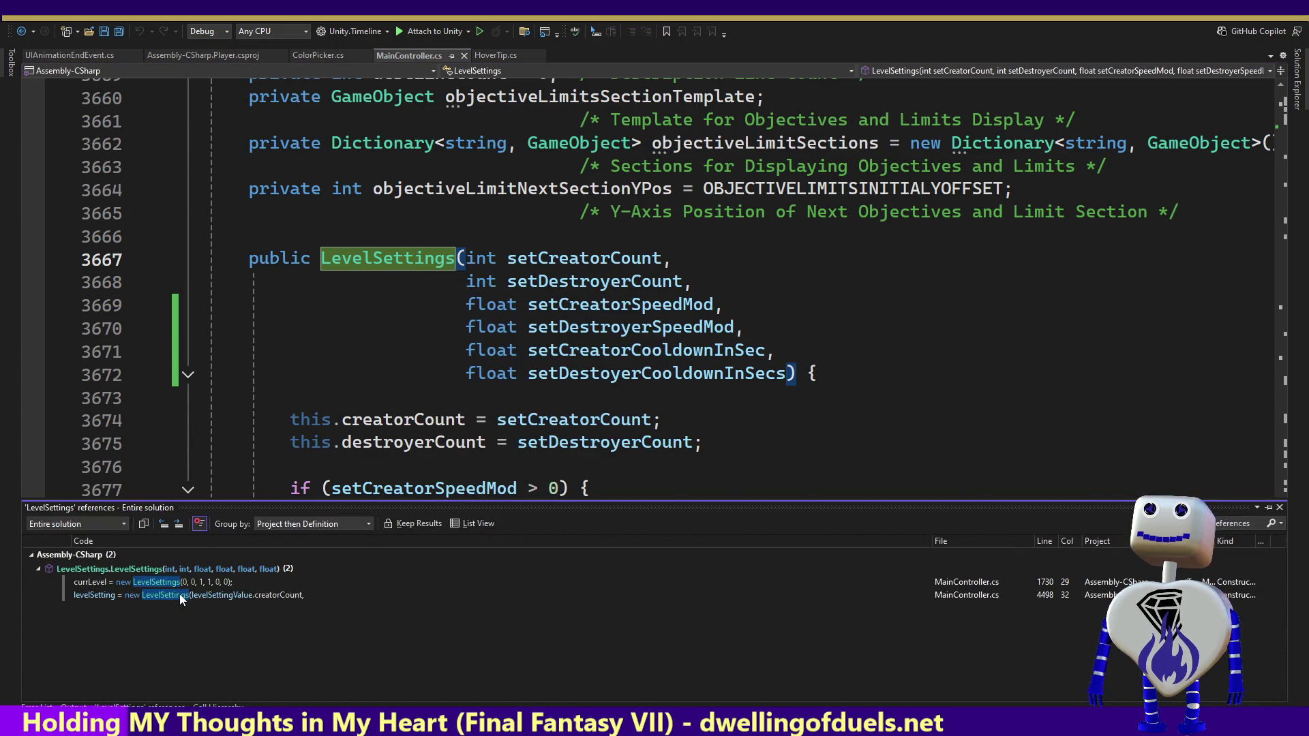
double_click(180, 596)
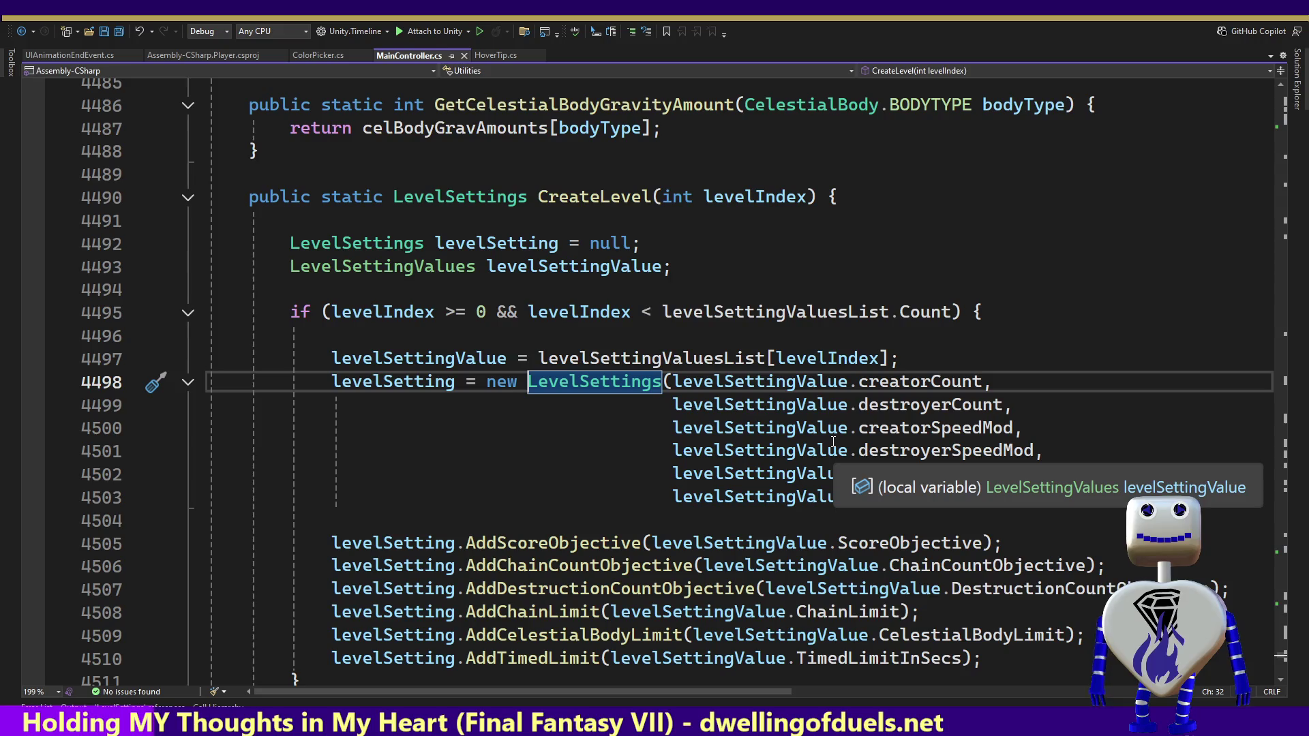
ctrl+click(690, 363)
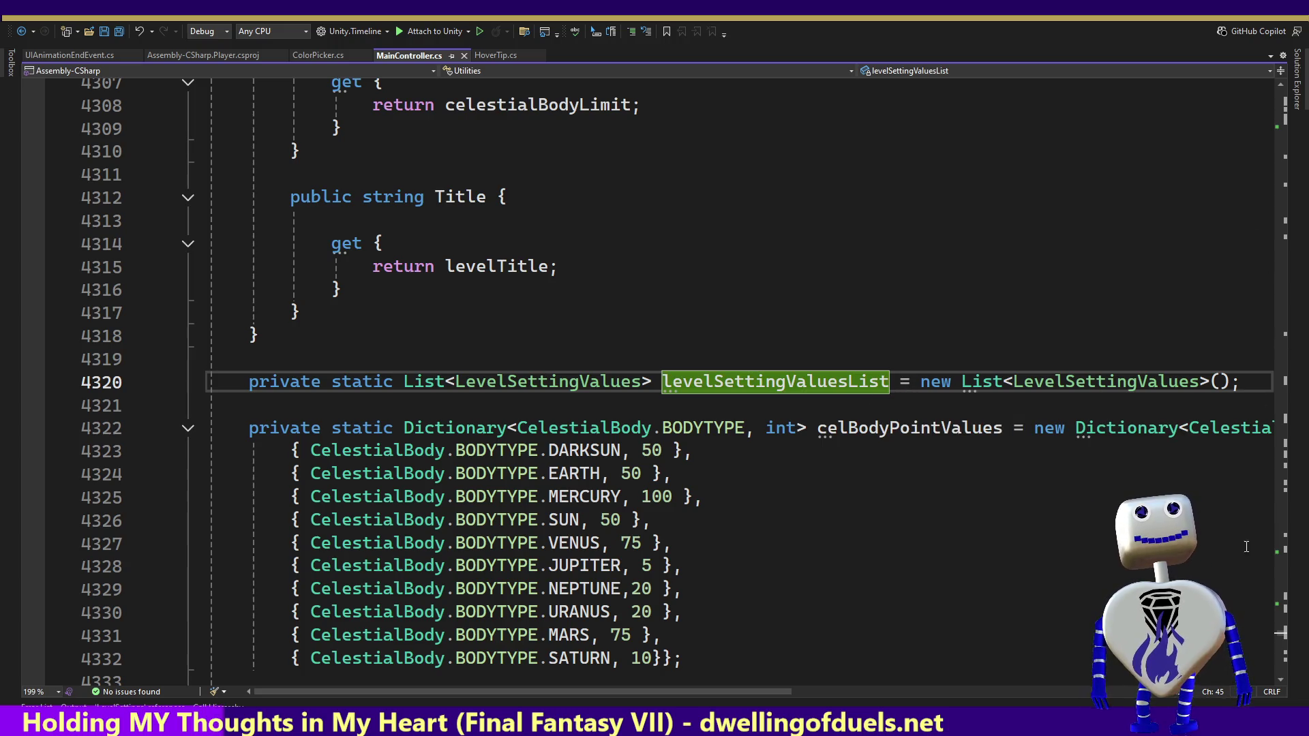
Step: Remove the speed and cooldown fields from the int declaration in LevelSettingValues
scroll(1281, 641, down, 20)
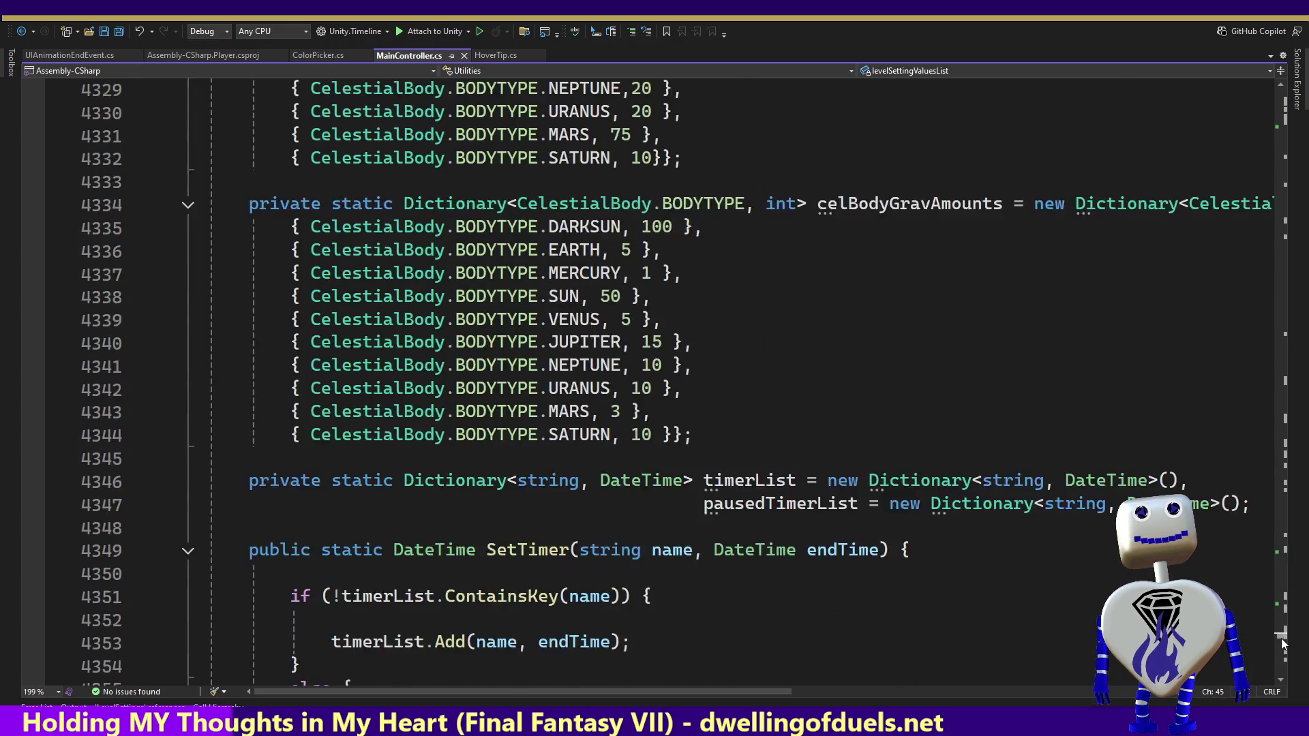
drag(1281, 649, 1288, 625)
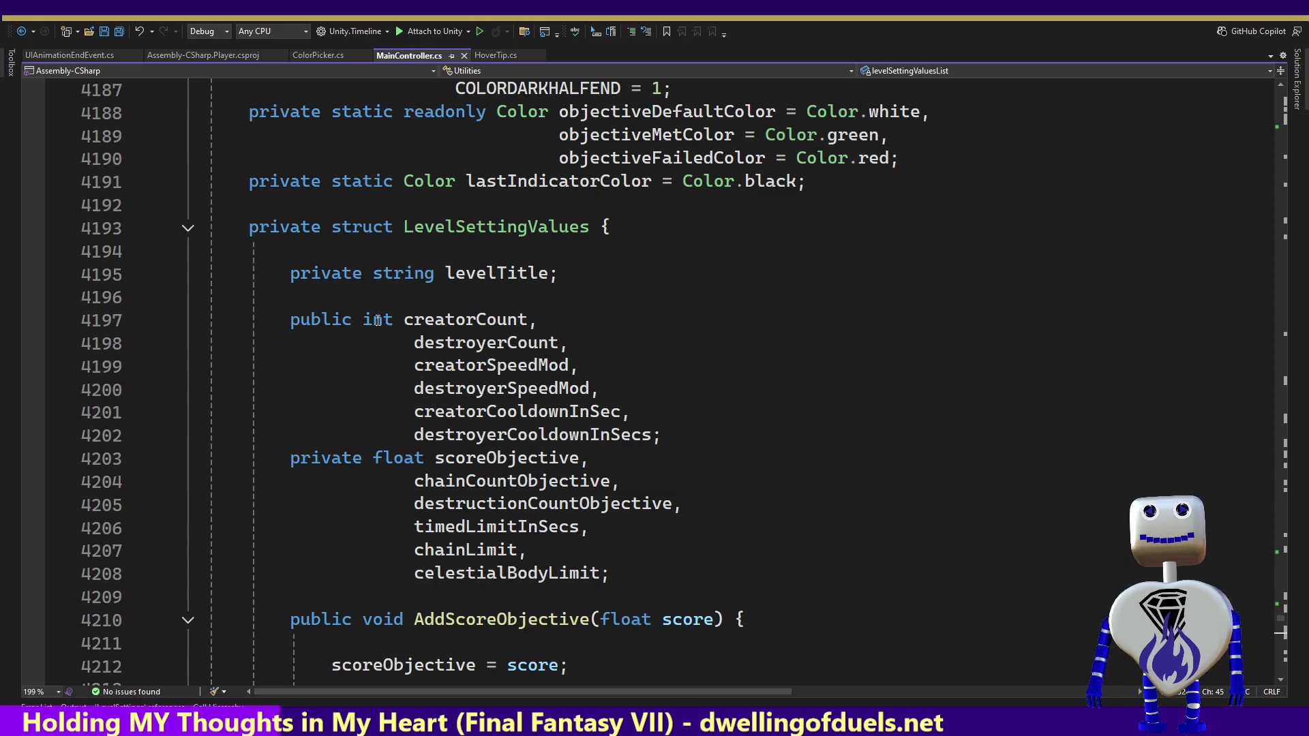
mouse_move(654, 436)
mouse_down()
mouse_move(575, 412)
mouse_move(590, 390)
mouse_move(561, 349)
mouse_up()
key(ctrl+c)
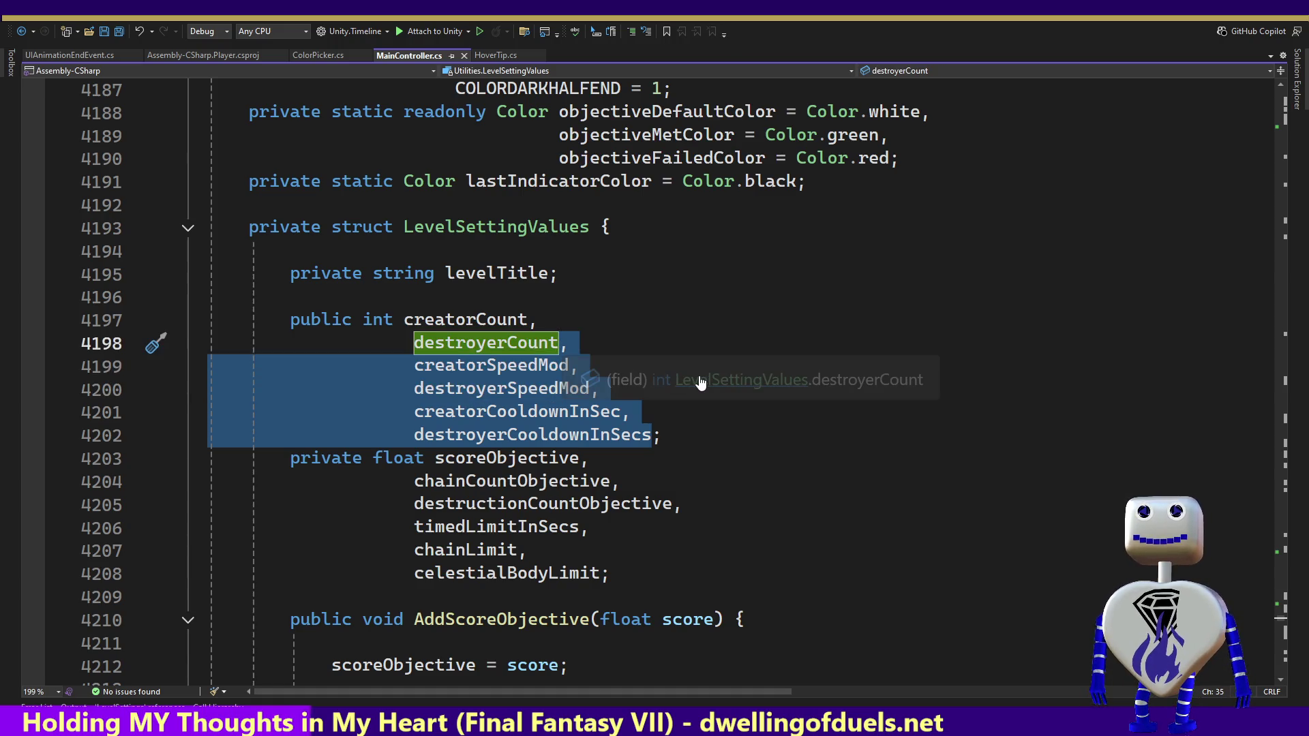
key(Delete)
Step: Paste the speed and cooldown fields after 'private float' and move scoreObjective to its own line
click(434, 366)
key(ctrl+v)
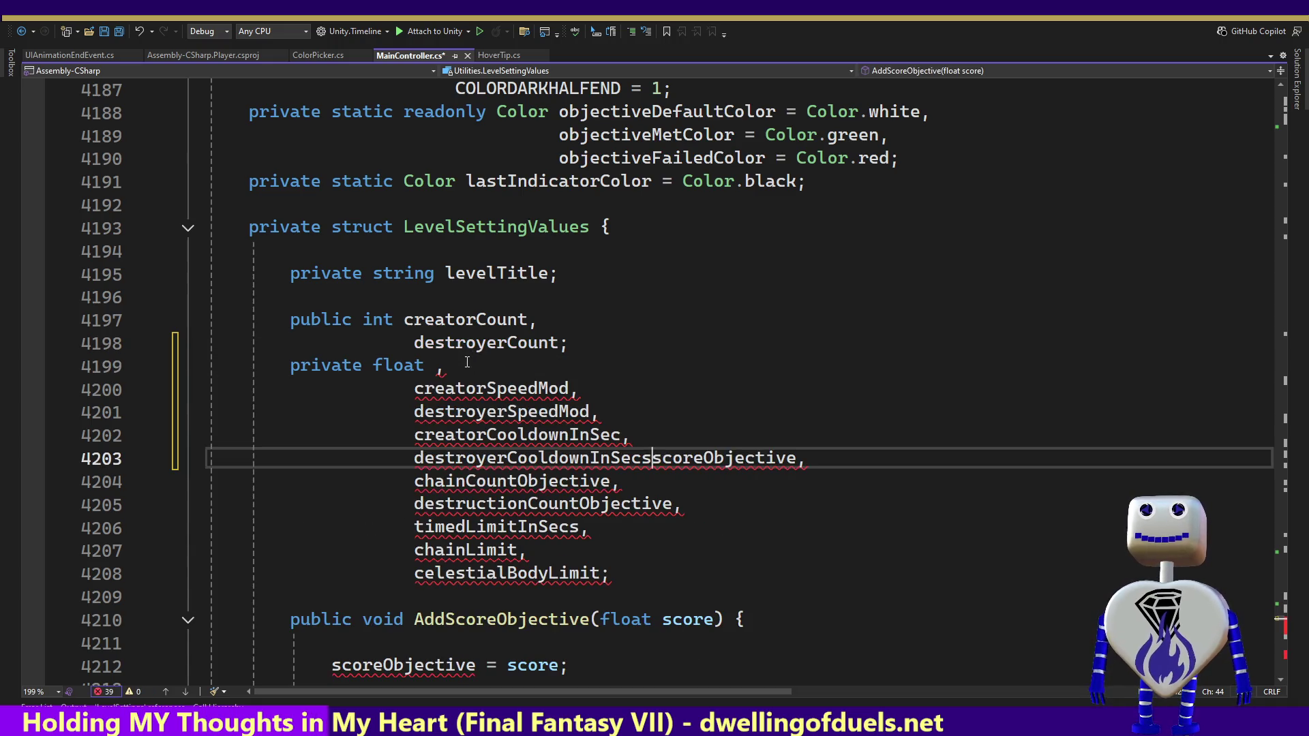
text(,)
key(Return)
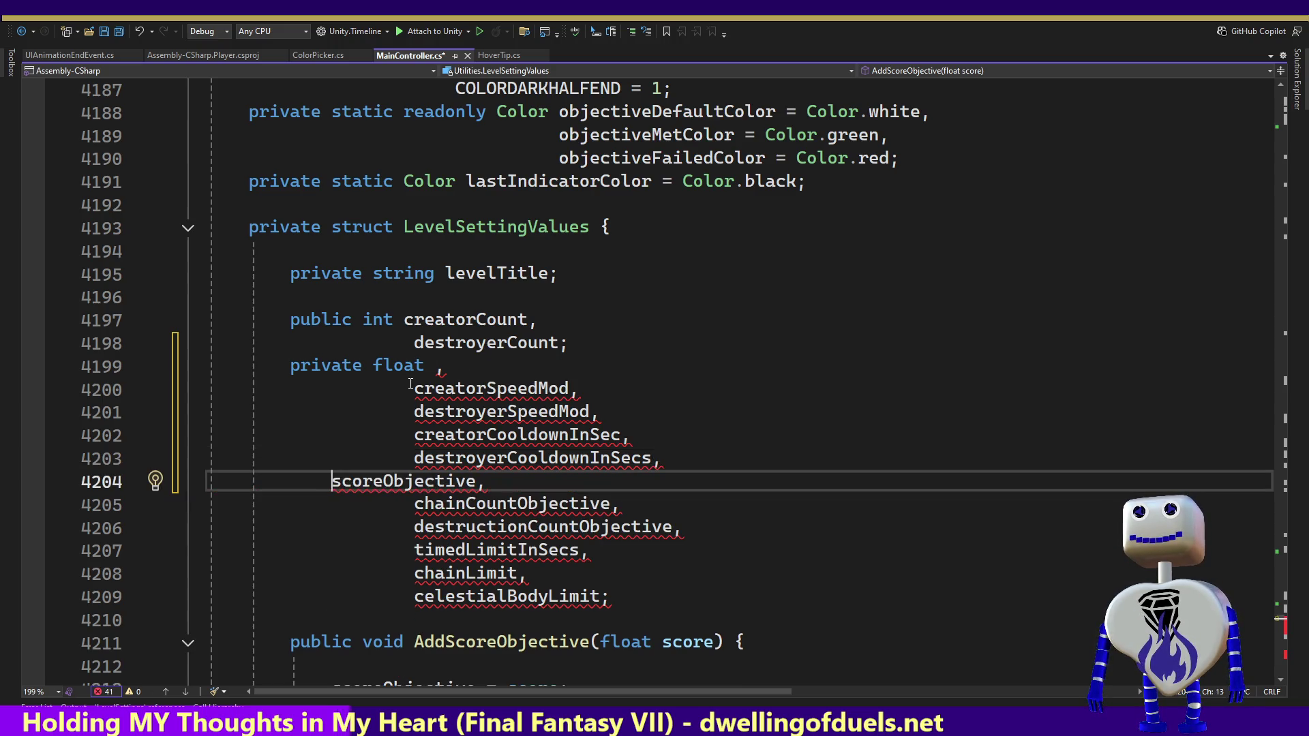
drag(409, 383, 425, 369)
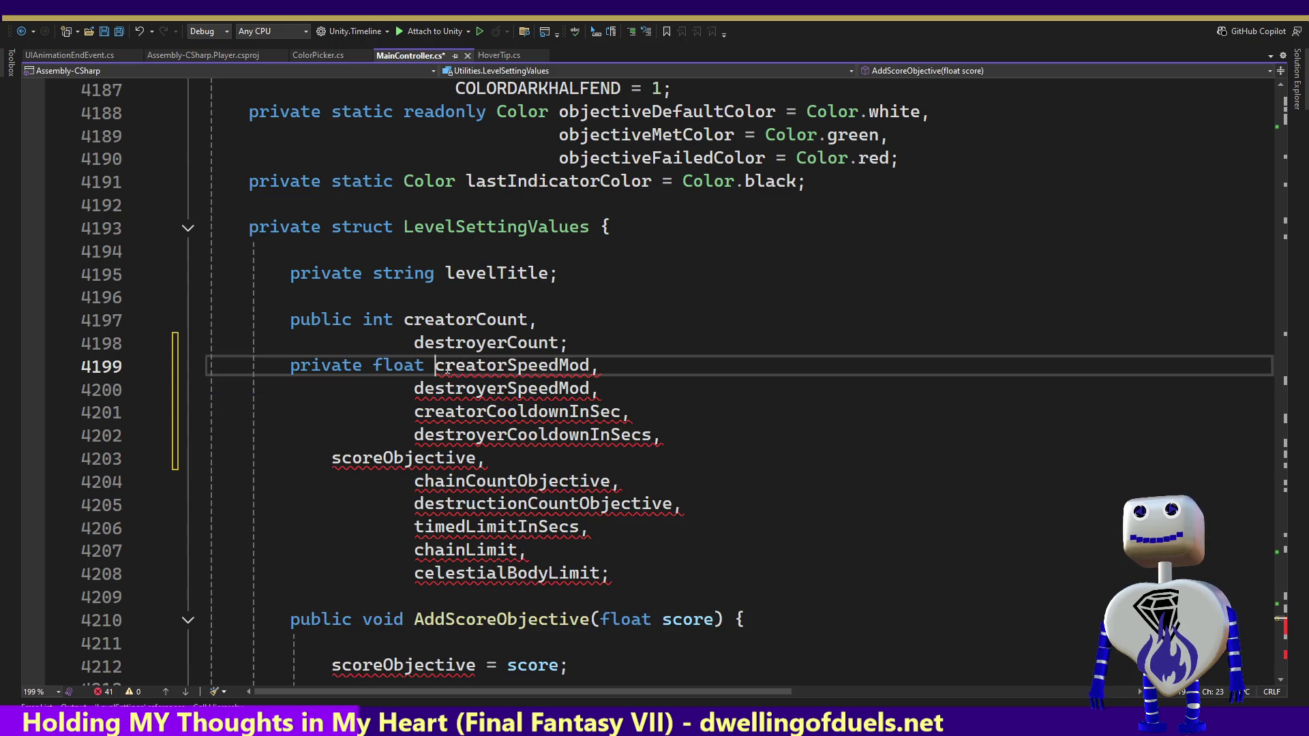
double_click(656, 434)
Step: Re-indent the creatorSpeedMod, destroyerSpeedMod and cooldown field lines so they align
drag(658, 434, 208, 390)
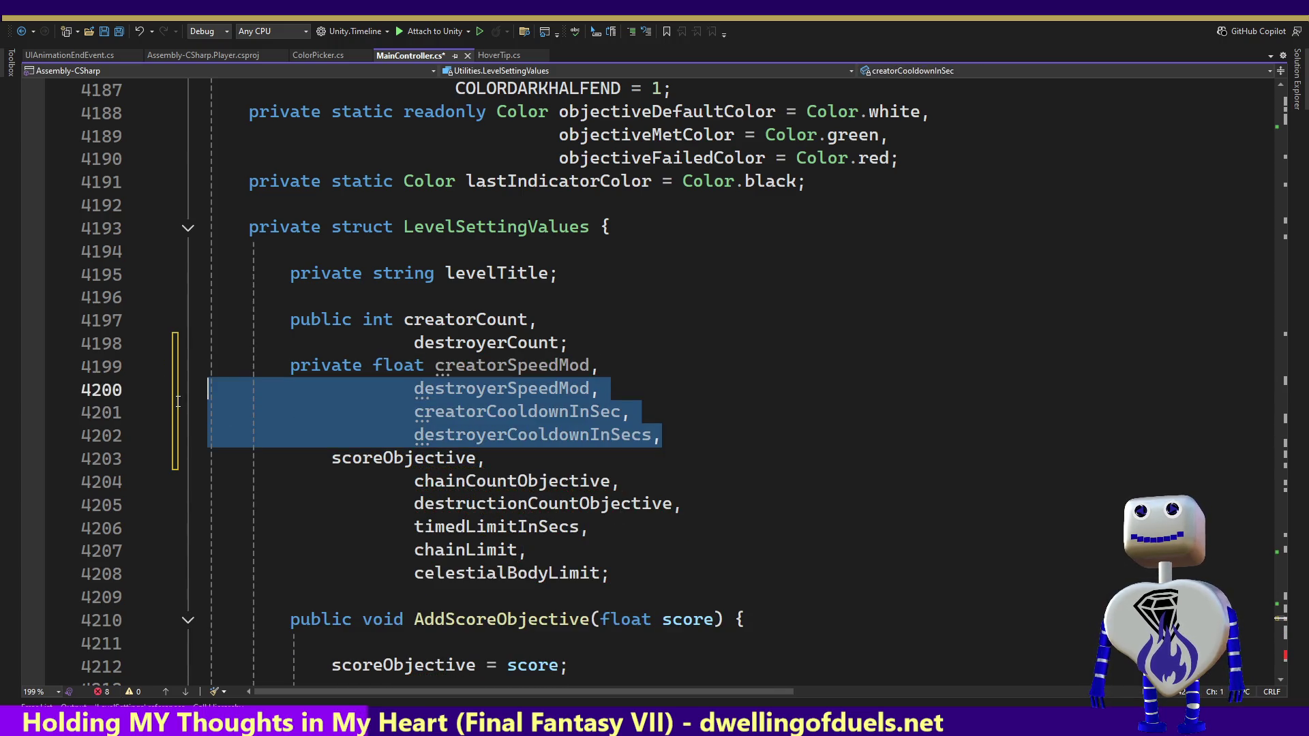
key(Tab)
key(shift+Tab)
click(410, 391)
key(shift+Home)
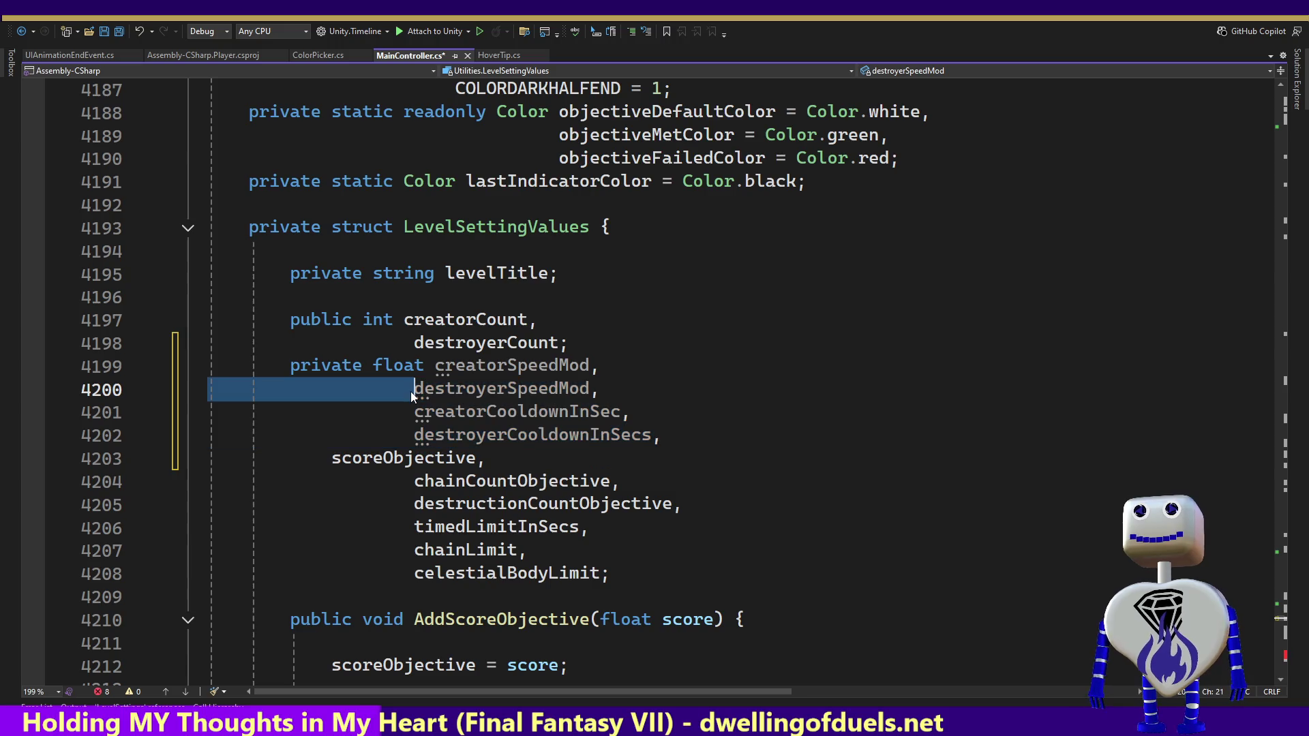
key(Tab)
key(shift+Home)
key(Tab)
click(416, 389)
click(413, 412)
click(406, 431)
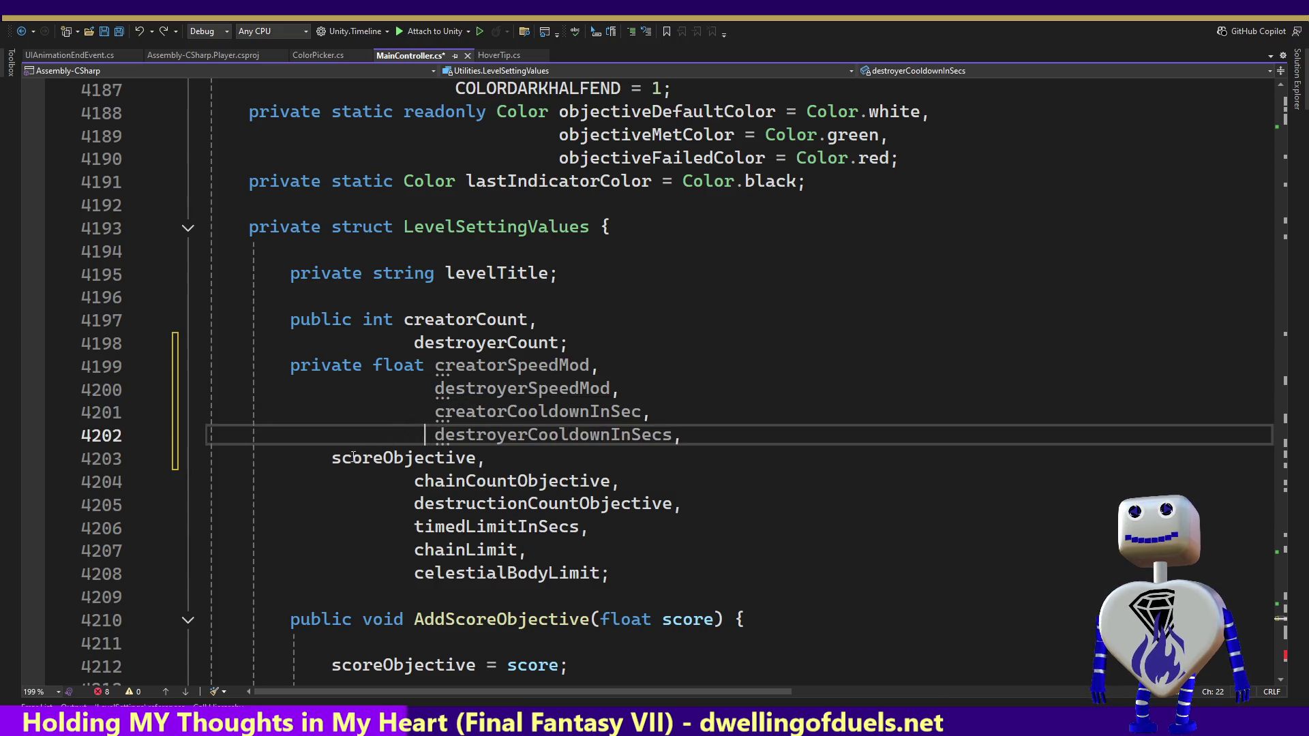
click(333, 459)
Step: Align the objective and limit fields, save, and jump to the CreateLevel compile errors
key(Tab)
key(Tab)
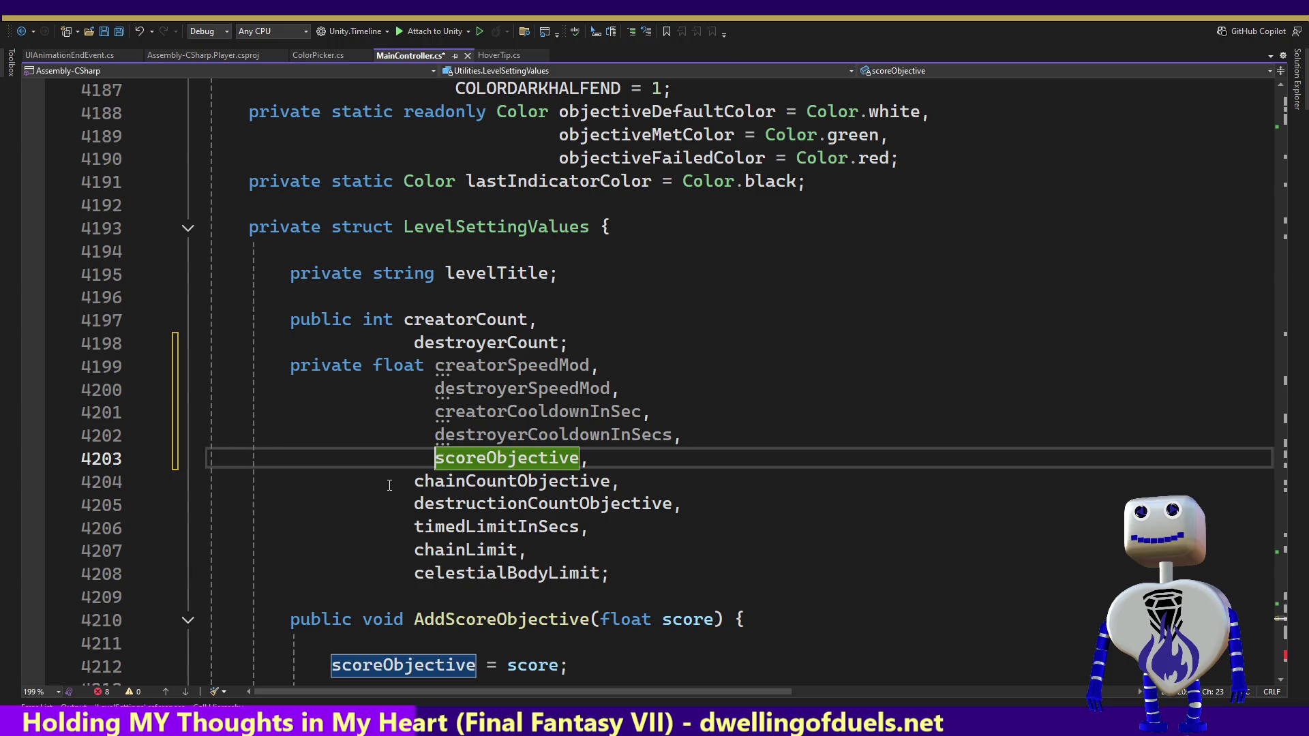
click(410, 481)
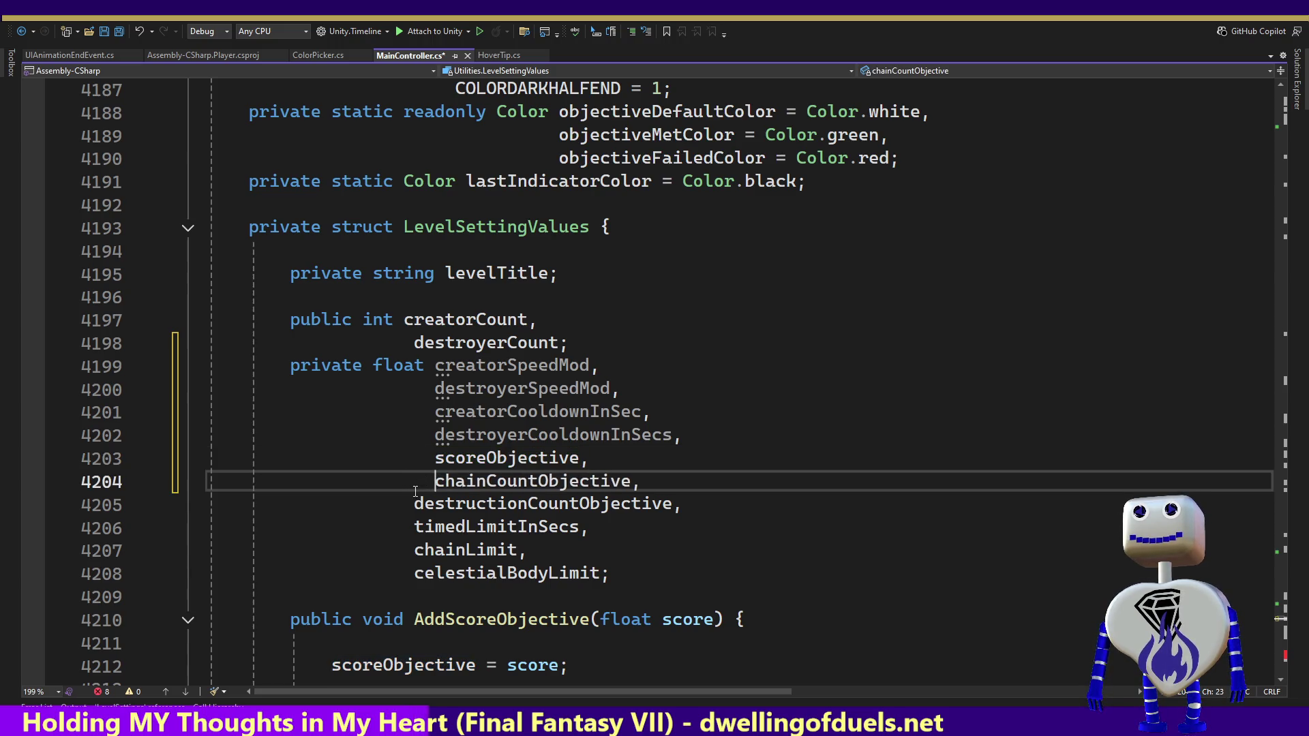
click(415, 503)
click(416, 517)
click(417, 551)
click(417, 571)
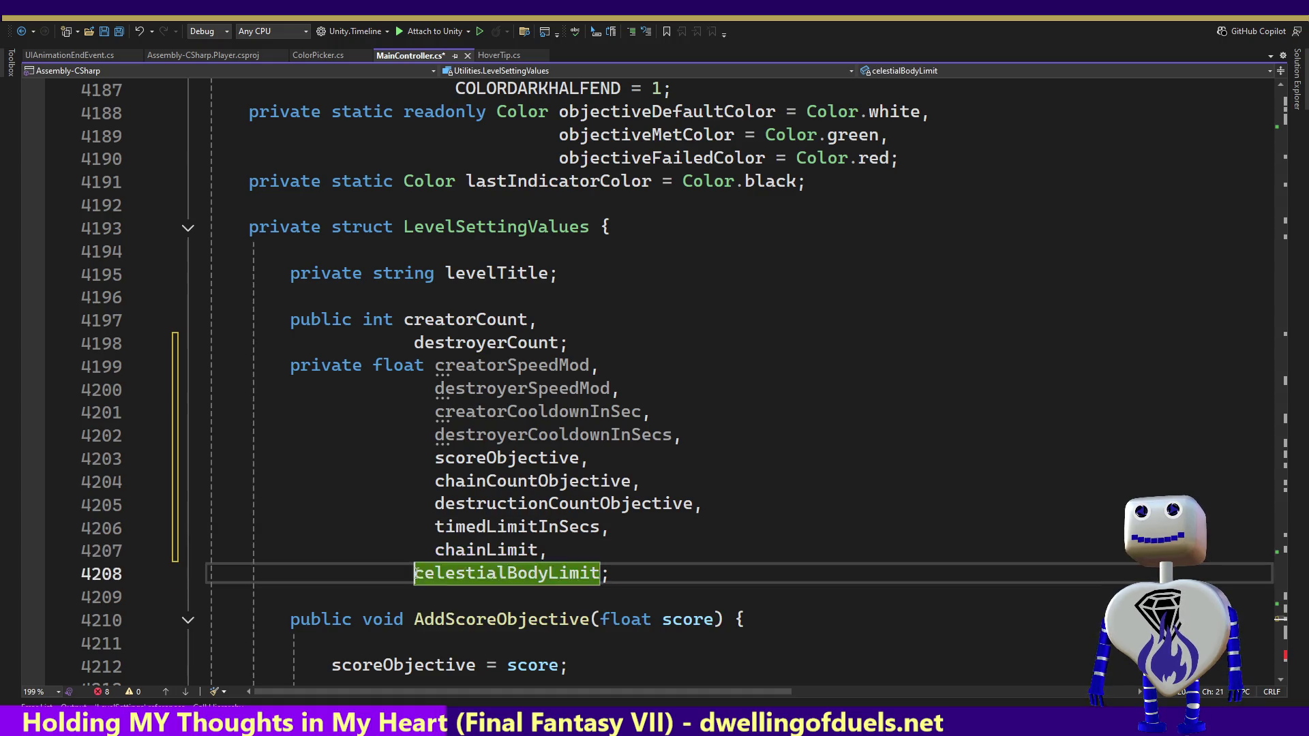
click(461, 392)
key(ctrl+s)
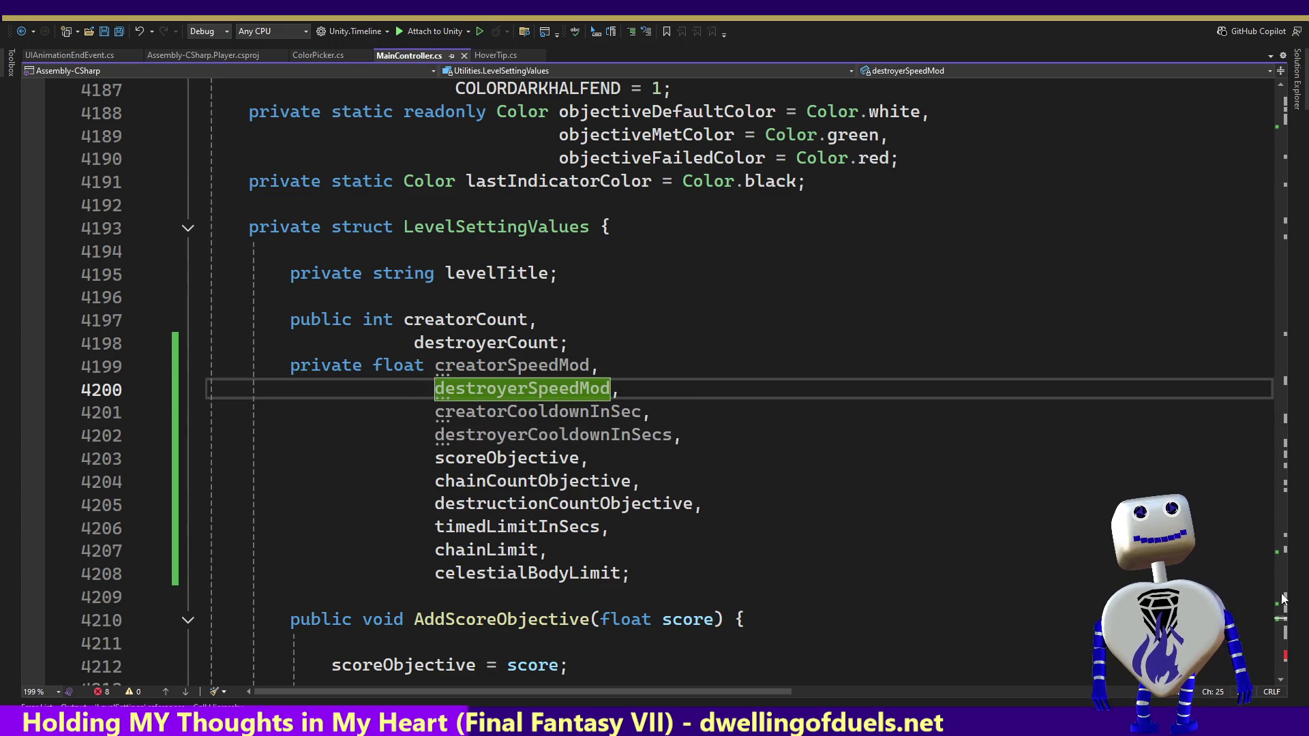
click(1285, 657)
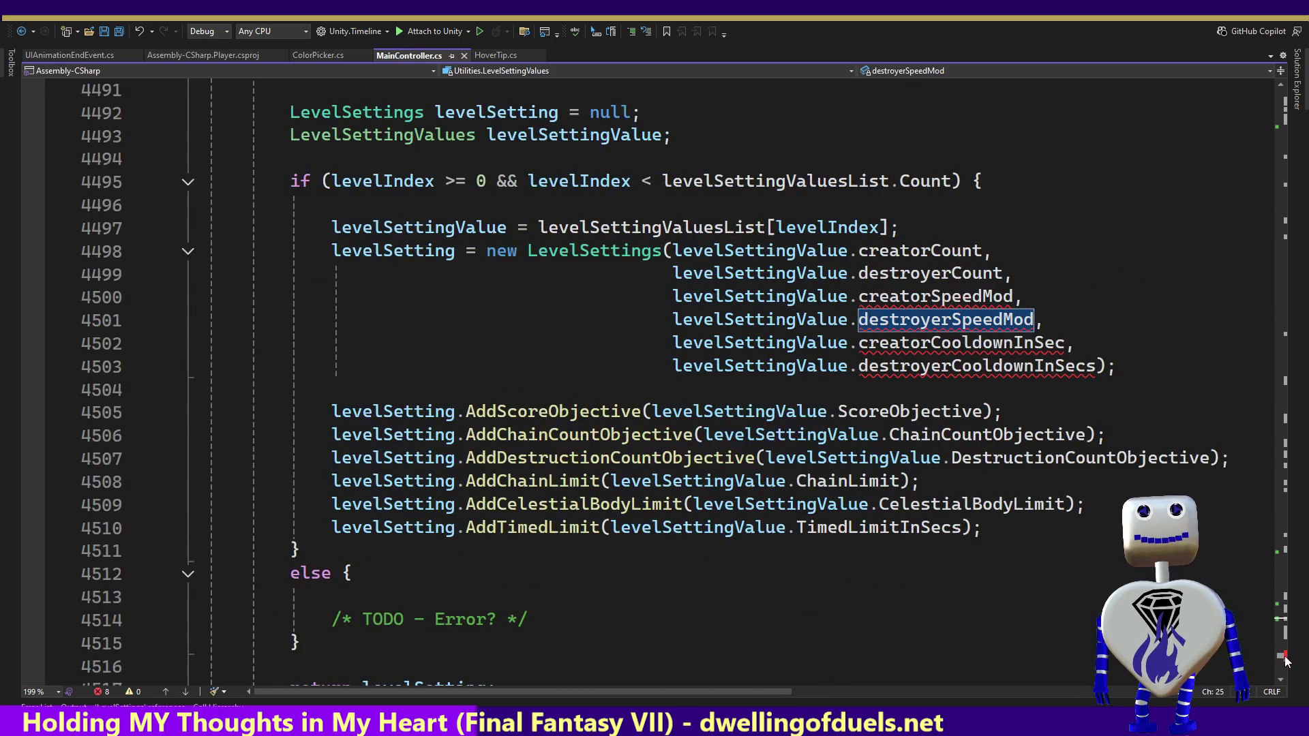
Step: Compare the inaccessible-field errors in CreateLevel with the LevelSettings constructor definition
scroll(613, 330, up, 2)
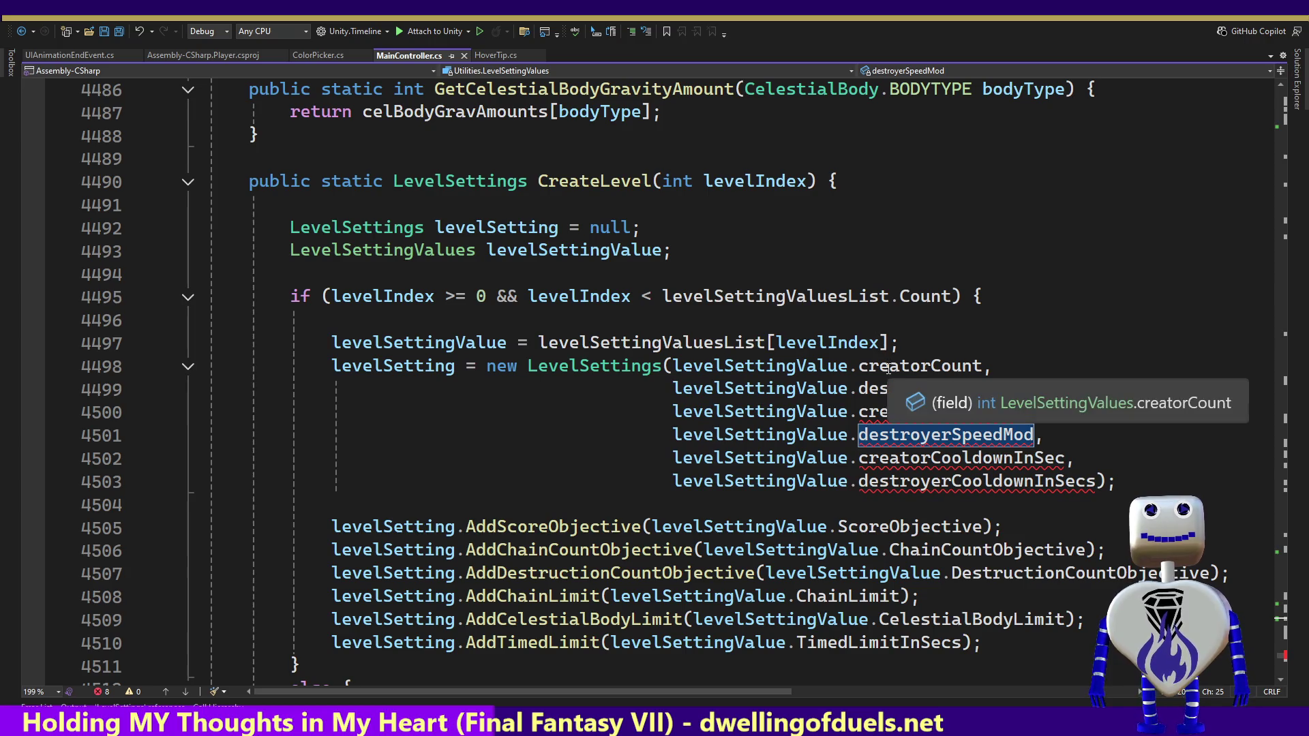
mouse_move(585, 365)
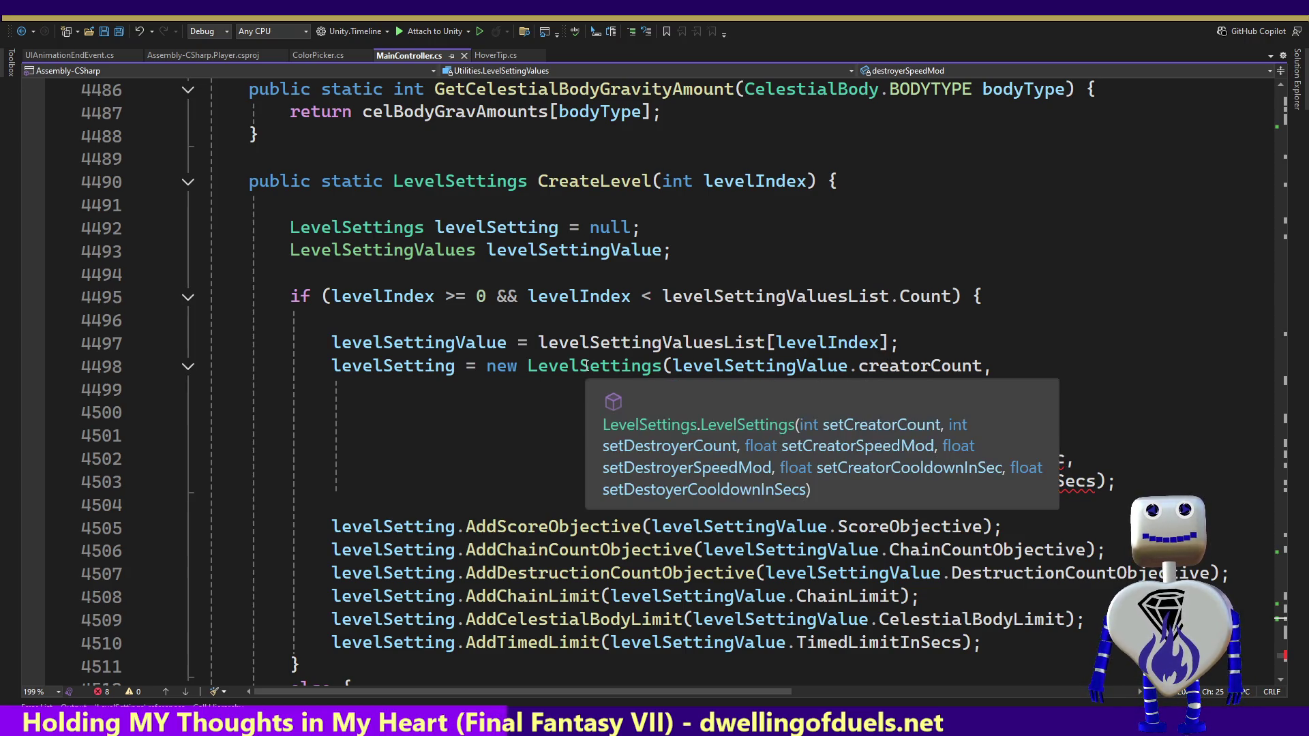
ctrl+click(585, 365)
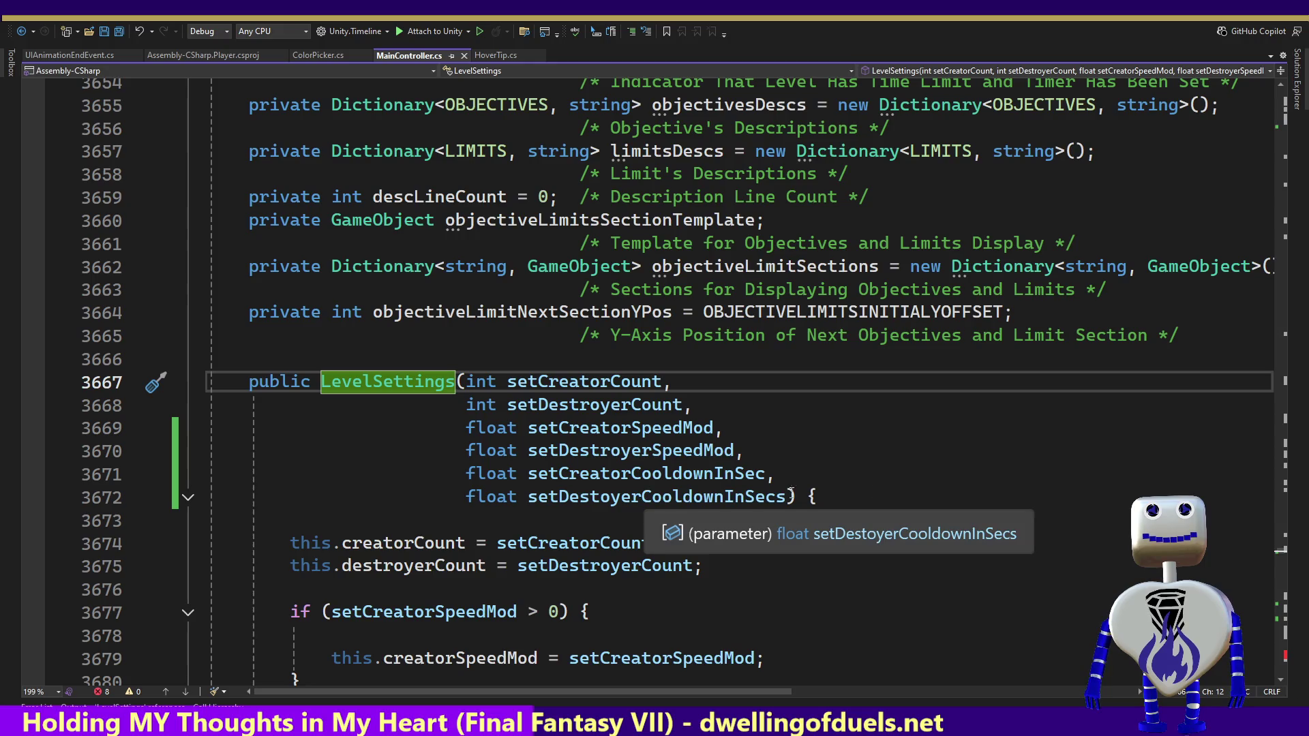
drag(1276, 555, 1295, 659)
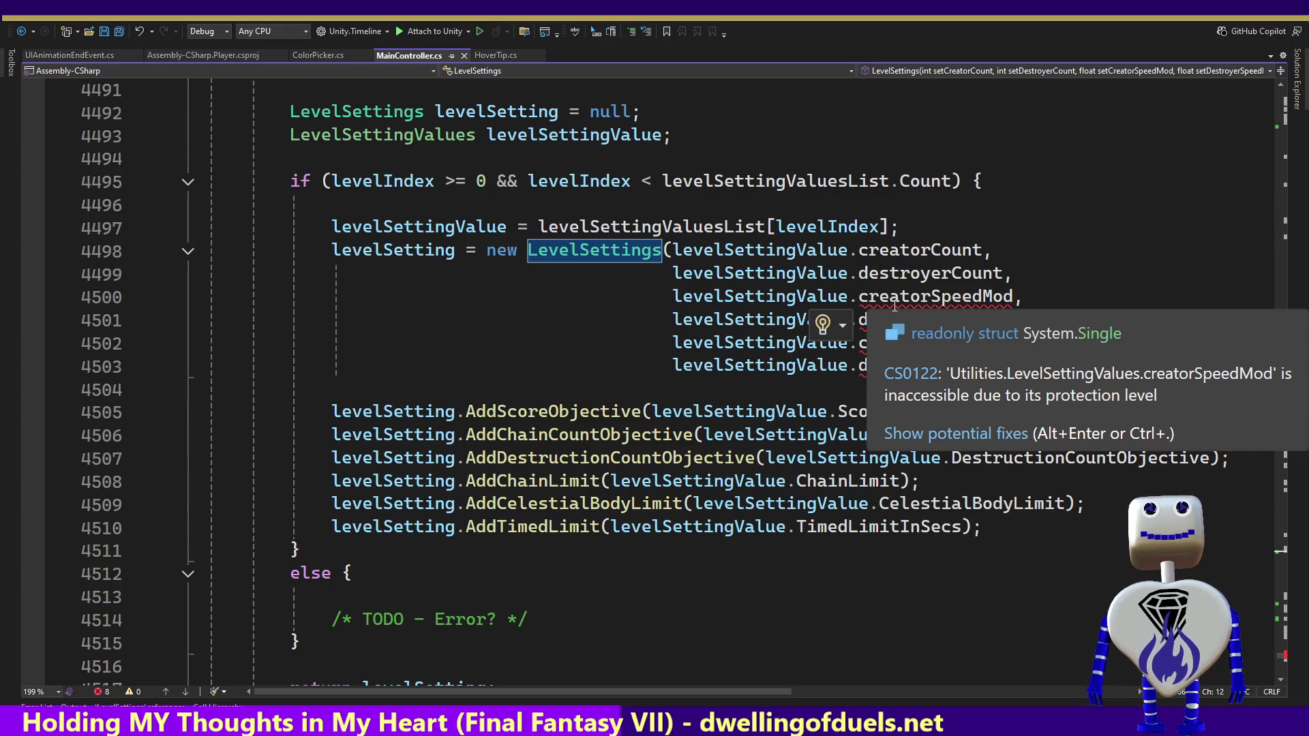
ctrl+click(593, 250)
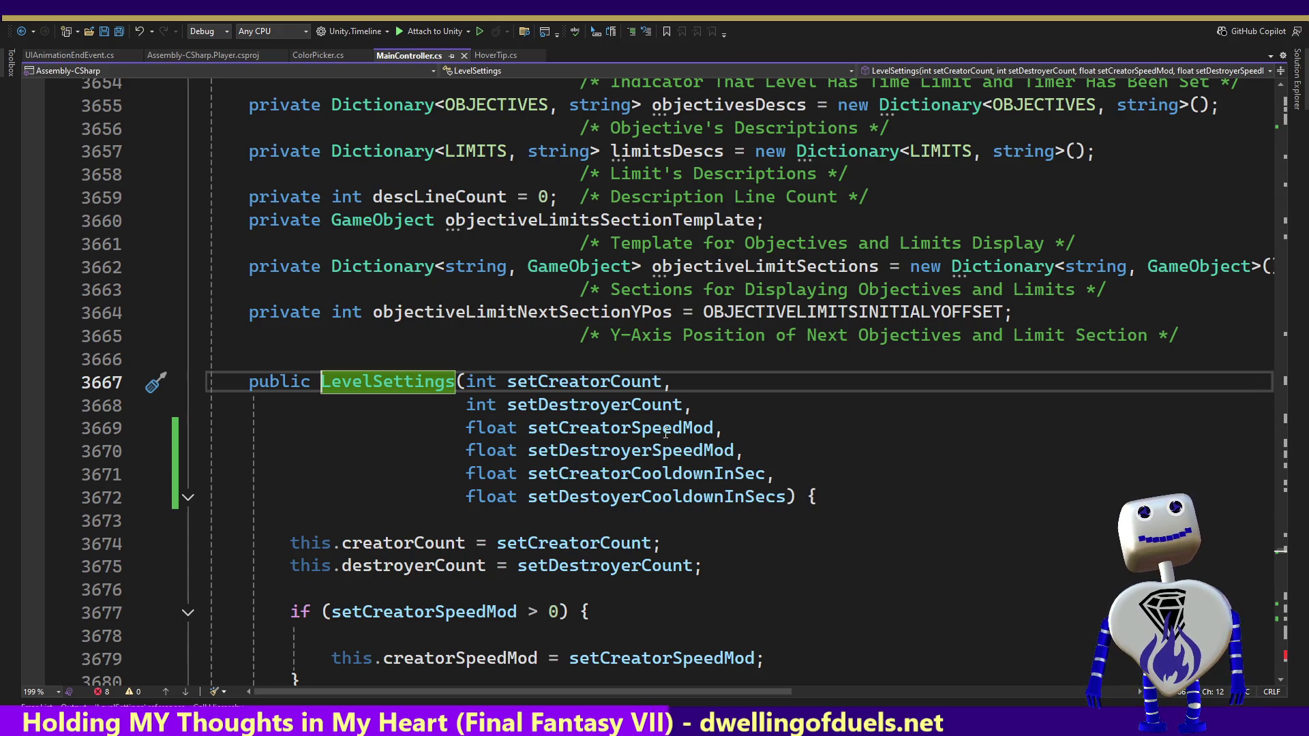
drag(1279, 556, 1280, 550)
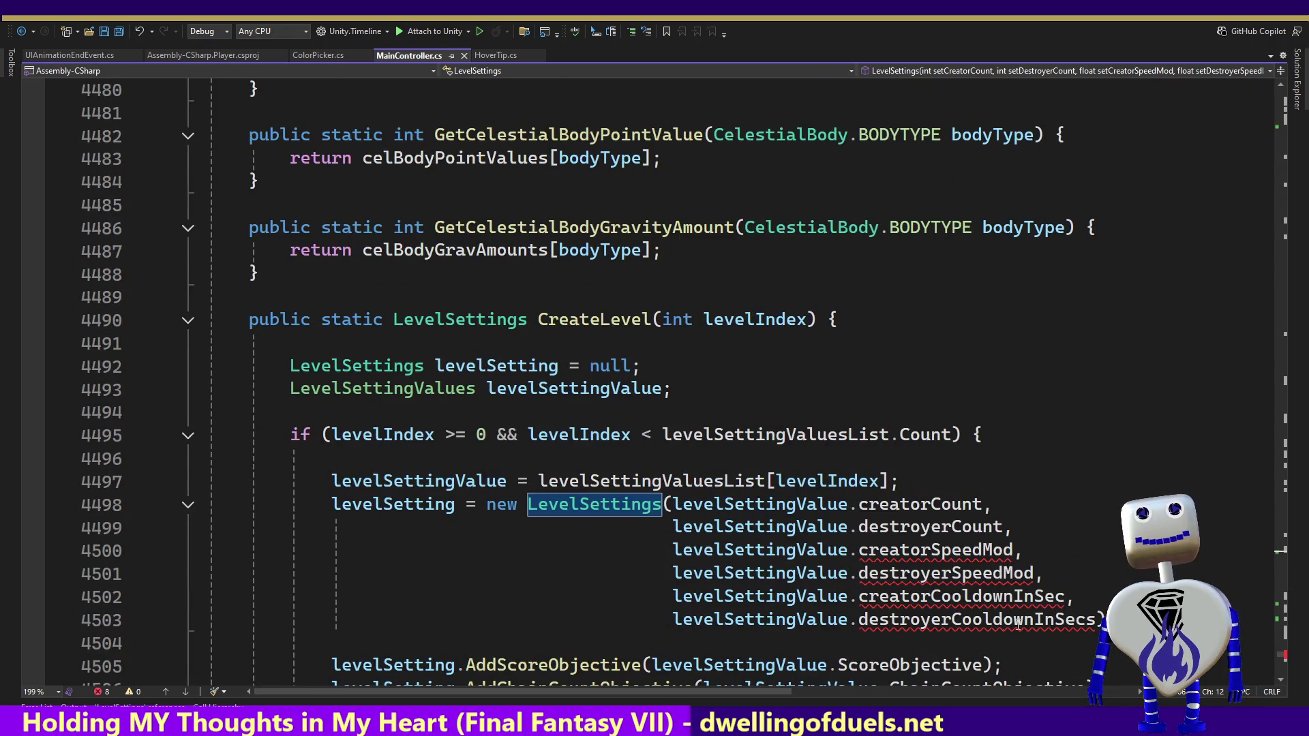
Step: Go from levelSettingValue on line 4501 to the LevelSettingValues struct at line 4193
double_click(810, 574)
key(F12)
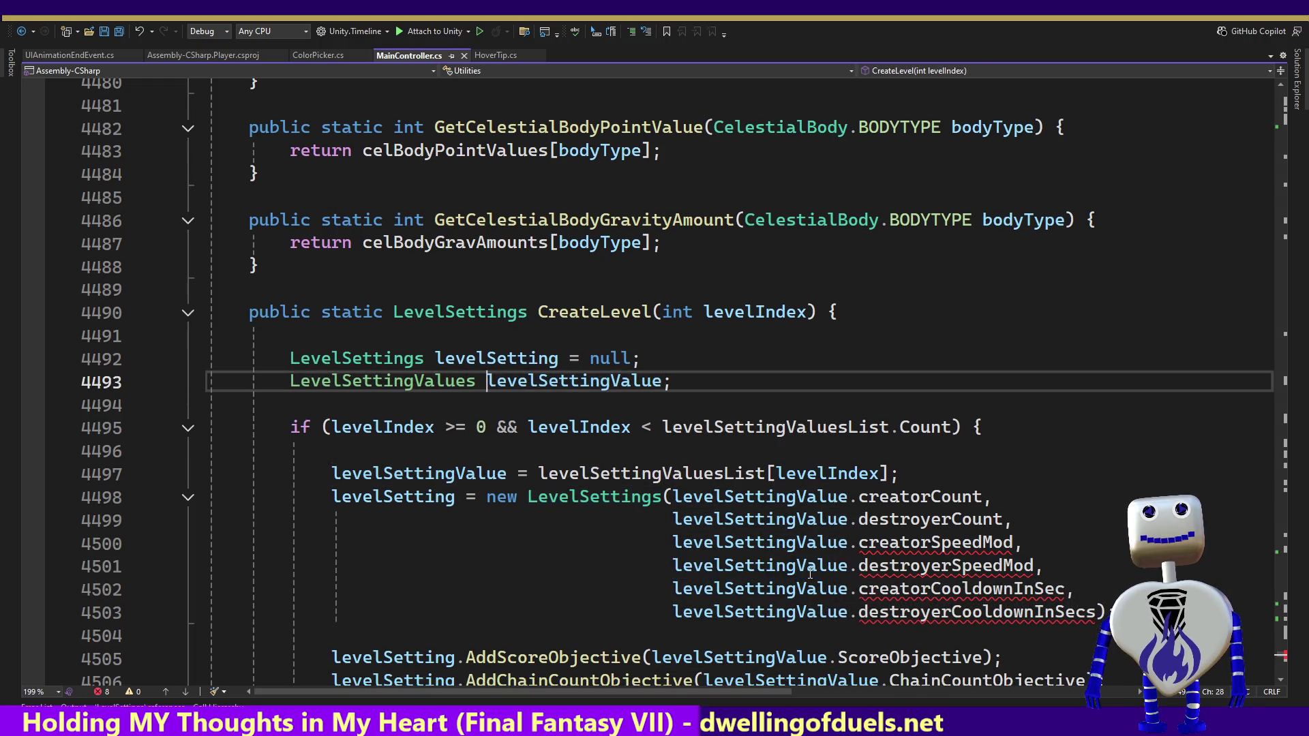
ctrl+click(440, 395)
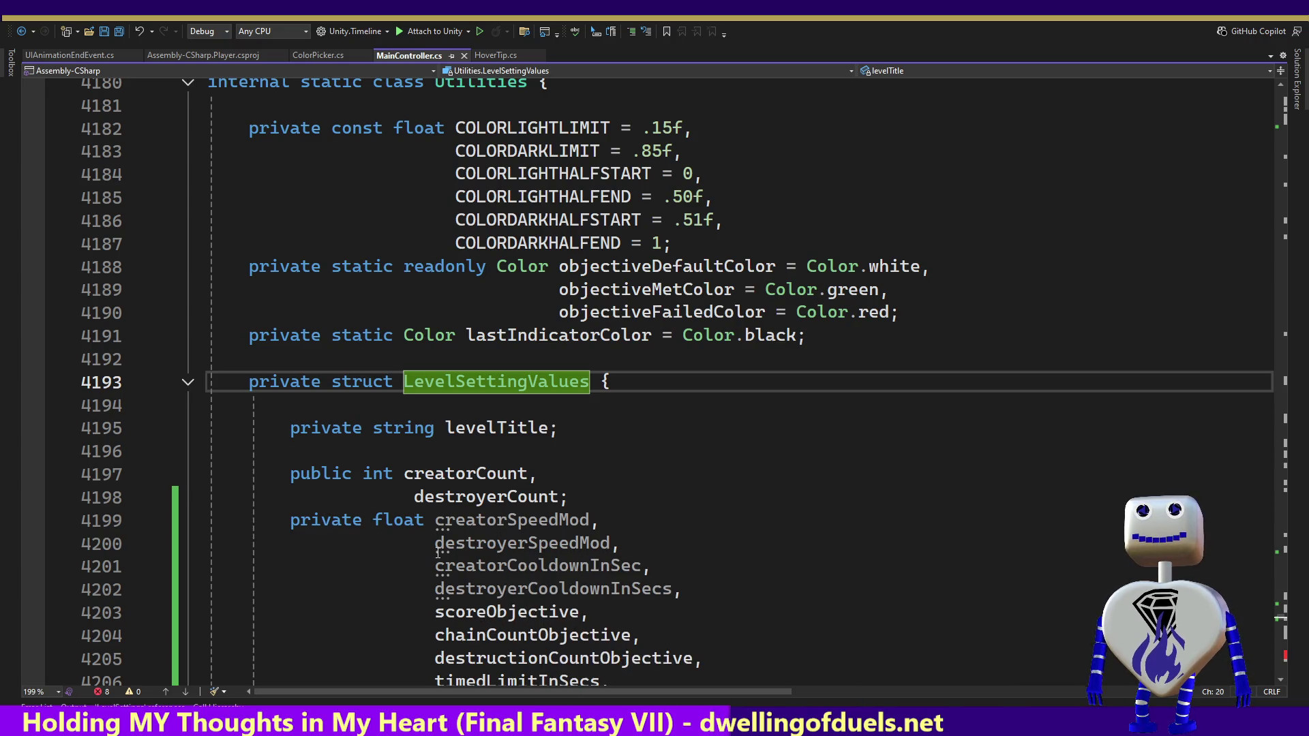
Step: Align destroyerCount under creatorCount and select the private float modifiers on line 4199
click(372, 520)
click(293, 522)
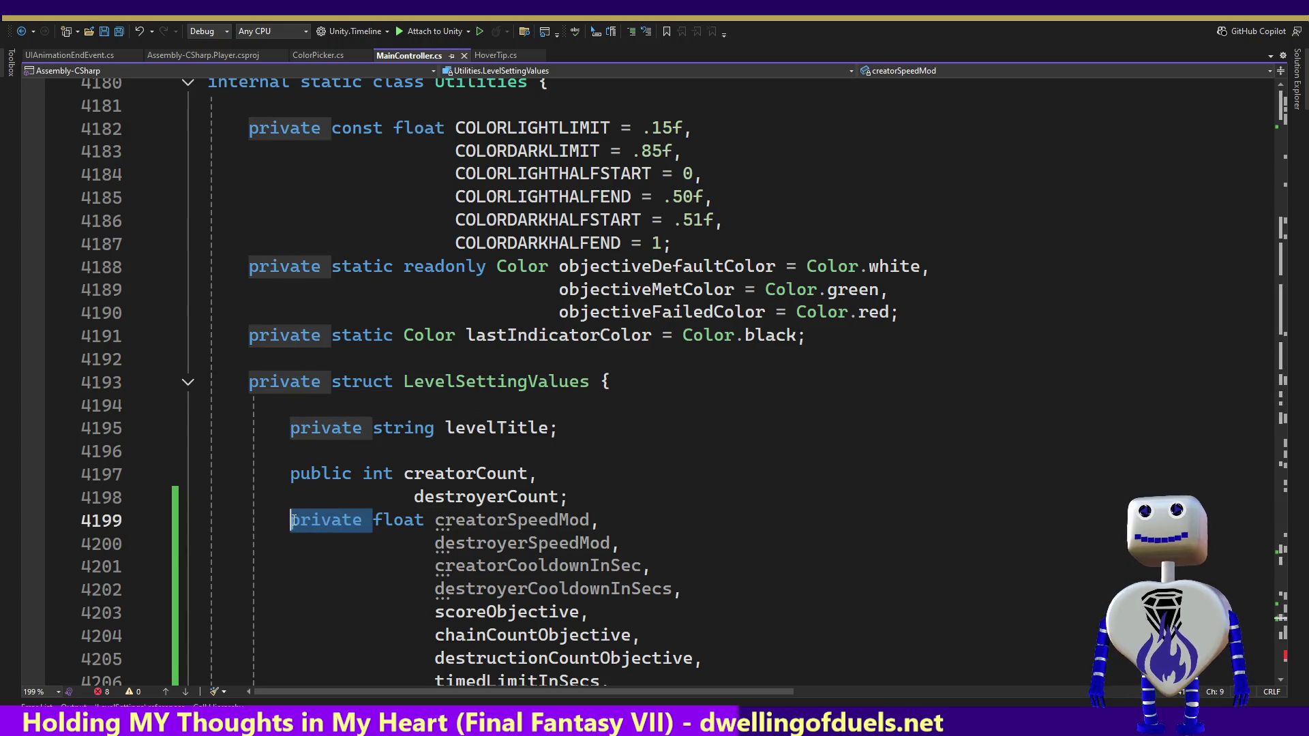
double_click(412, 496)
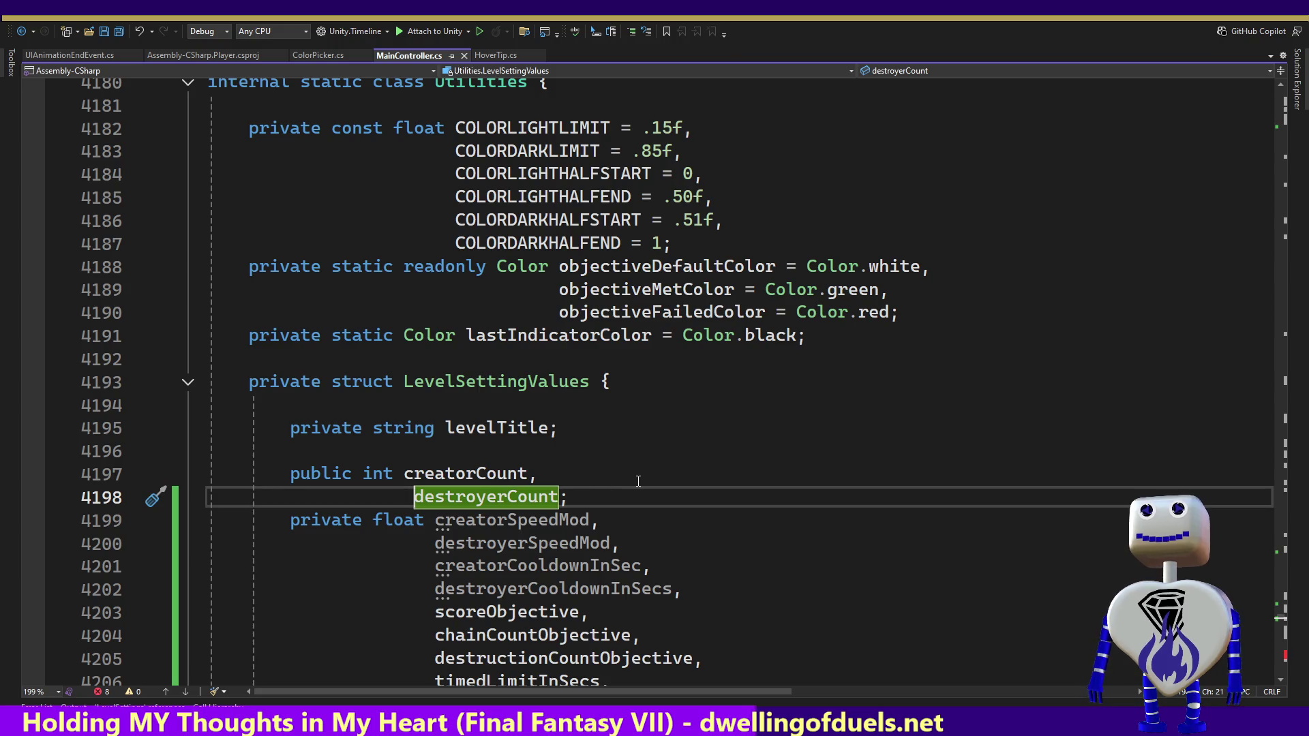
key(Left)
key(BackSpace)
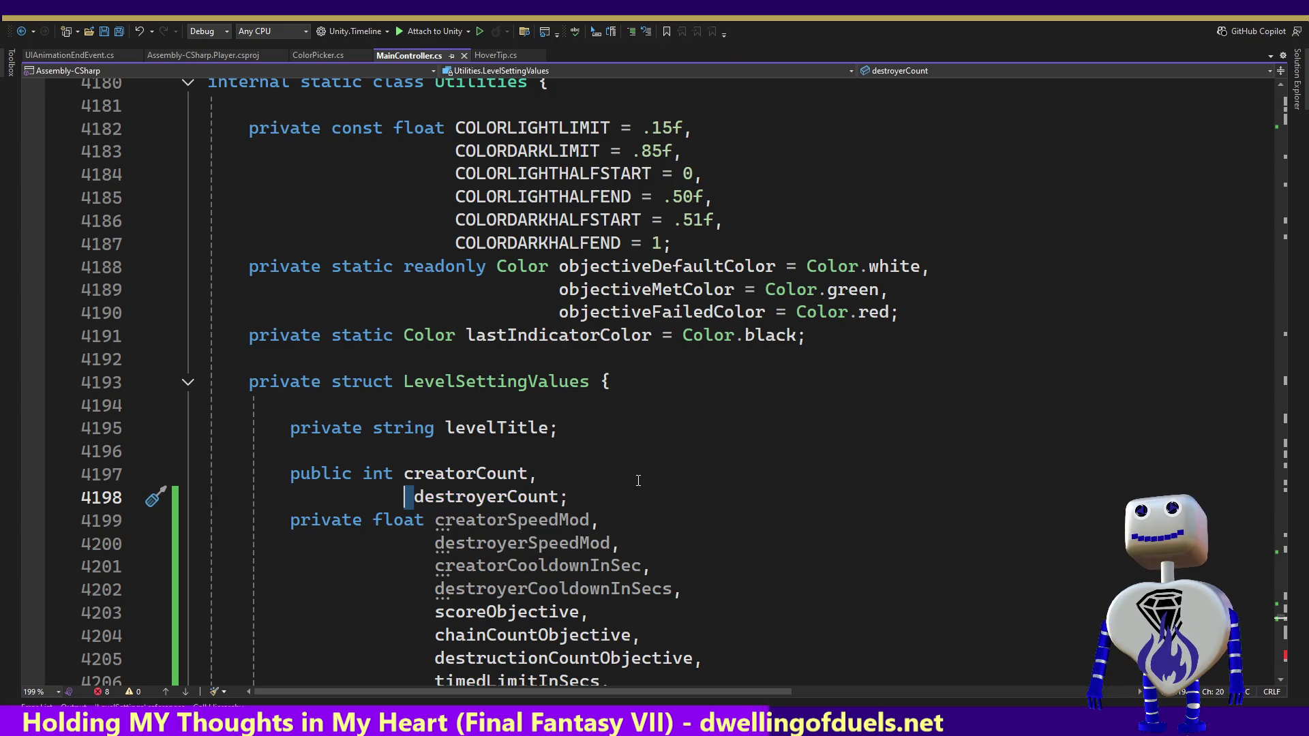
key(Down)
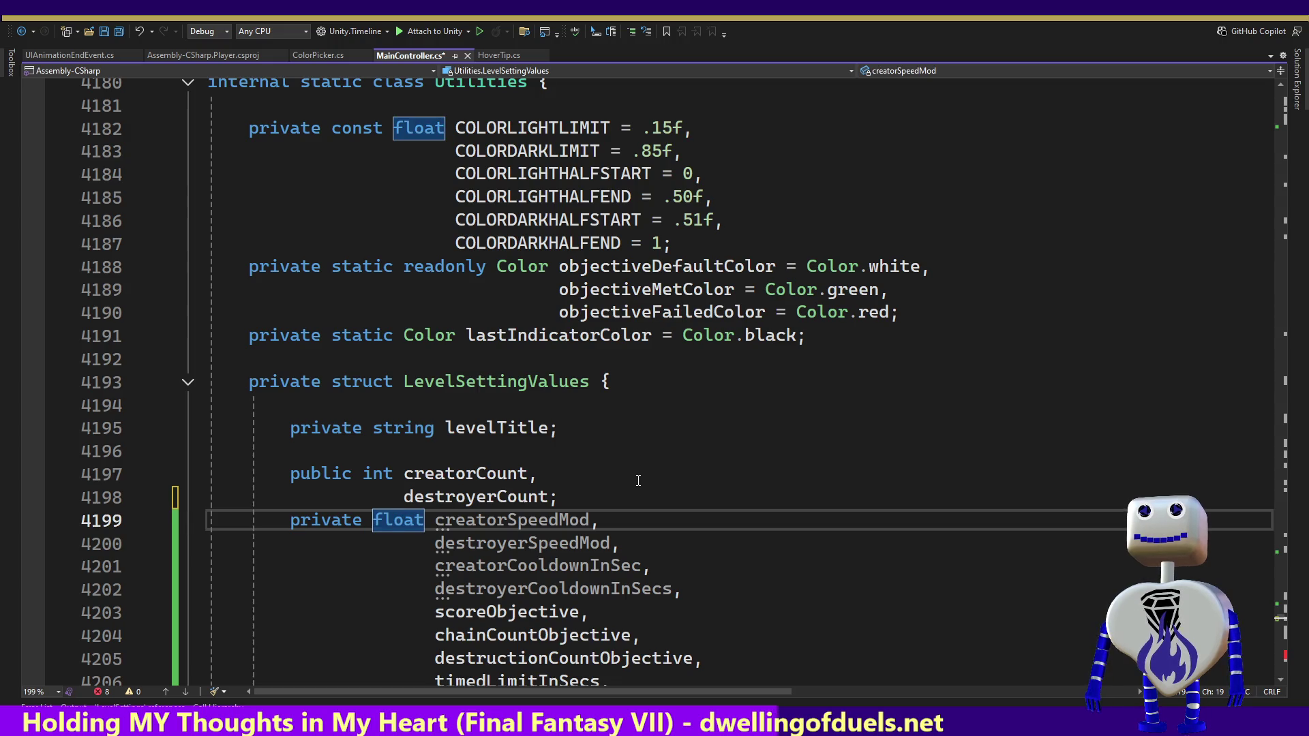
drag(434, 522, 289, 523)
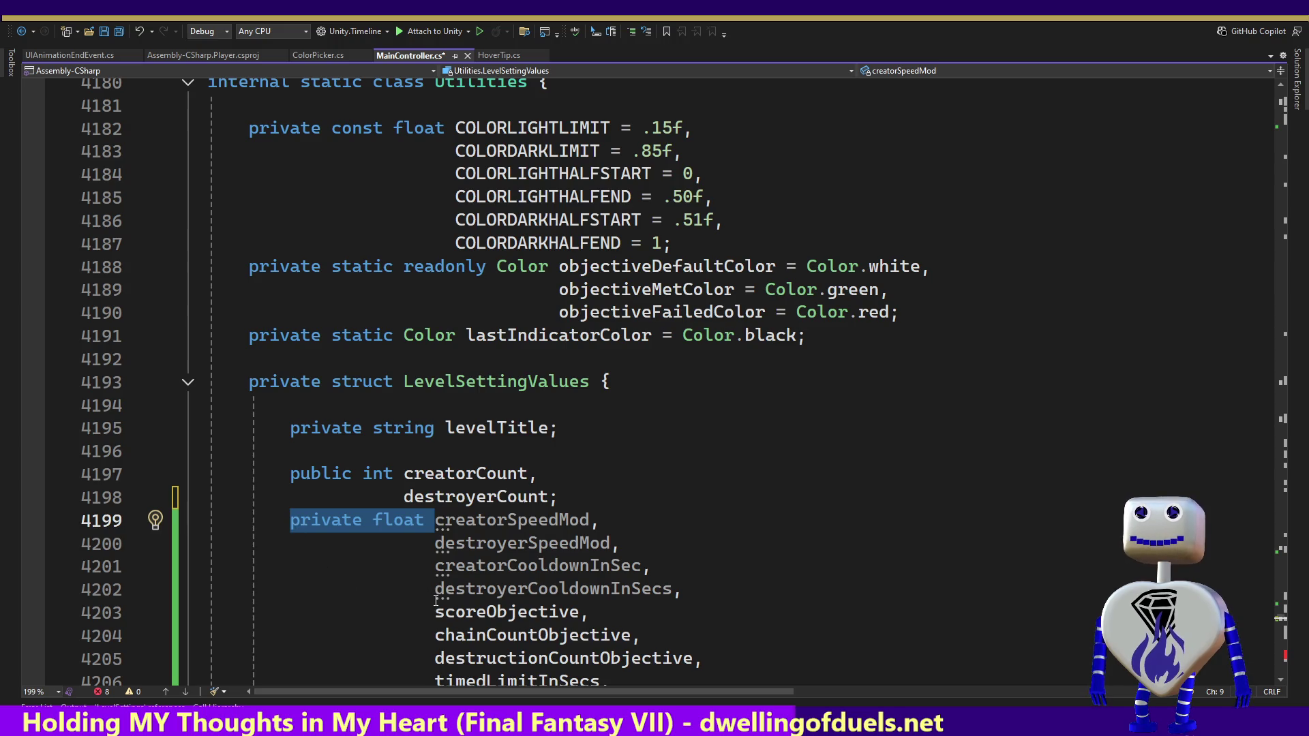
Step: Paste private float before scoreObjective and make it public with a semicolon, then undo those edits
click(430, 613)
key(ctrl+v)
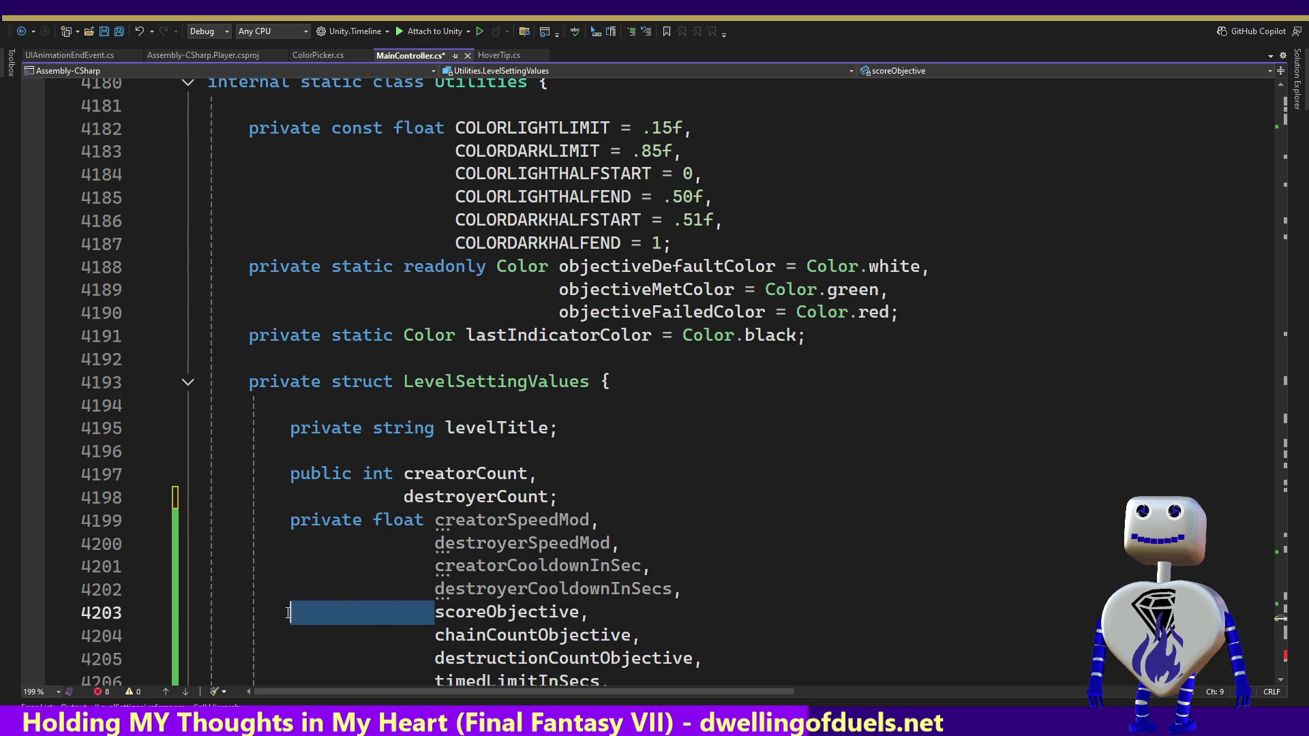
double_click(327, 616)
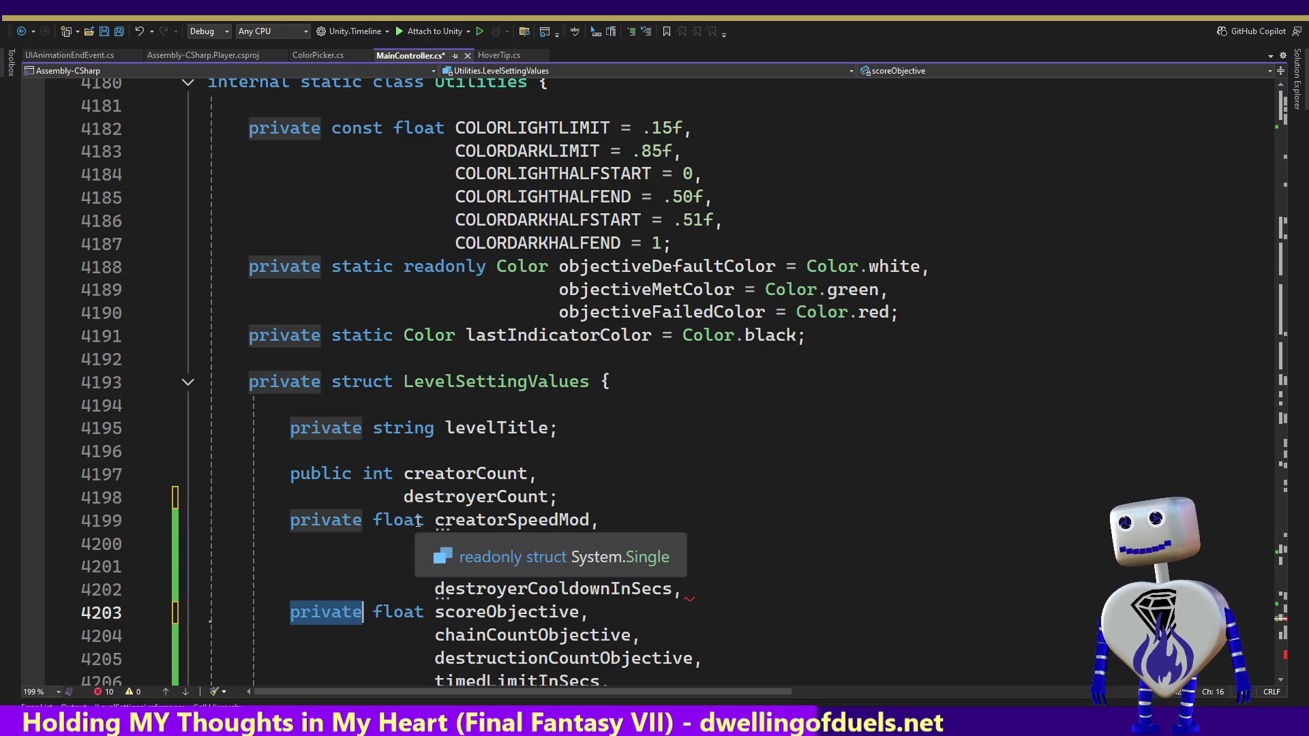
text(public)
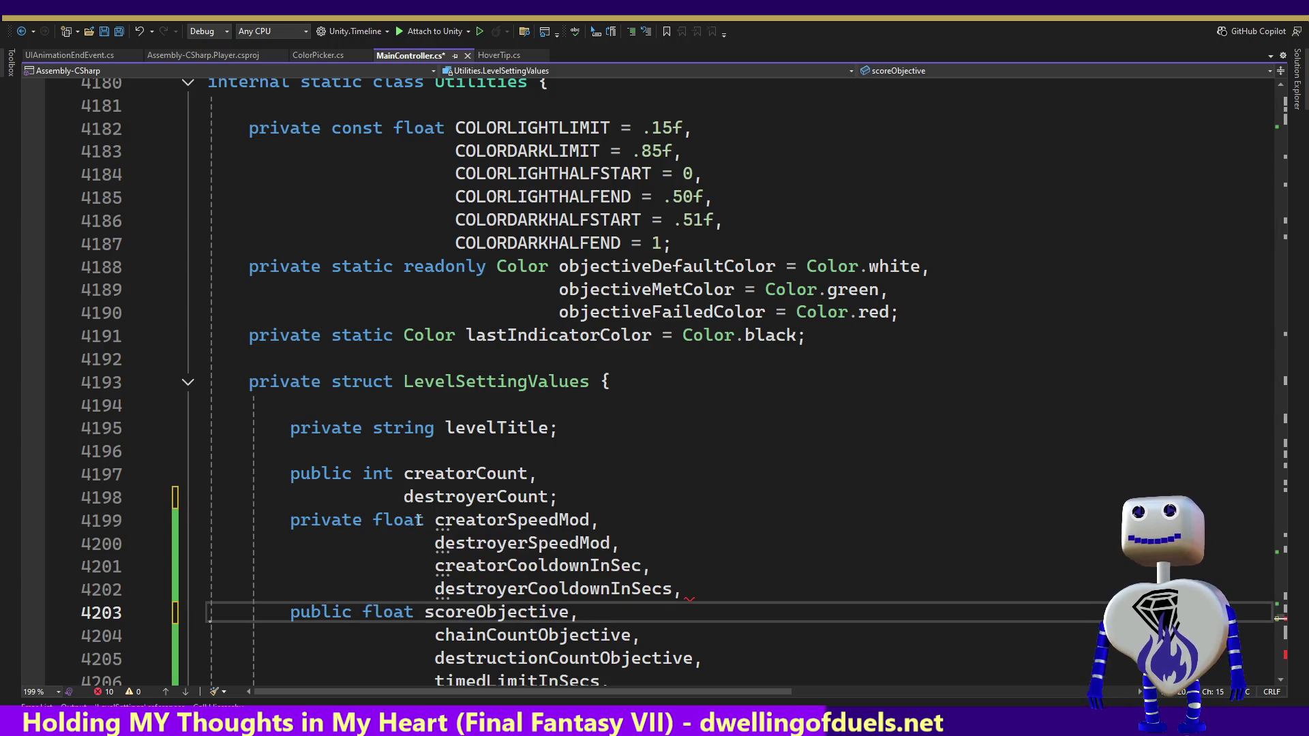
click(710, 598)
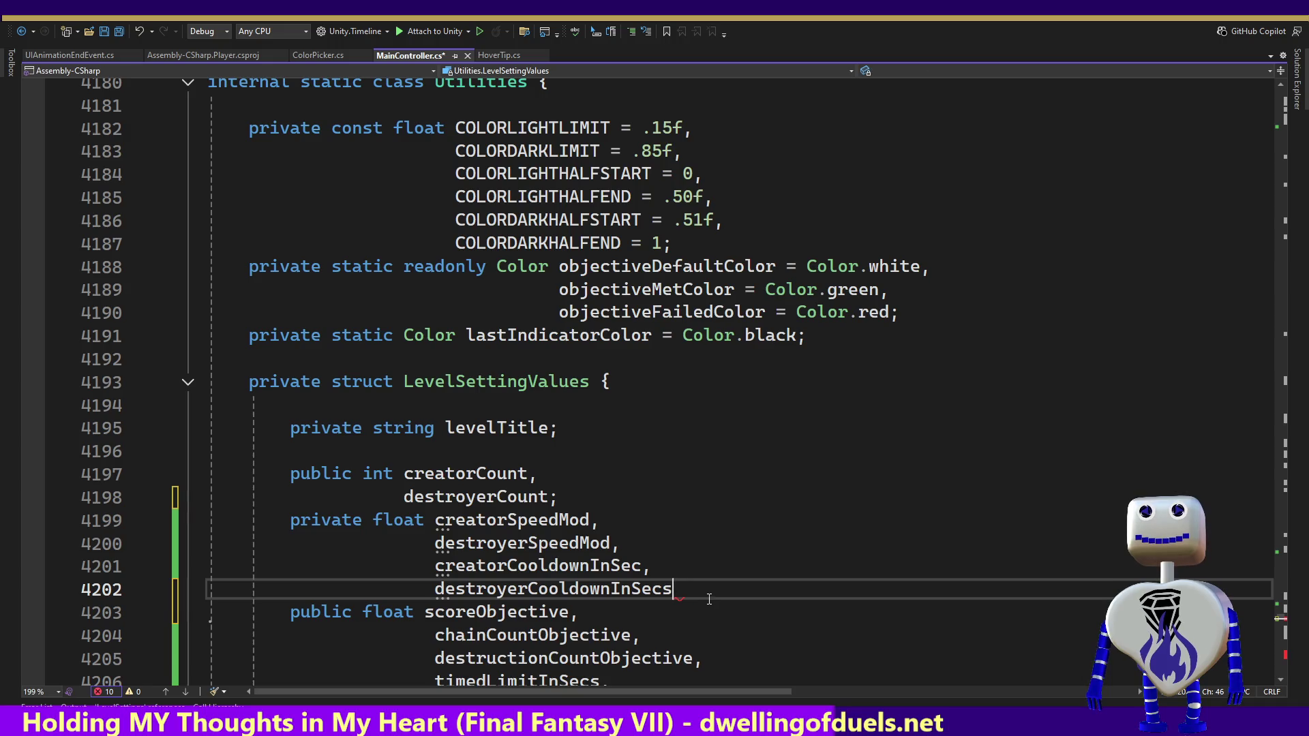
text(;)
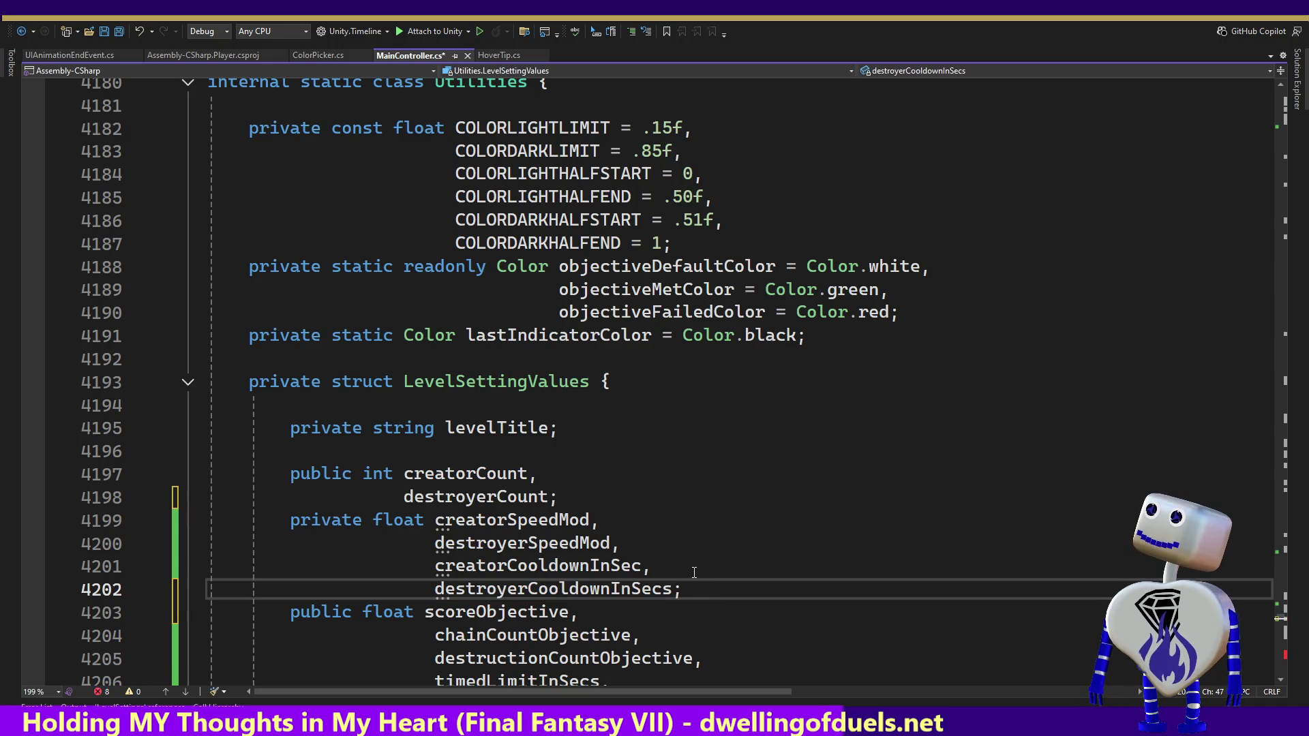
key(Down)
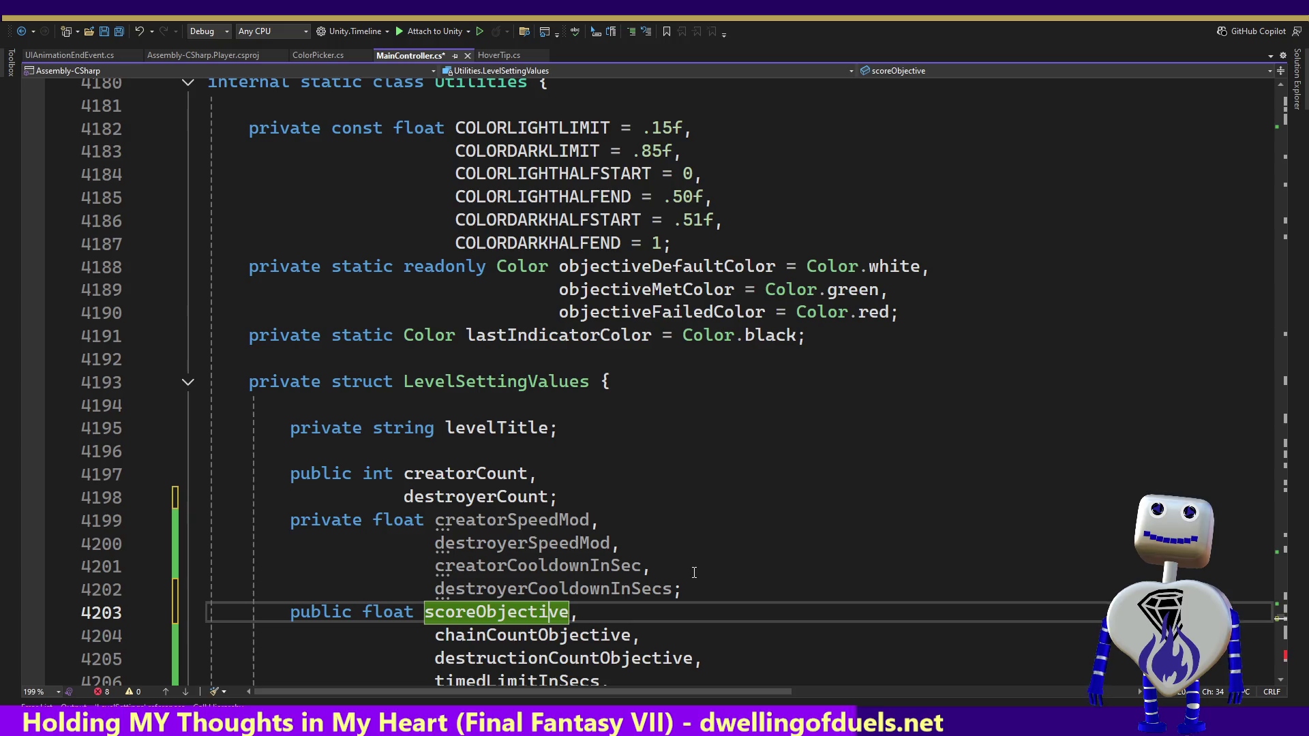
key(Down)
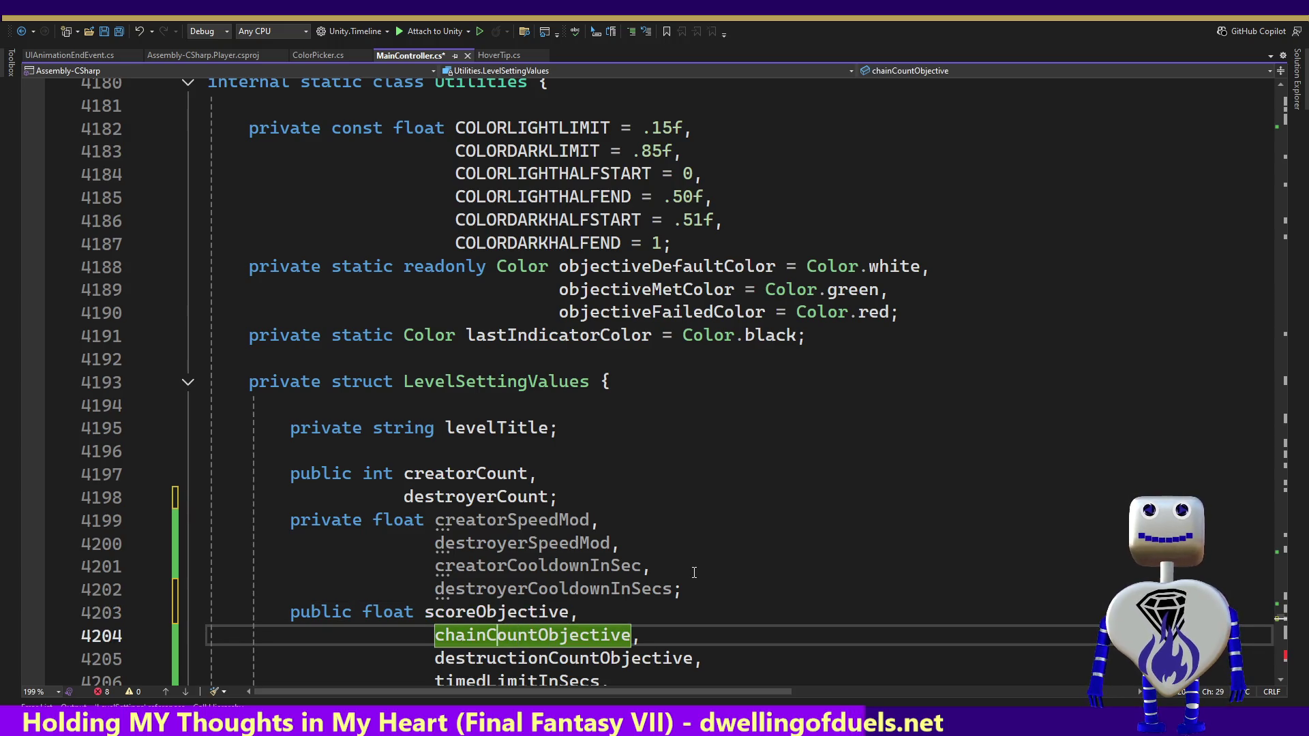
key(ctrl+z)
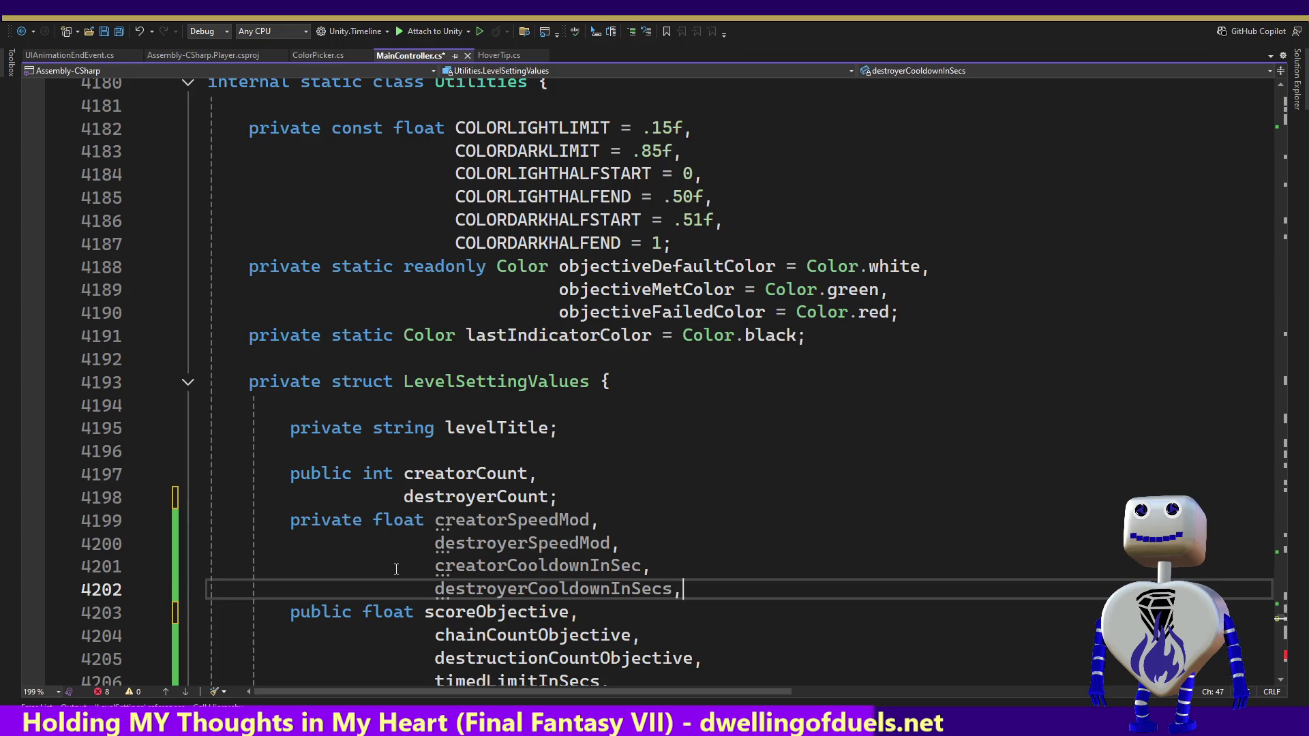
key(ctrl+z)
Step: Change line 4199 to public float and outdent destroyerSpeedMod and both cooldown fields by one space
key(Up)
key(Up)
key(Up)
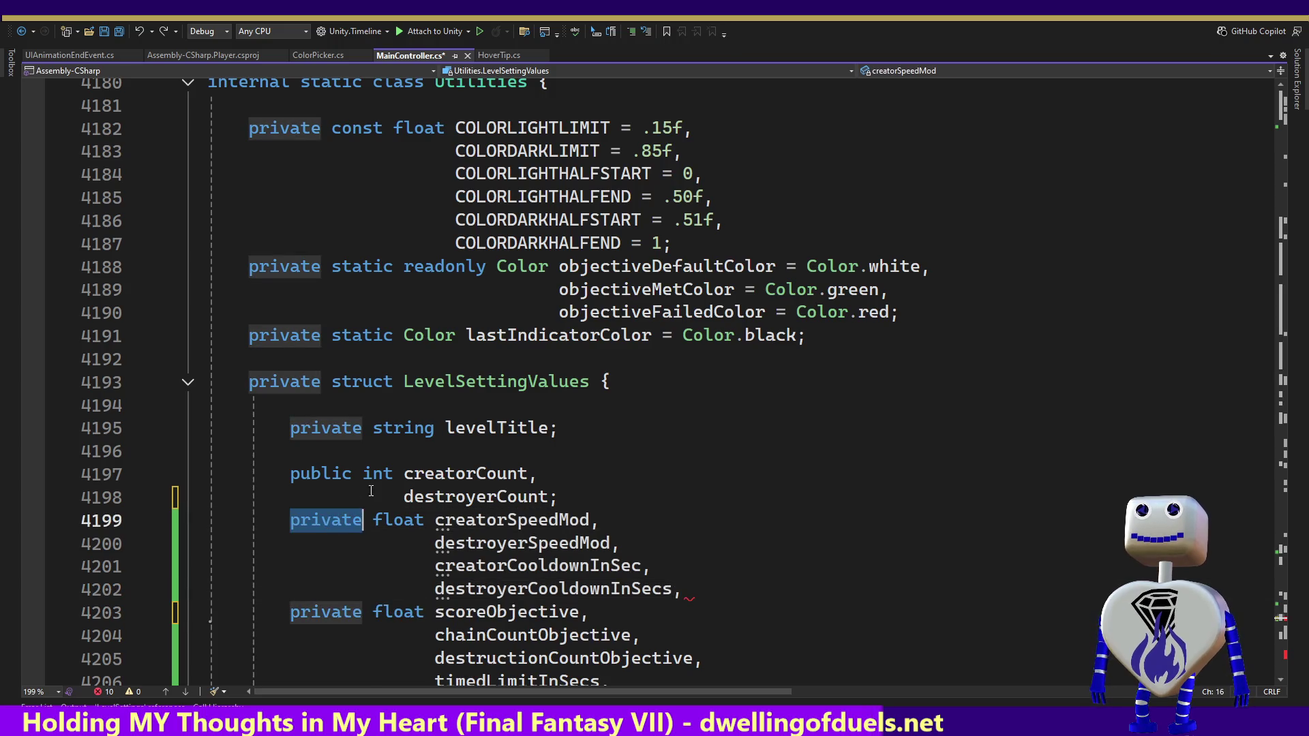
text(public)
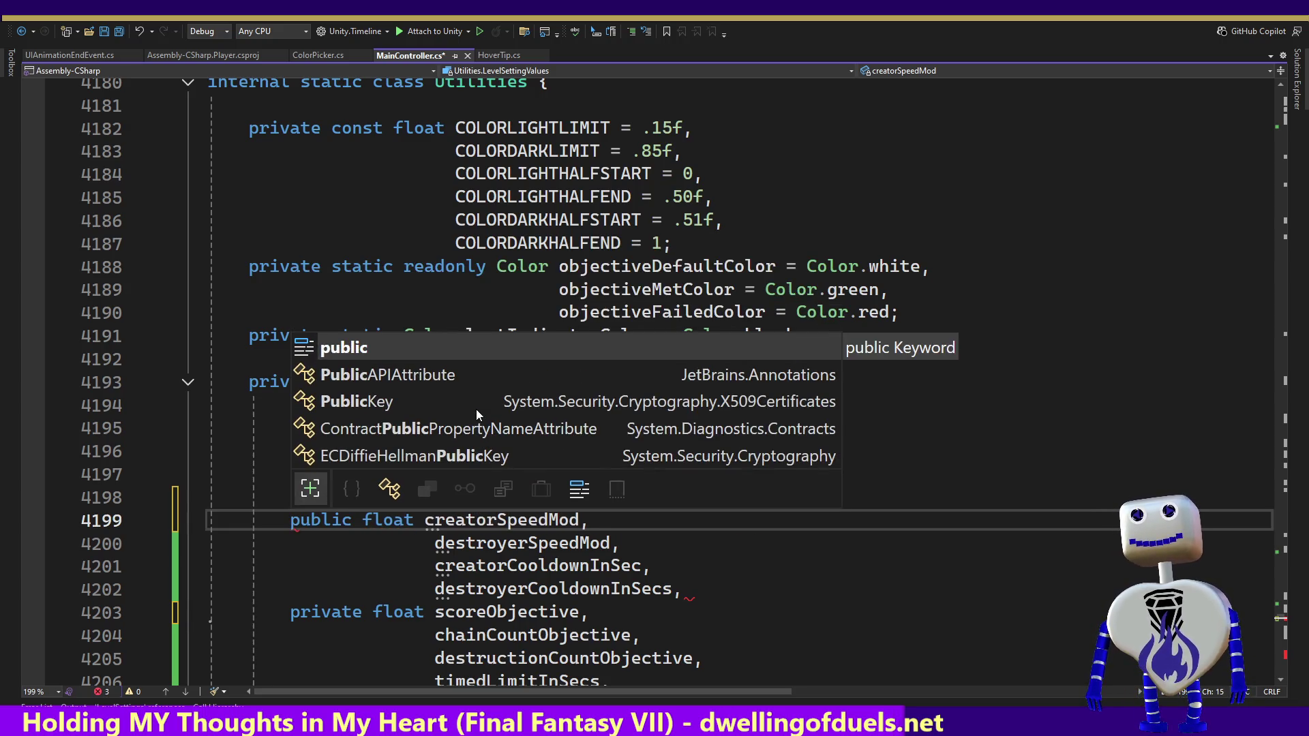
click(450, 544)
double_click(451, 543)
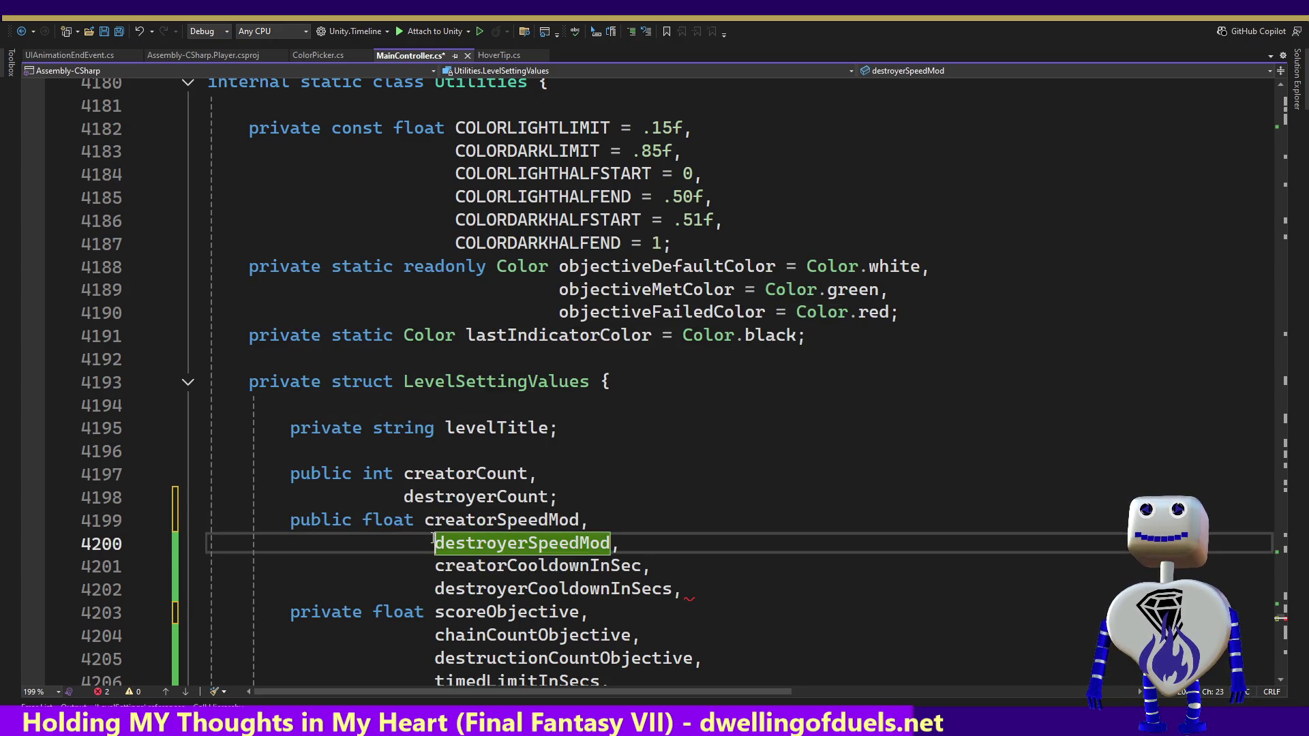
key(BackSpace)
key(Down)
key(BackSpace)
key(Down)
key(BackSpace)
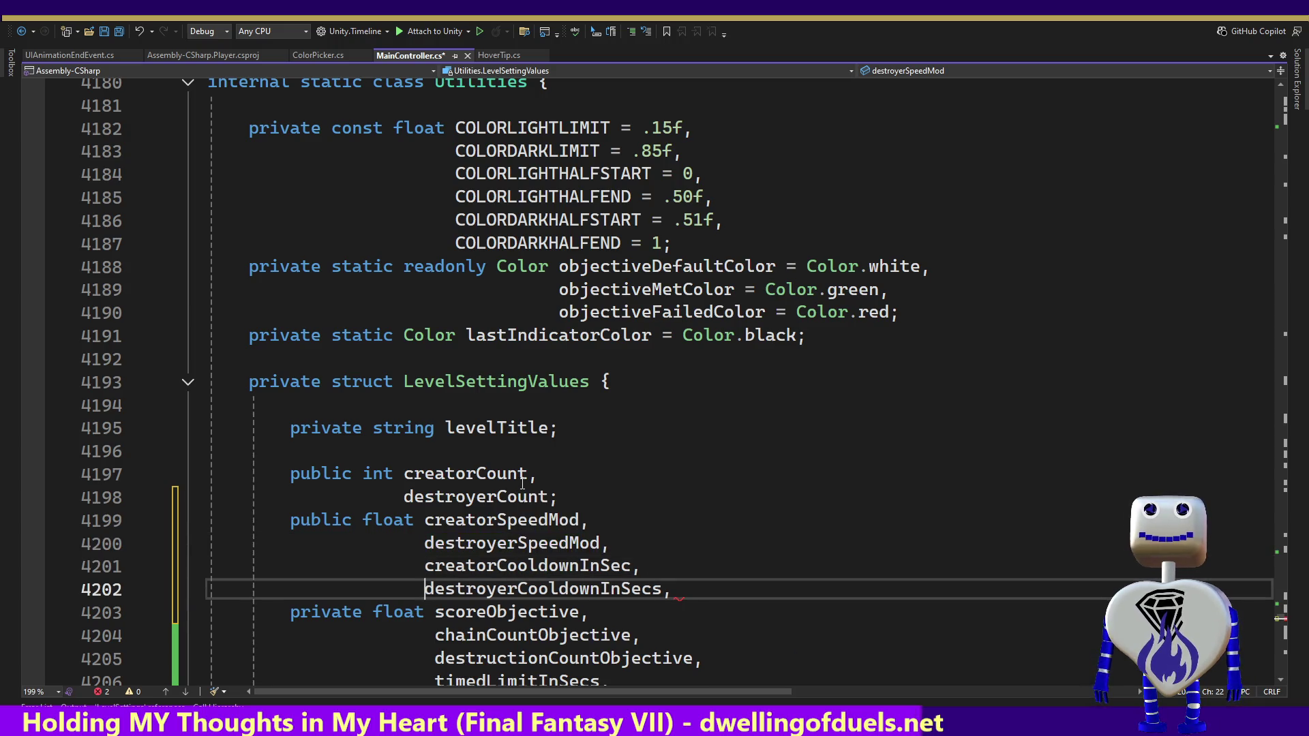
Step: End the destroyerCooldownInSecs line with a semicolon, save MainController.cs and switch to Unity
key(Page_Down)
key(ctrl+minus)
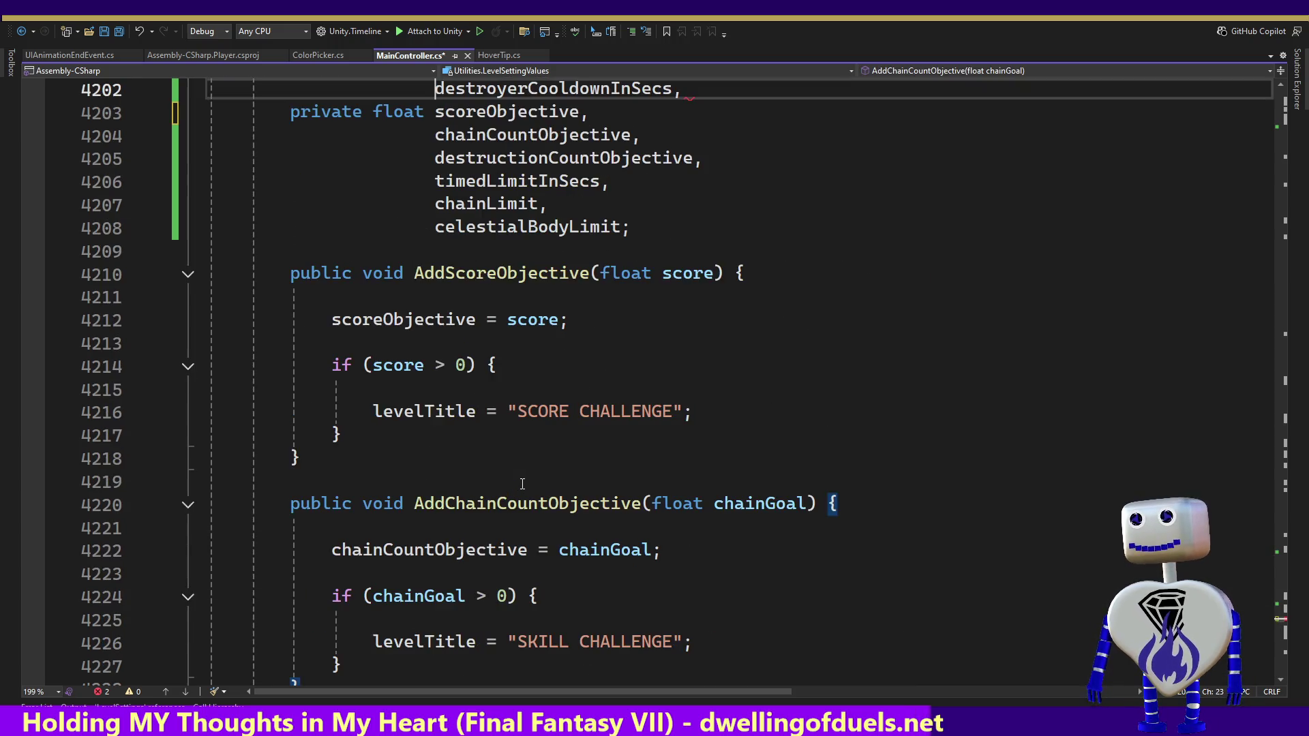
key(End)
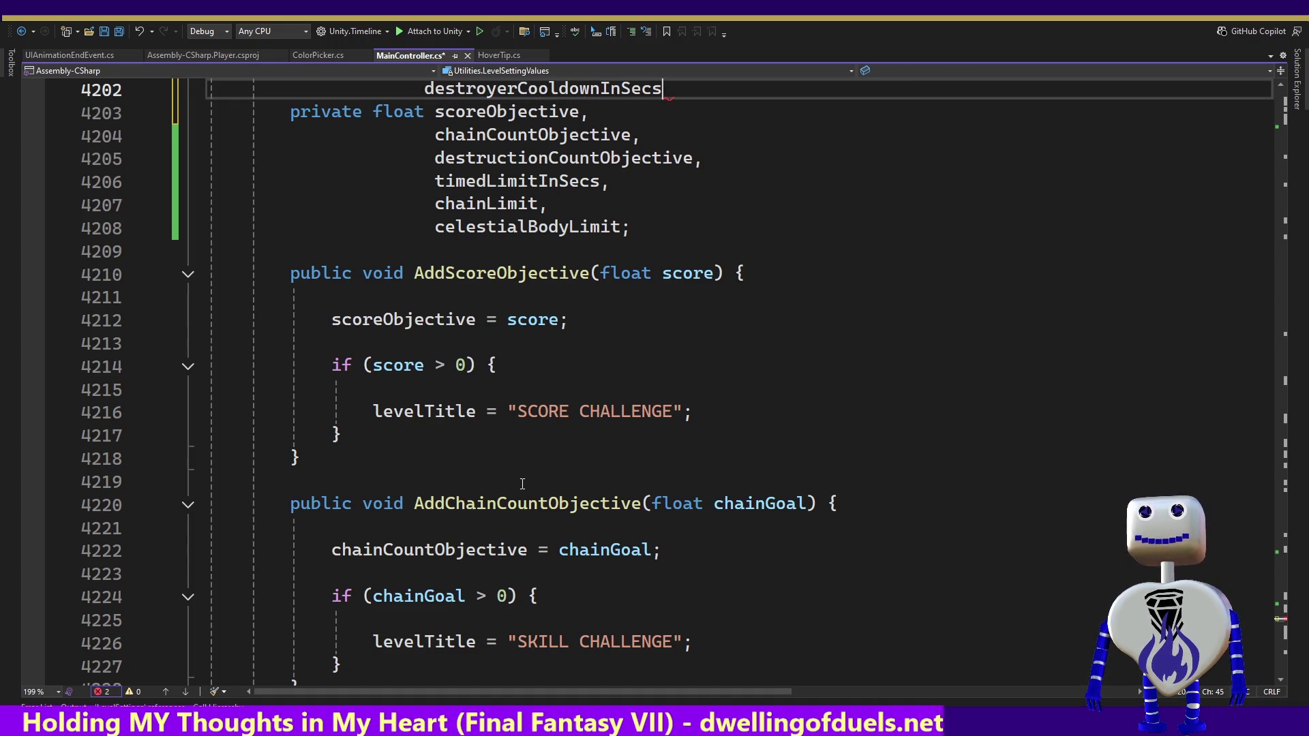
text(;)
key(ctrl+s)
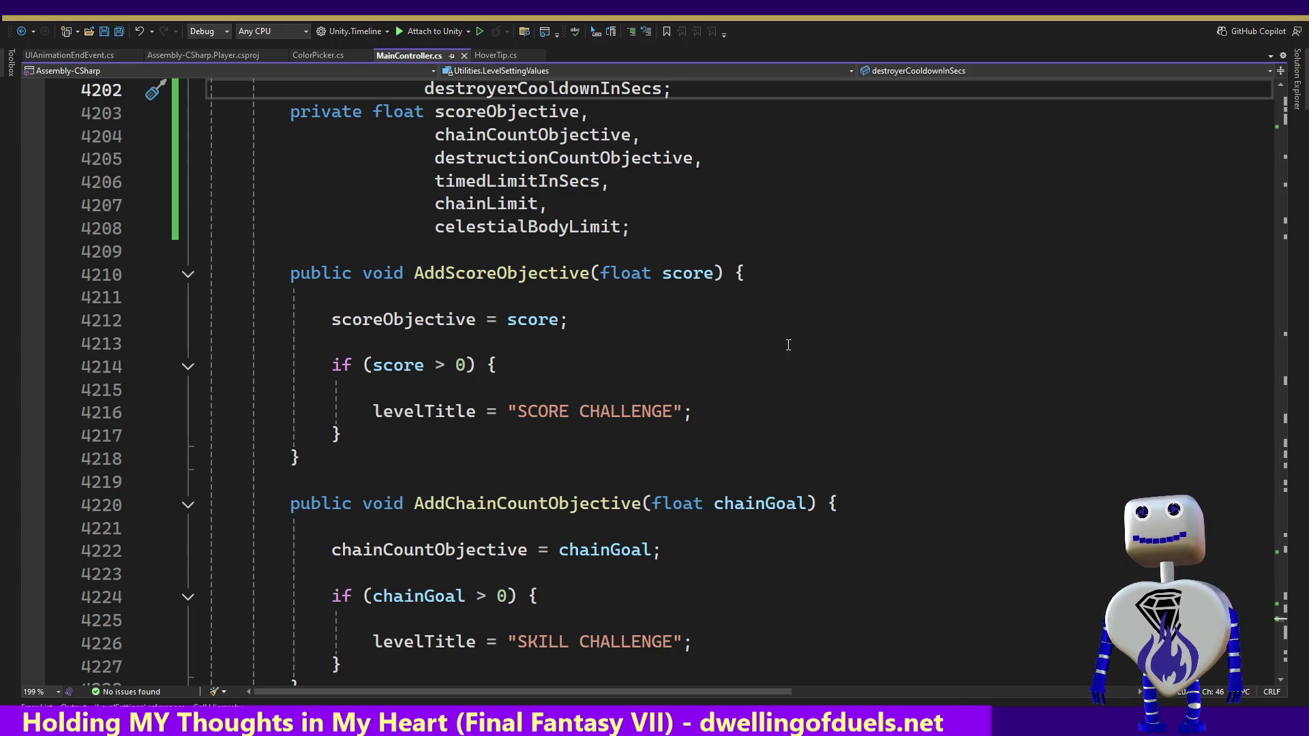
key(alt+Tab)
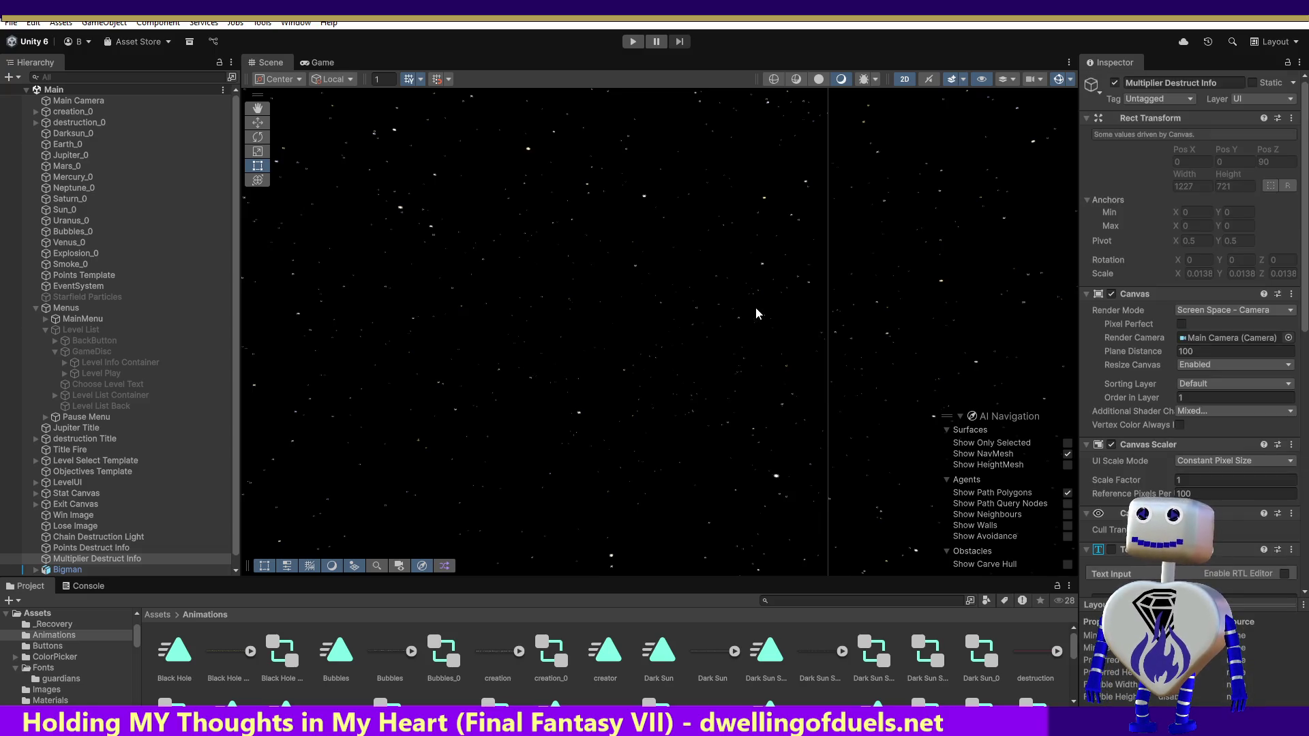
Step: Play-test the level list to a Time Trial showing destroyer speed X3 and cooldown 0, then stop
click(632, 41)
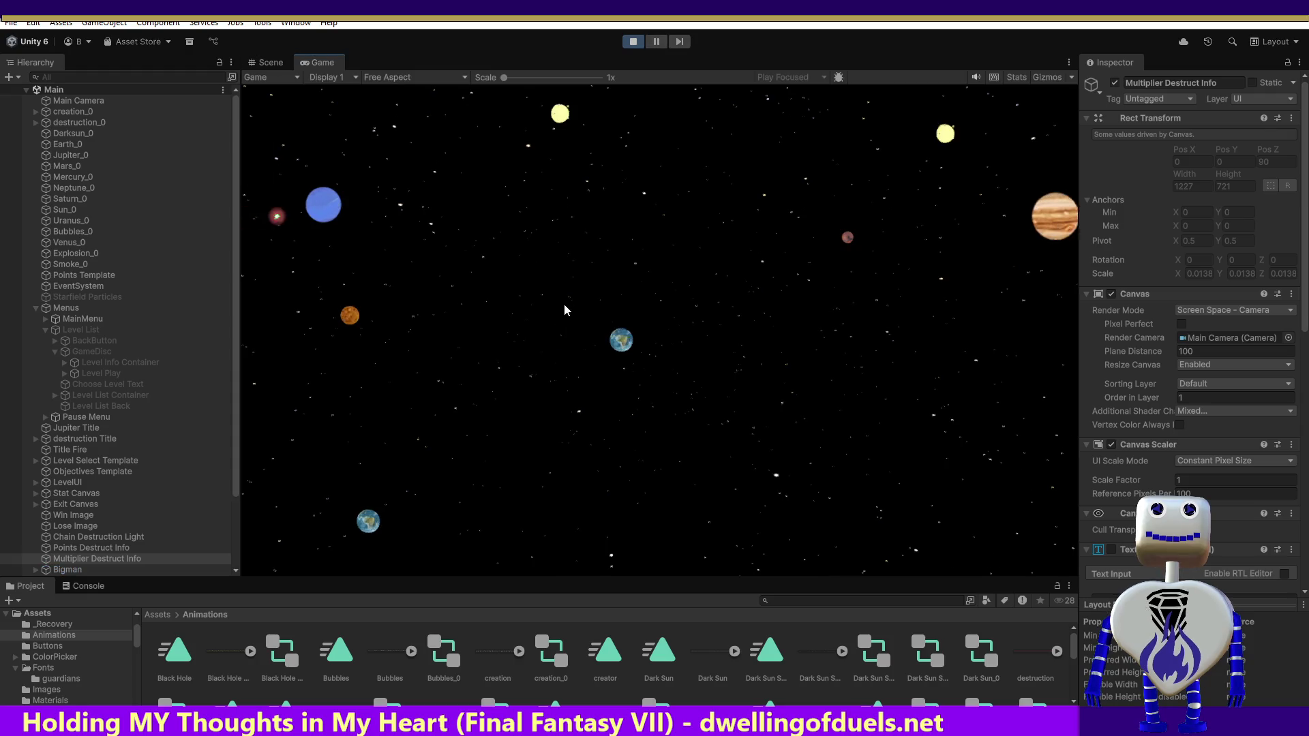
click(665, 311)
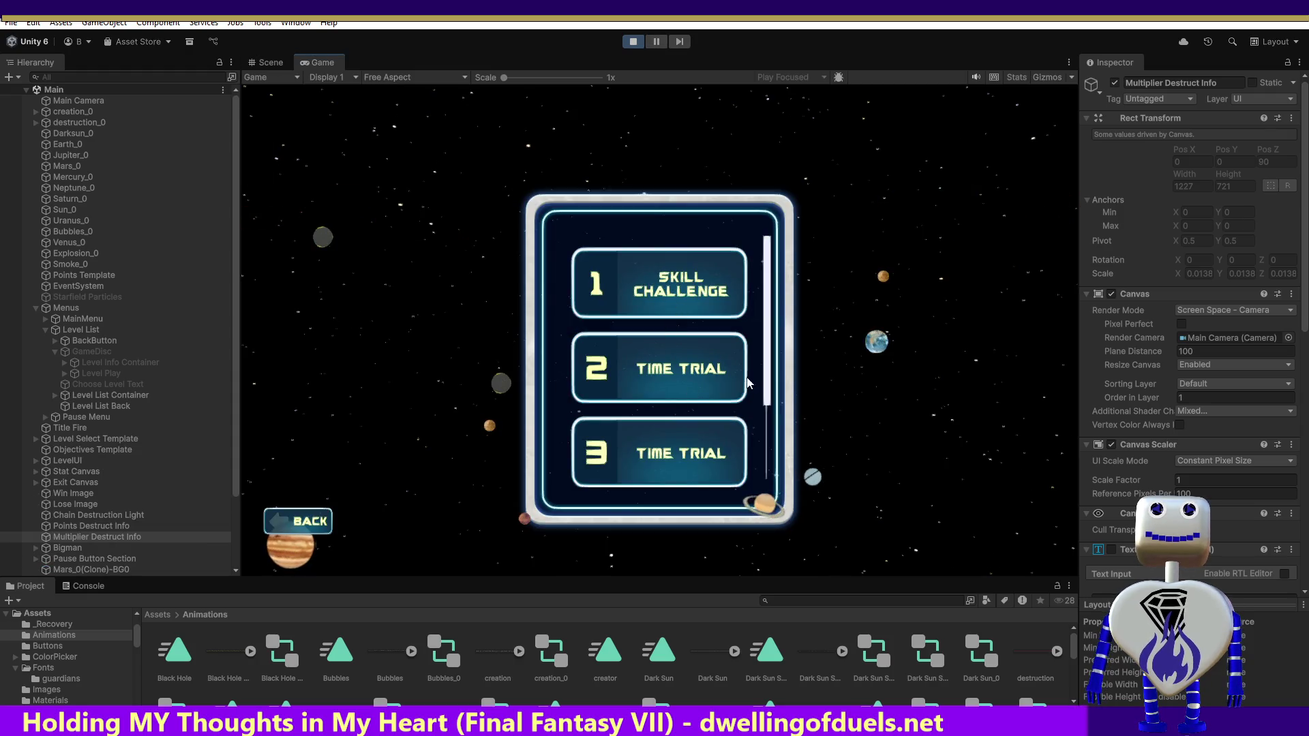
scroll(767, 381, up, 1)
scroll(766, 381, down, 2)
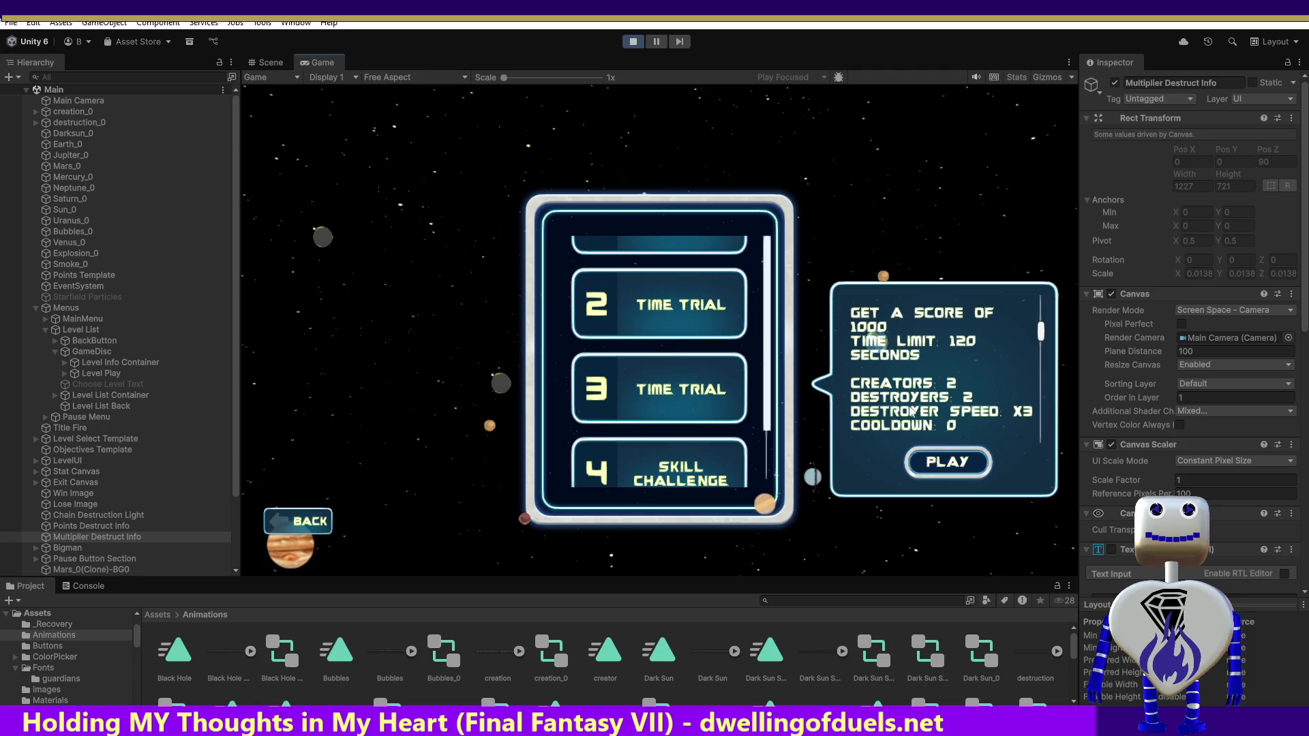
scroll(1038, 363, down, 2)
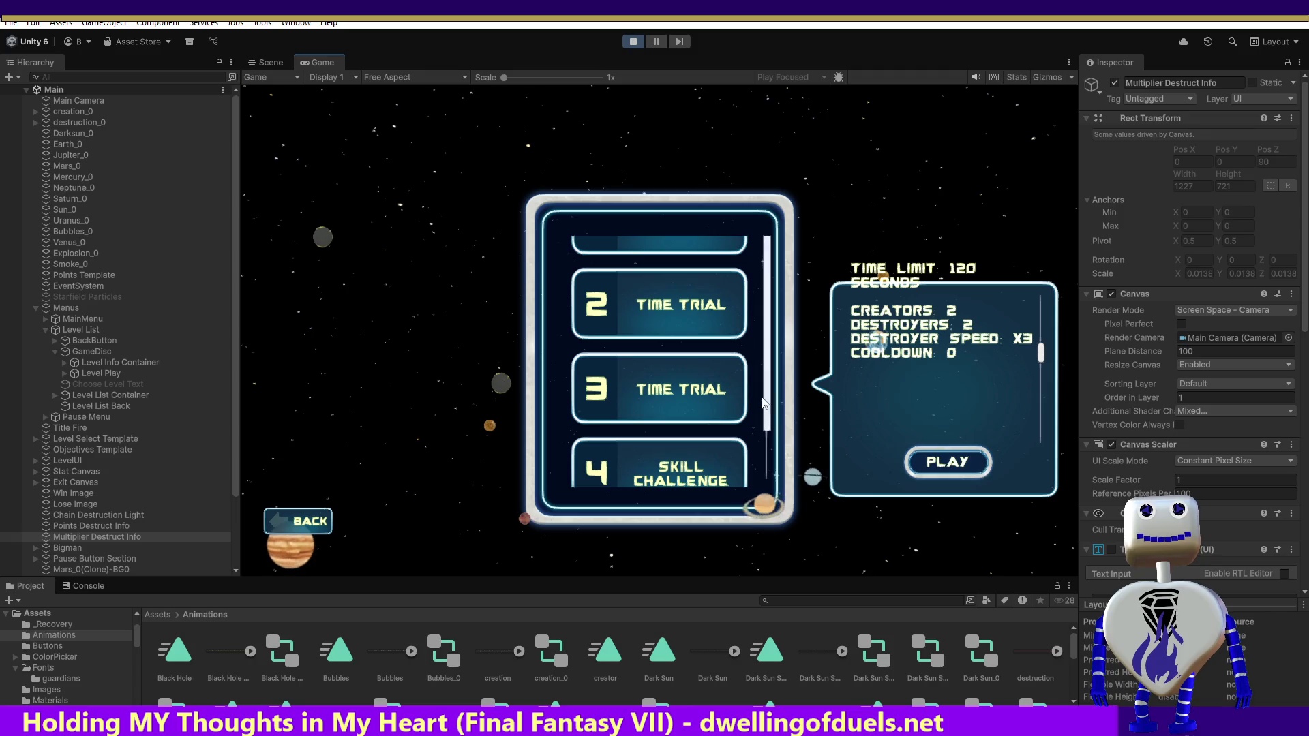
key(ctrl+p)
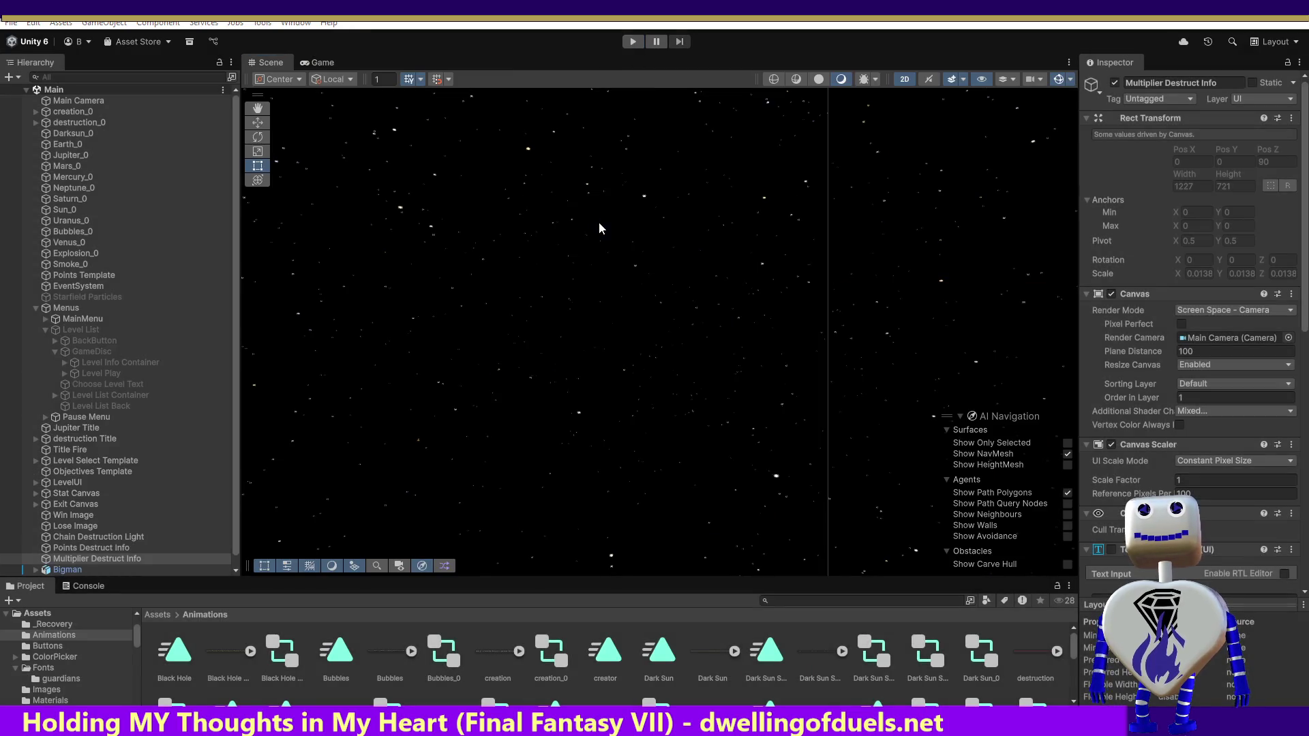
key(alt+Tab)
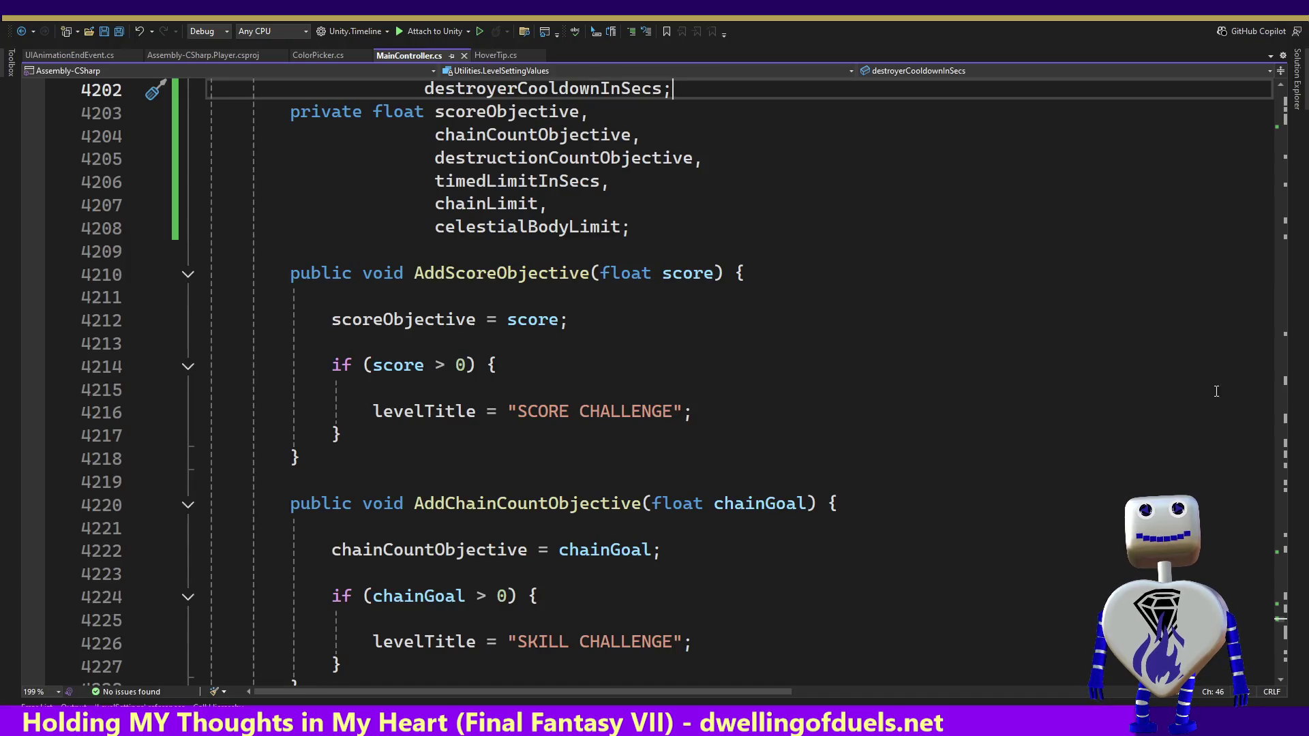
Step: Scroll MainController.cs back to the LevelSettingValues field declarations below celestialBodyLimit
scroll(1285, 622, up, 5)
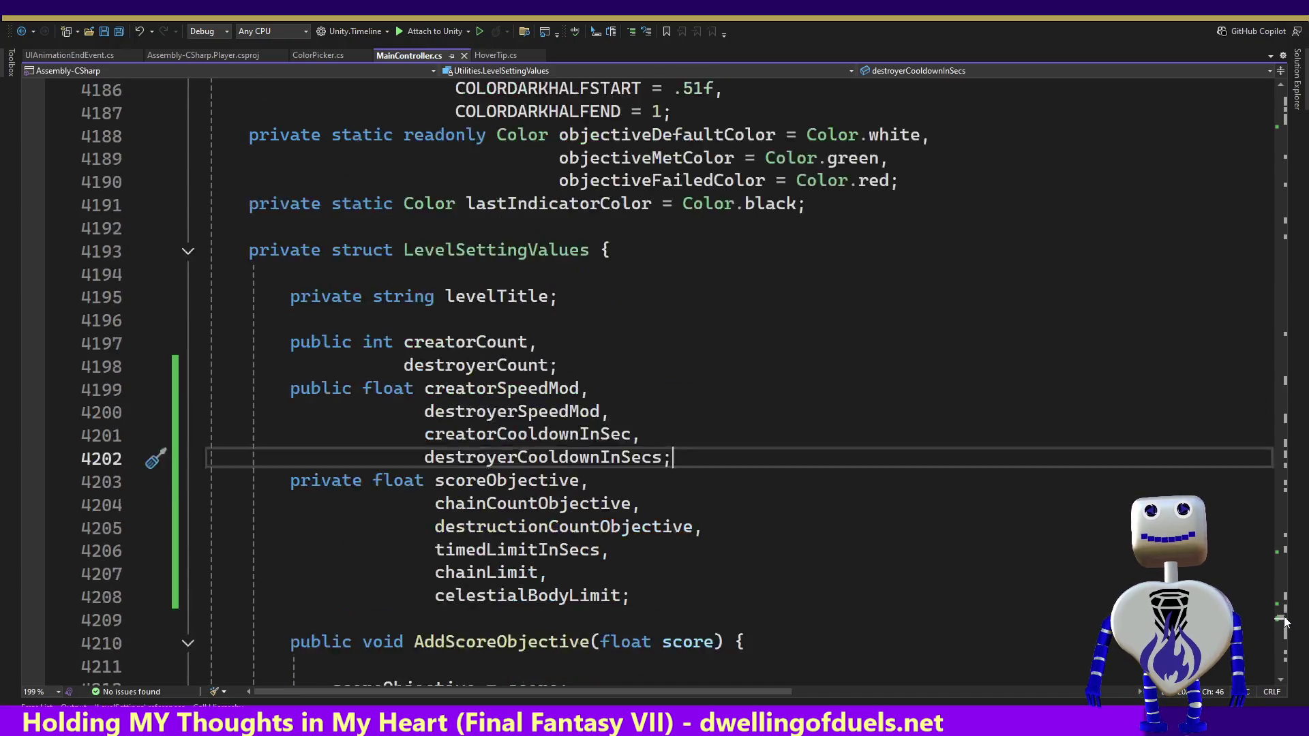
scroll(1285, 622, up, 2)
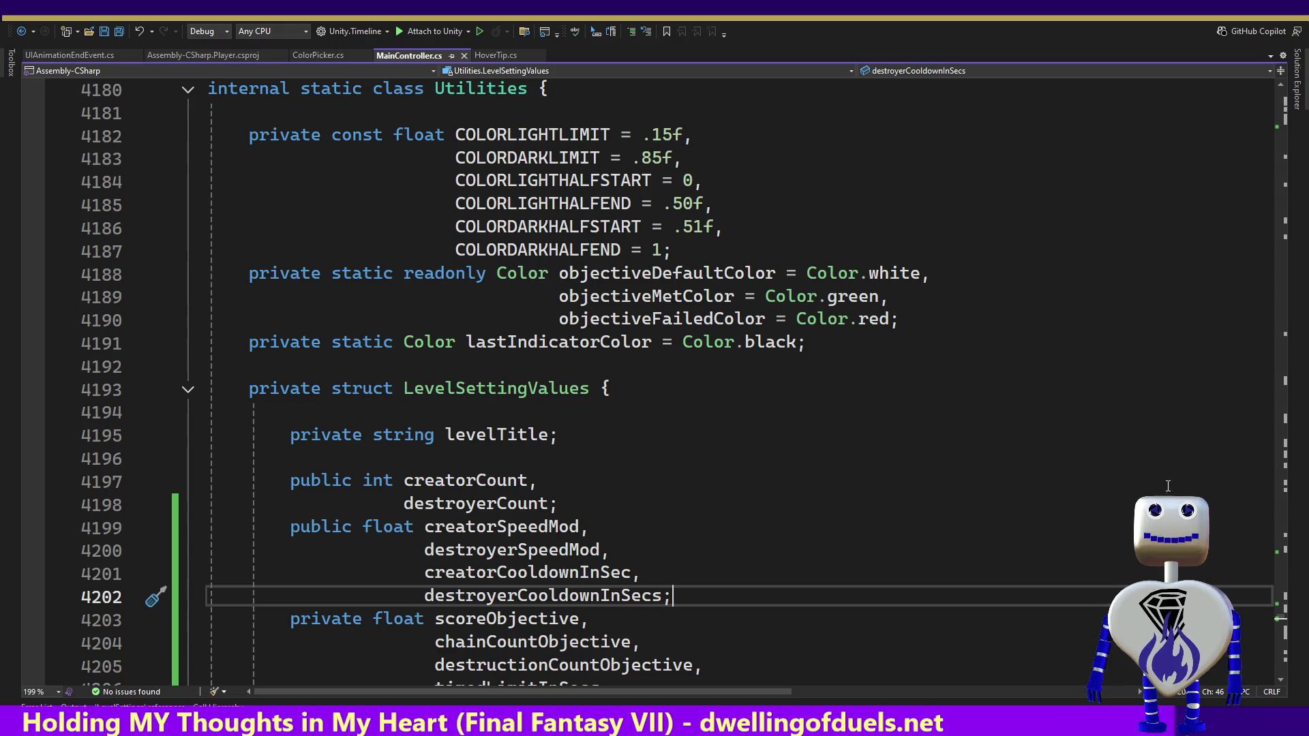
scroll(1285, 621, down, 16)
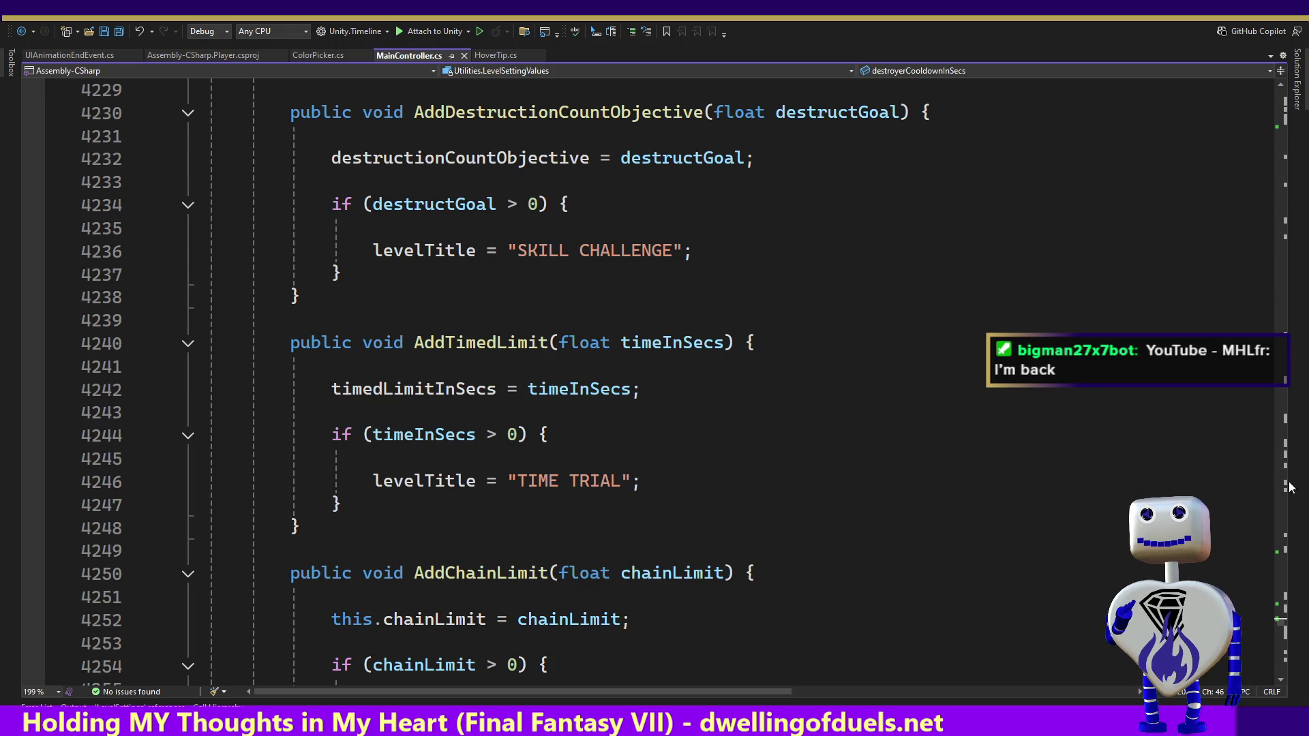
scroll(1279, 632, down, 7)
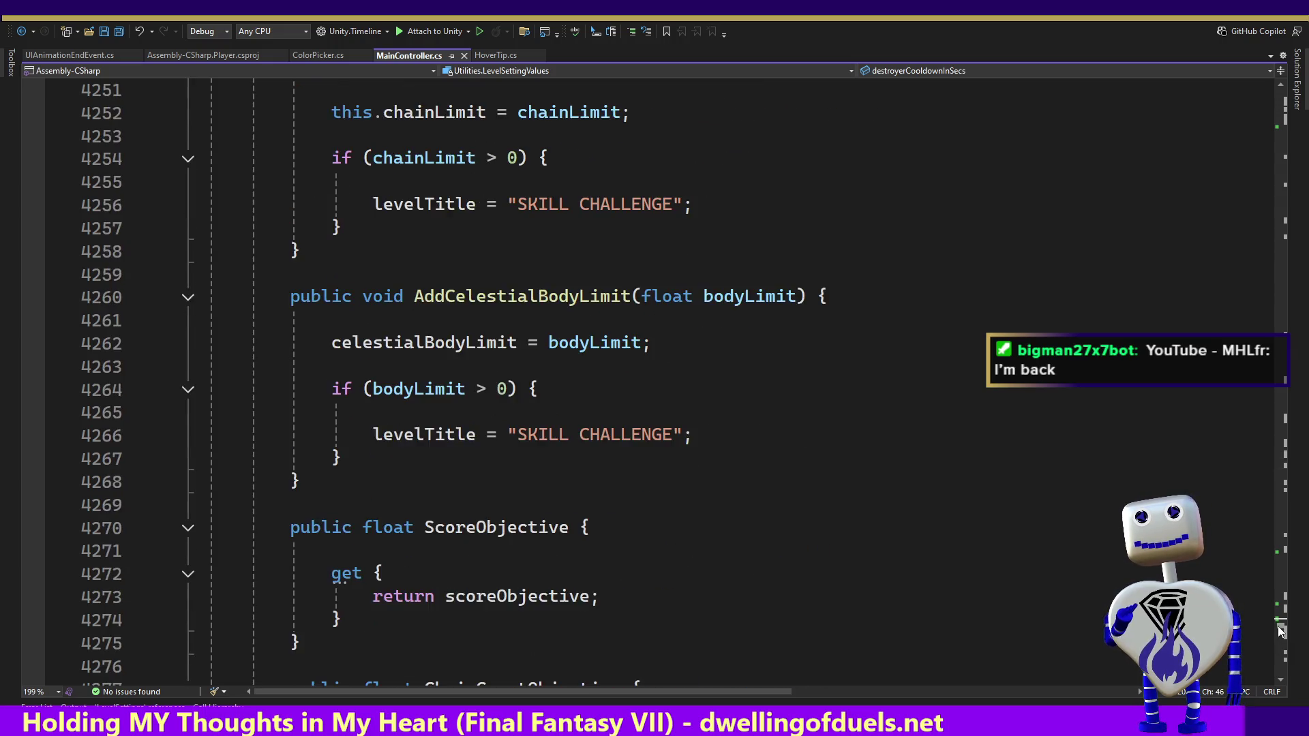
scroll(1279, 632, down, 4)
scroll(1279, 631, down, 3)
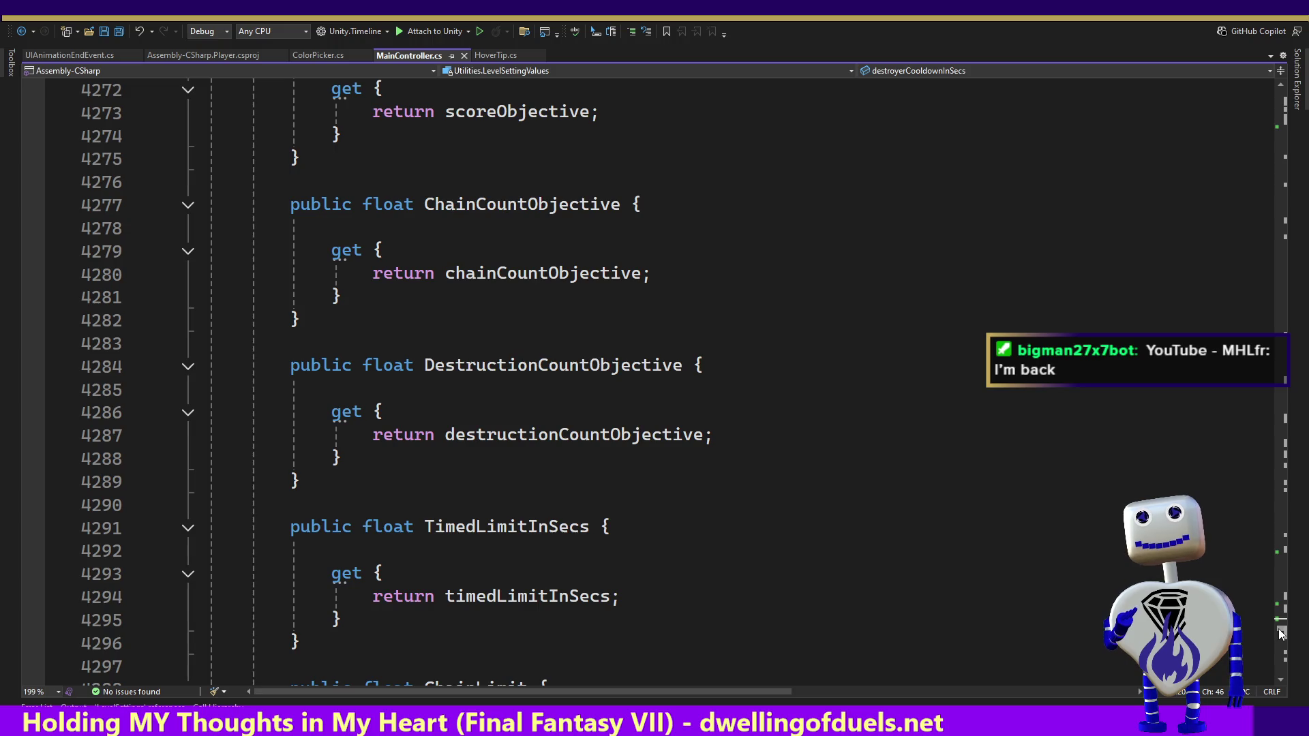
scroll(1280, 633, down, 4)
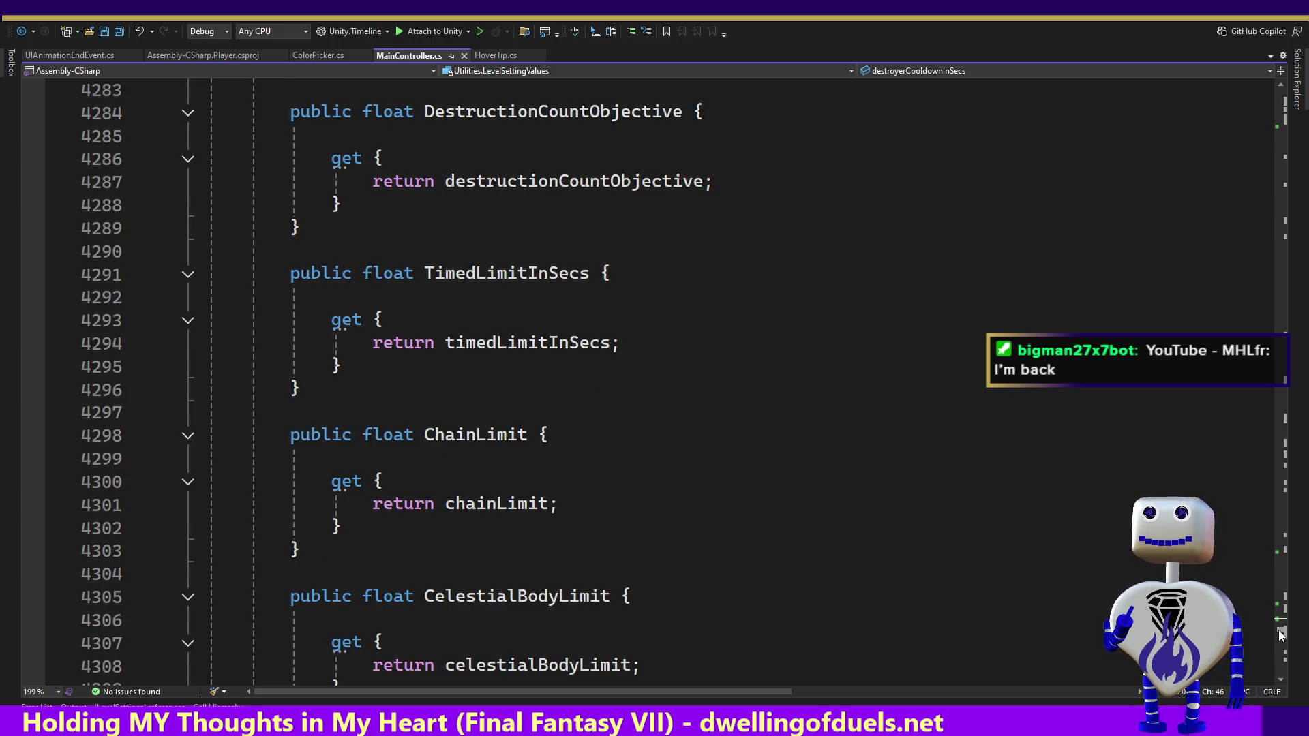
scroll(1279, 633, down, 2)
scroll(1279, 631, up, 20)
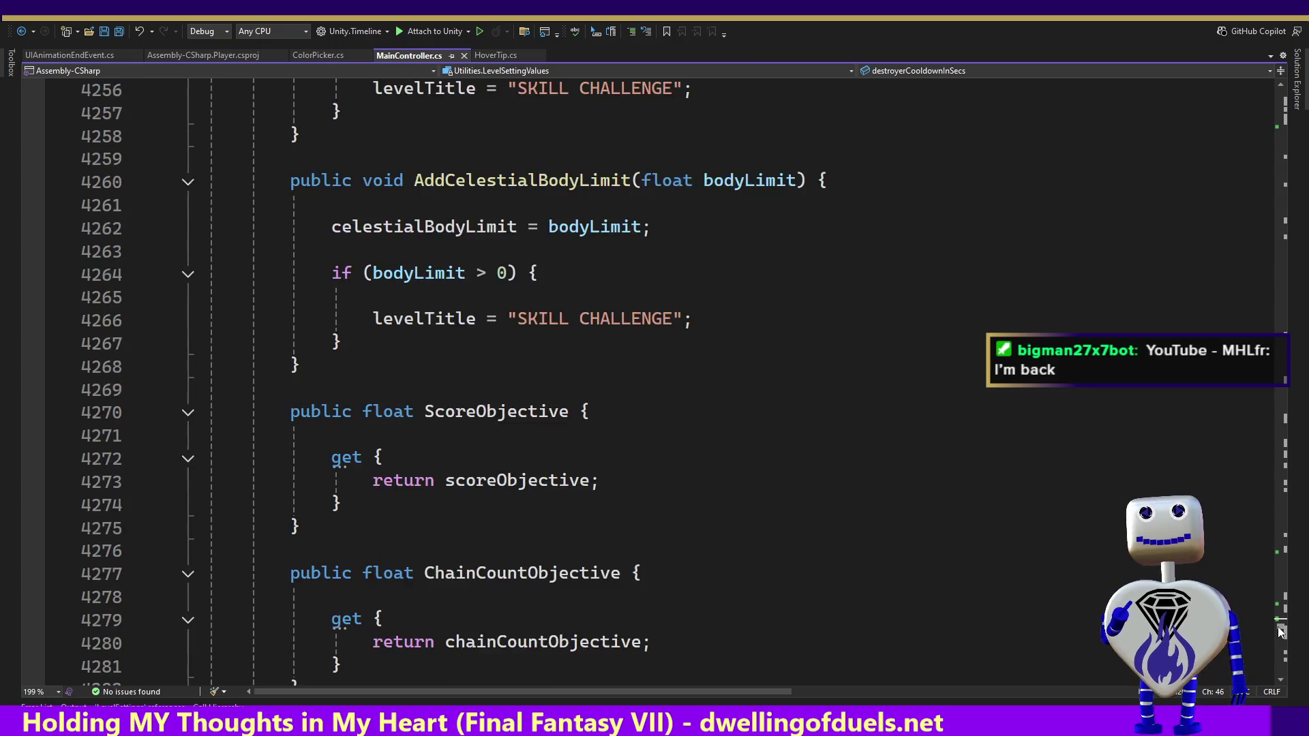
scroll(1279, 628, up, 14)
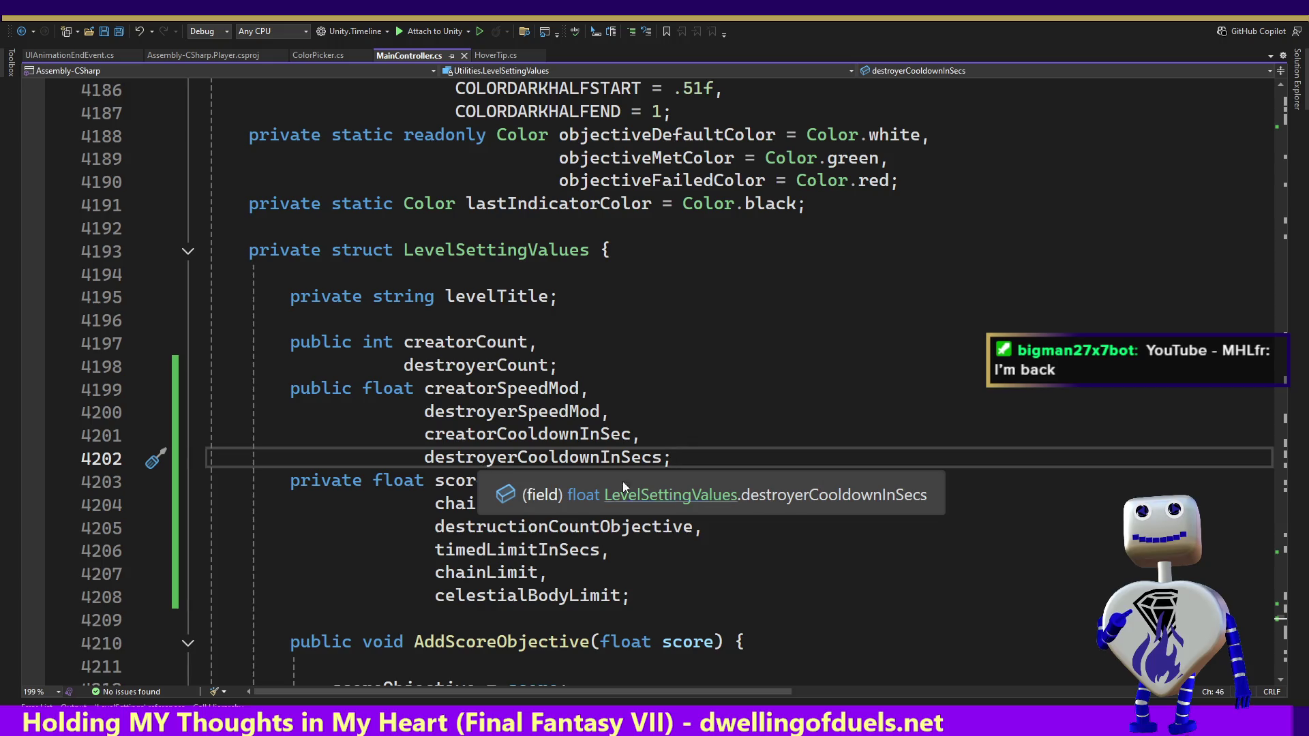
click(629, 595)
Step: Step through the objective and limit methods, then scroll down to DeleteTimer and PauseAllTimers
key(Down)
key(Down)
key(Down)
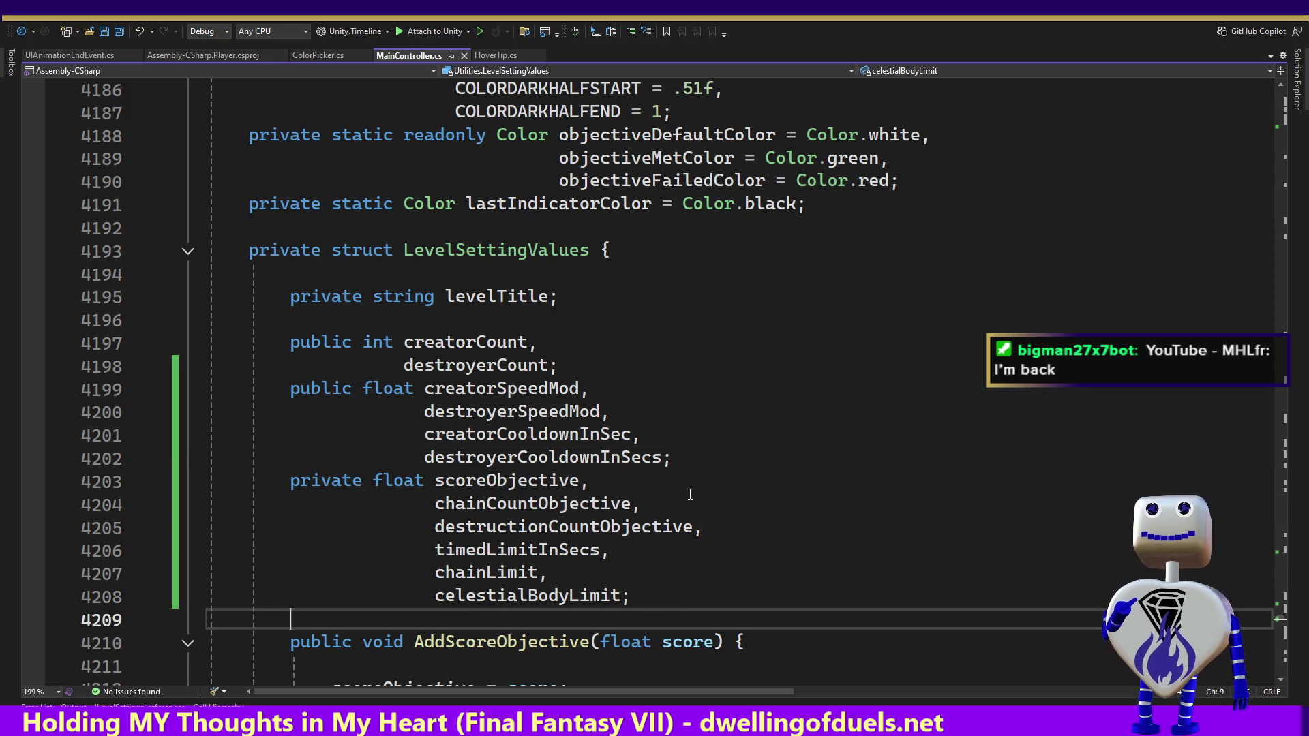
key(Down)
key(Down)
key(Down)
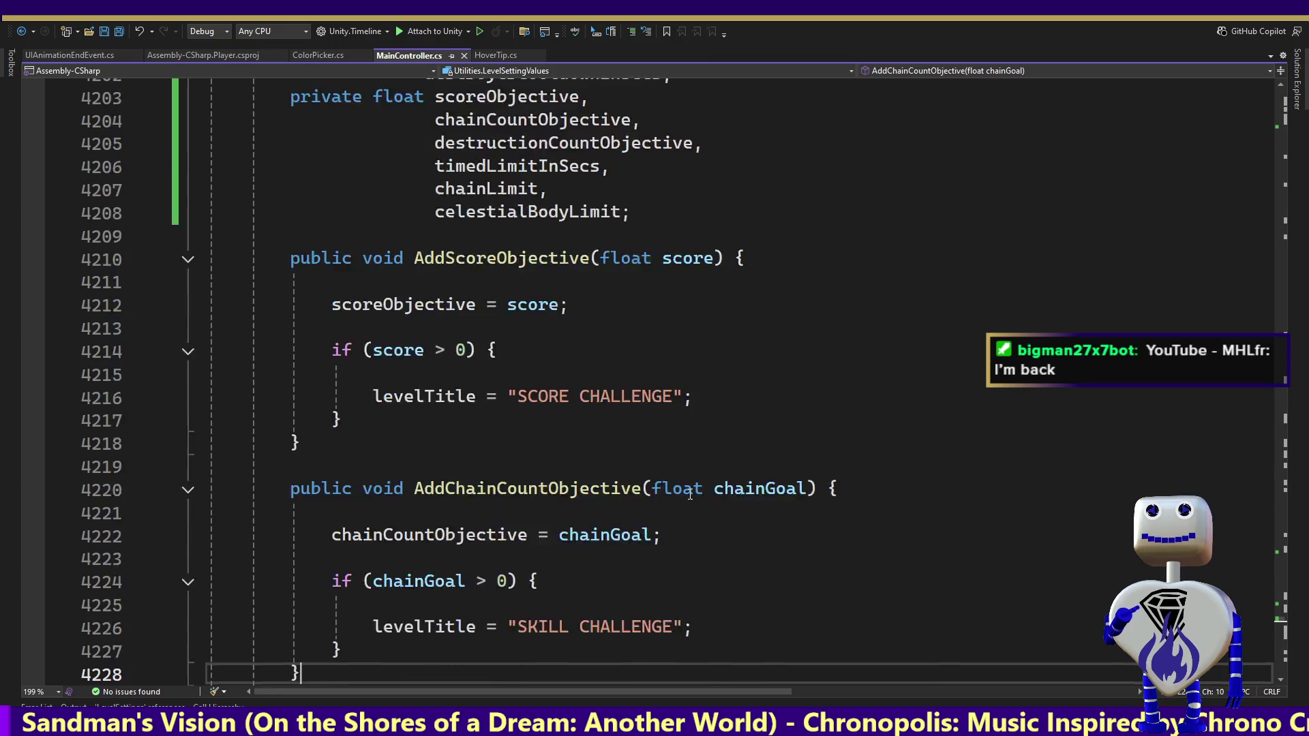
key(Down)
key(Down)
key(Down)
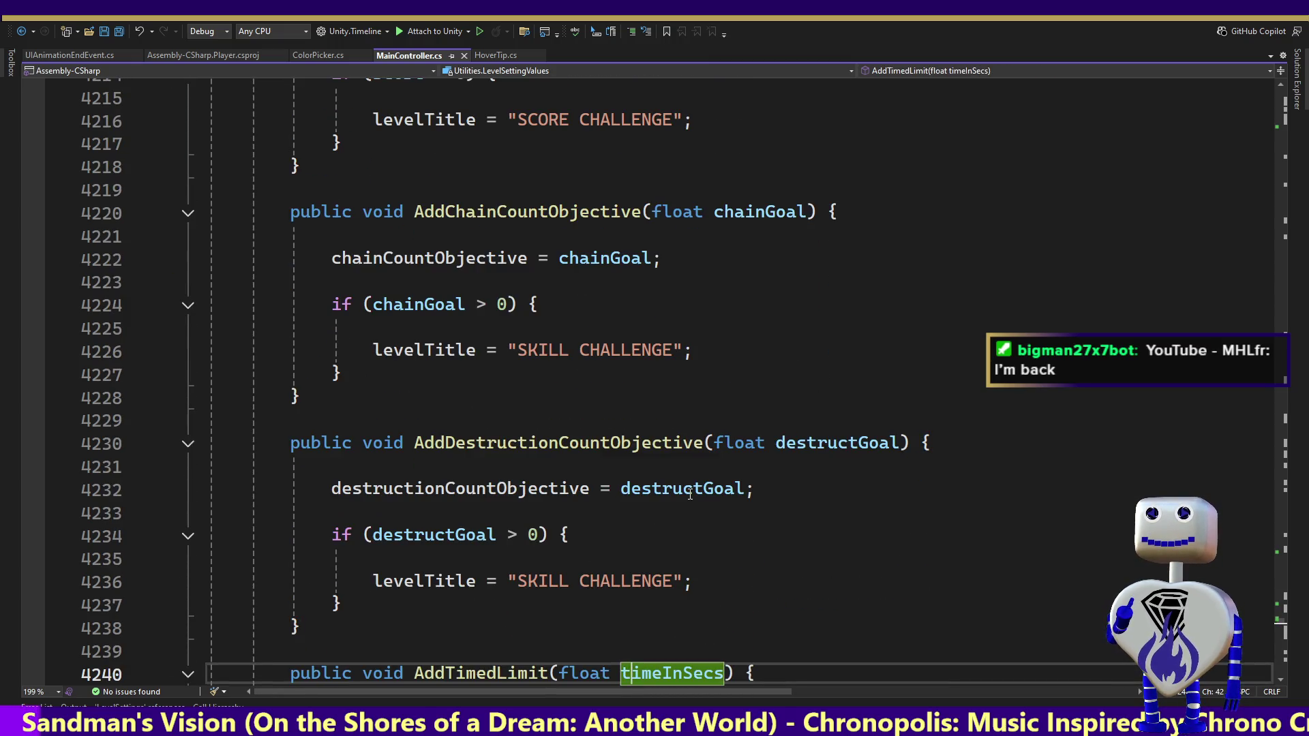
key(Down)
key(Down)
key(Down)
key(Down)
key(Down)
key(Down)
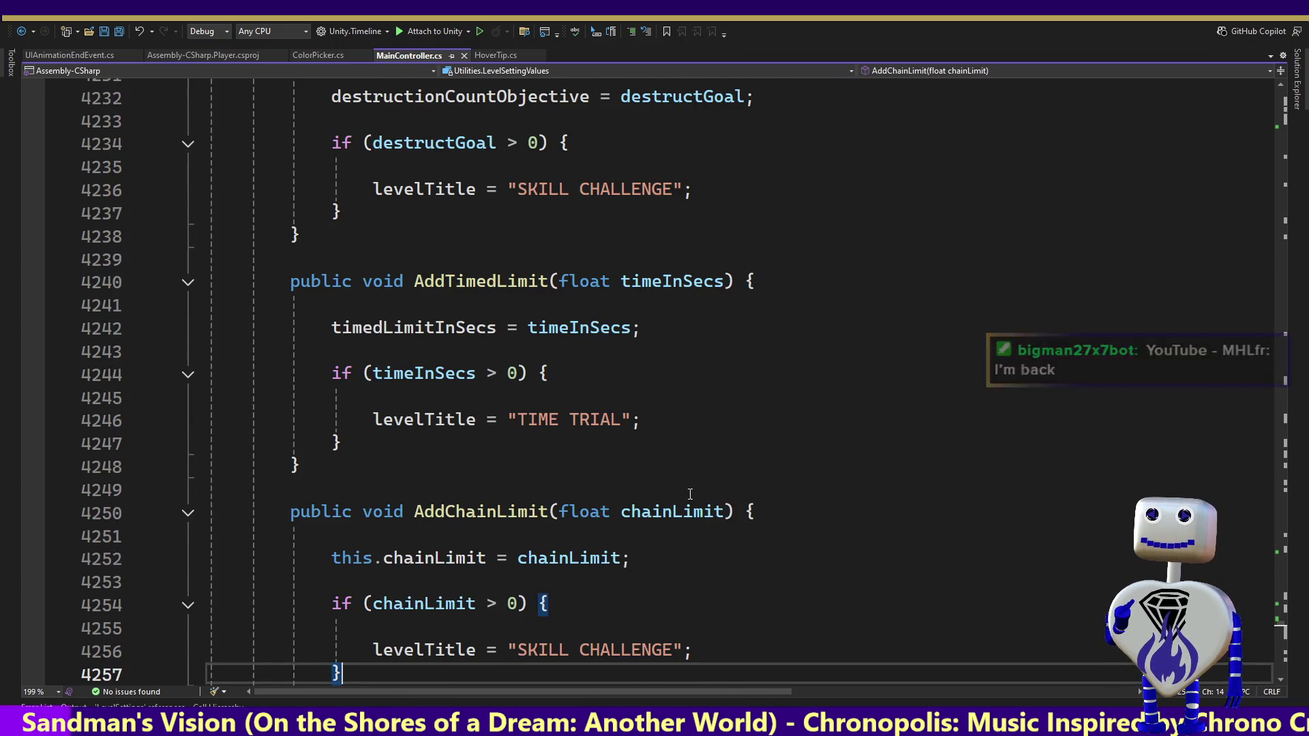
key(Down)
key(Down)
key(Down)
key(Down)
key(Down)
key(Down)
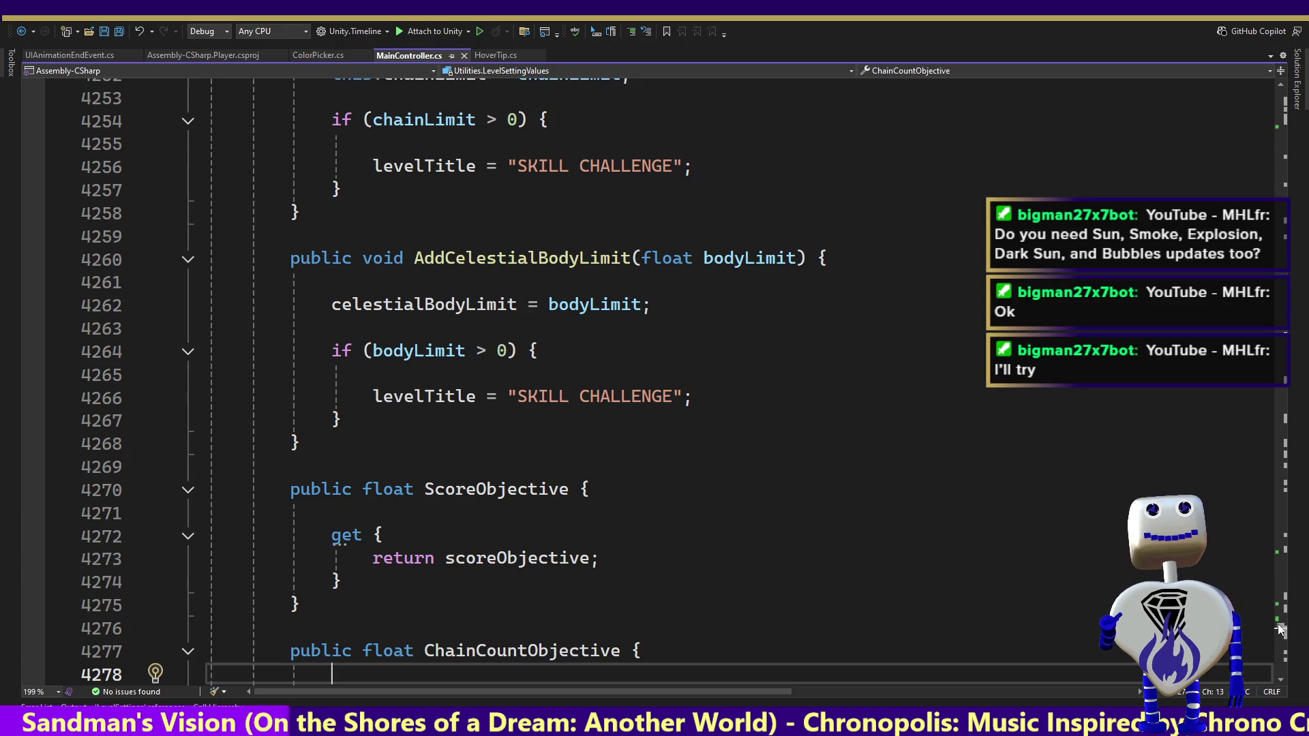
scroll(1280, 636, down, 16)
drag(1280, 636, 1278, 654)
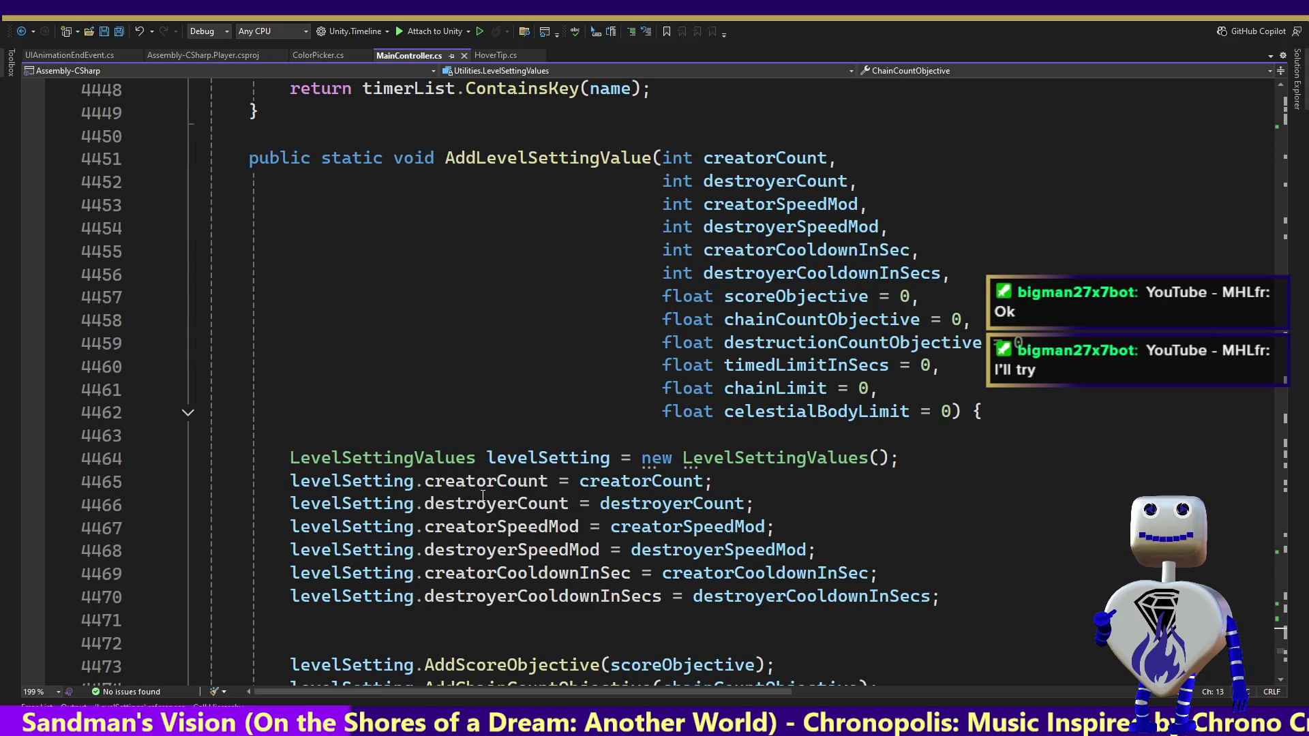
Step: Read AddLevelSettingValue's assignments and step into CreateLevel's LevelSettings constructor arguments
mouse_move(484, 496)
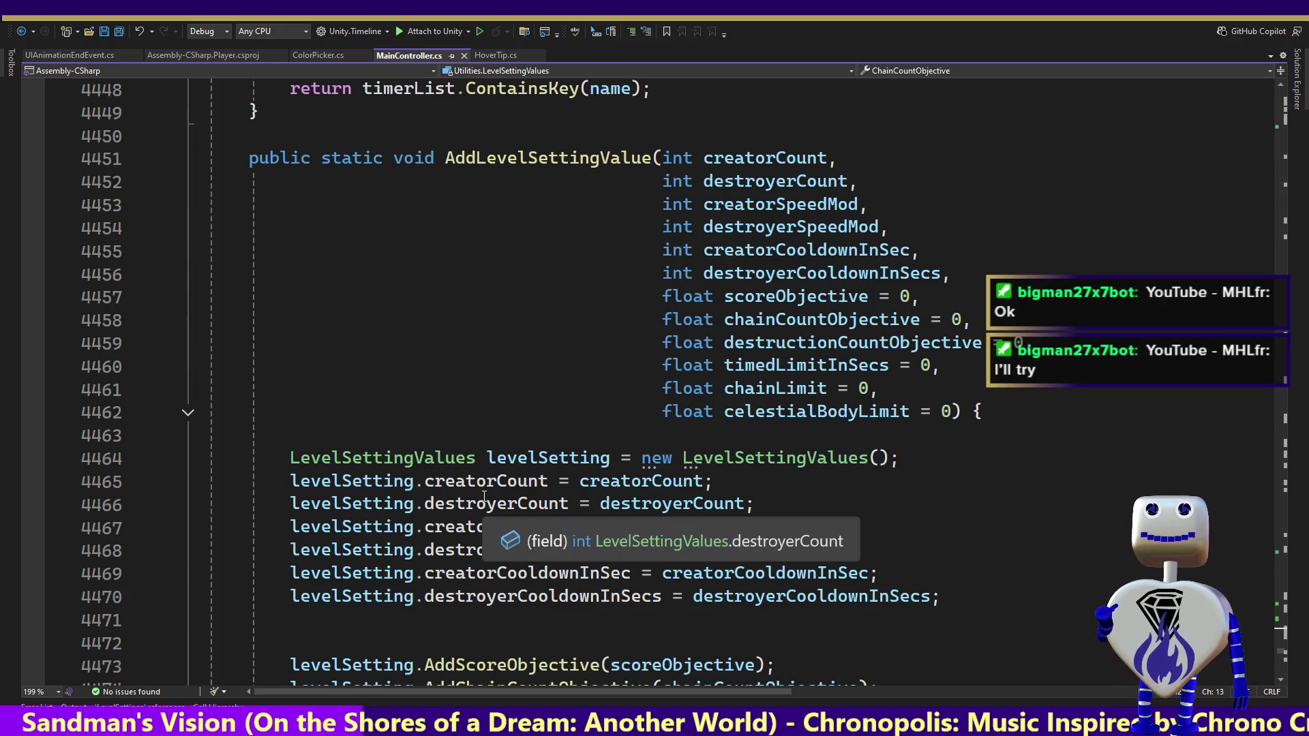
mouse_move(481, 527)
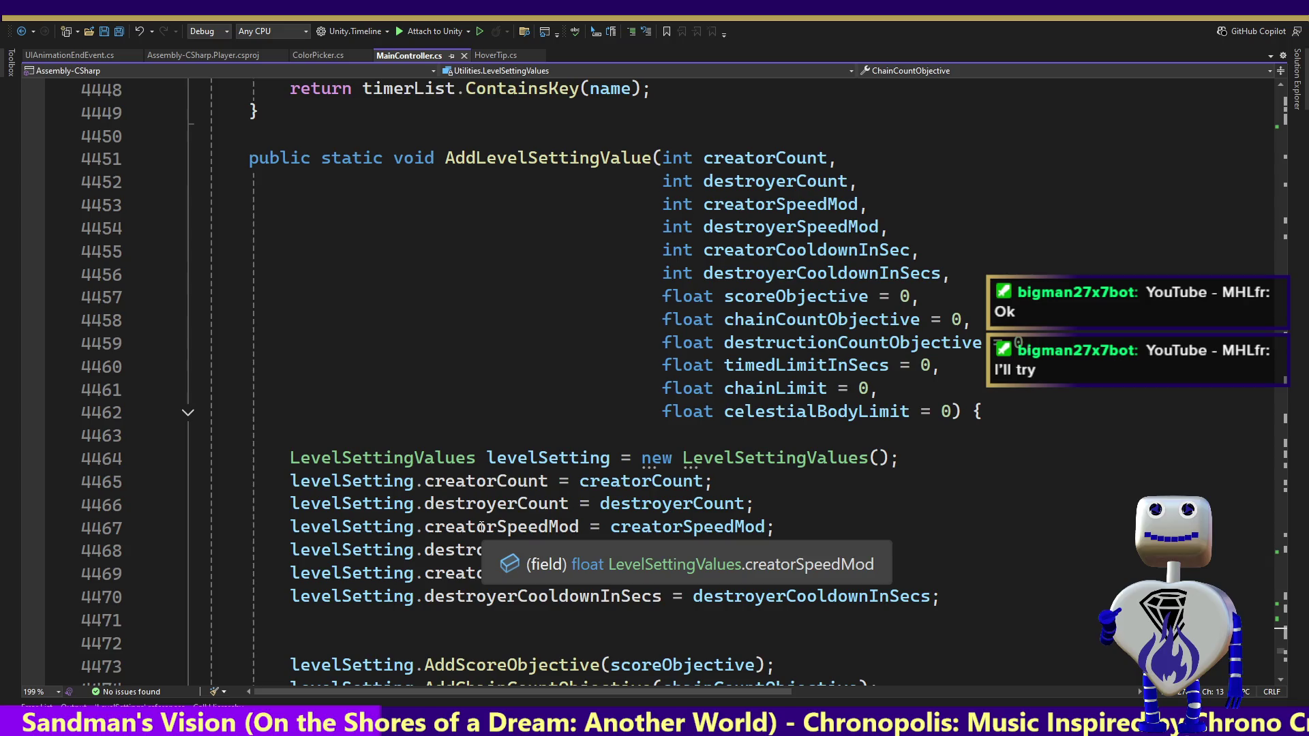
mouse_move(491, 599)
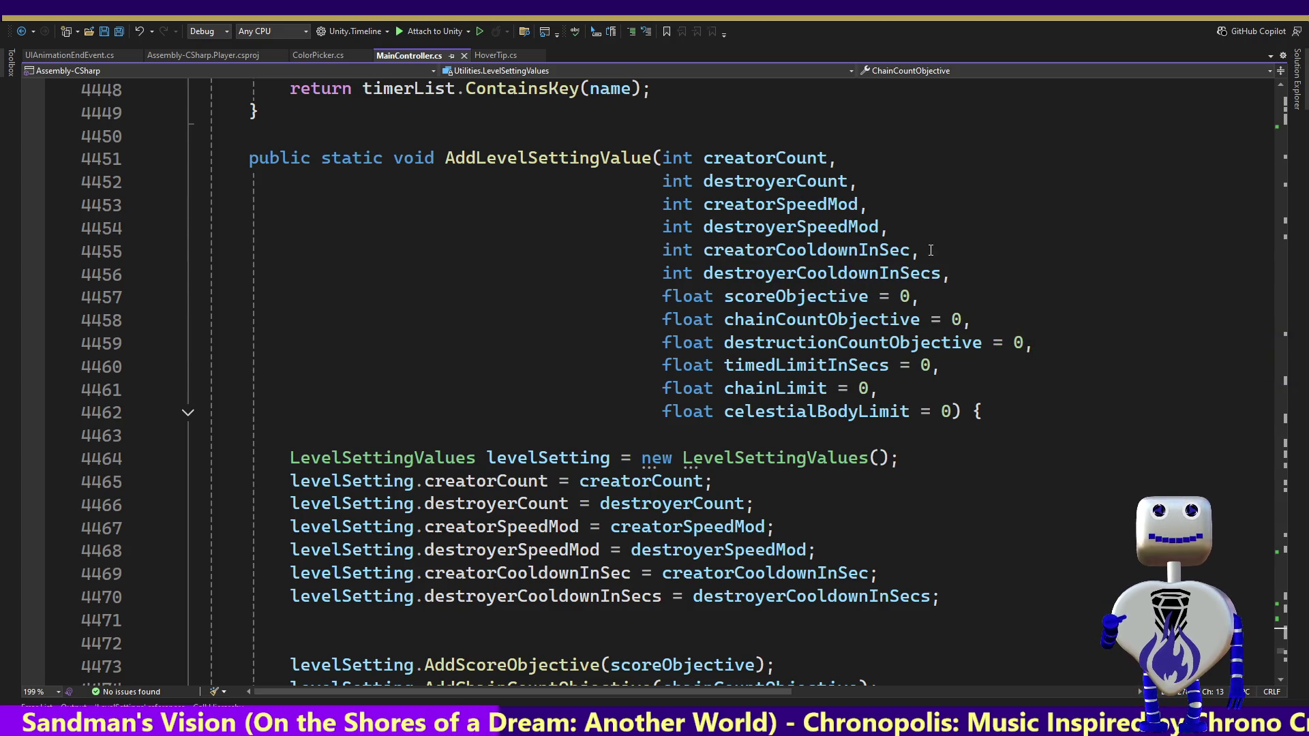
click(759, 521)
key(Down)
key(Down)
key(Down)
key(Down)
key(Down)
key(Down)
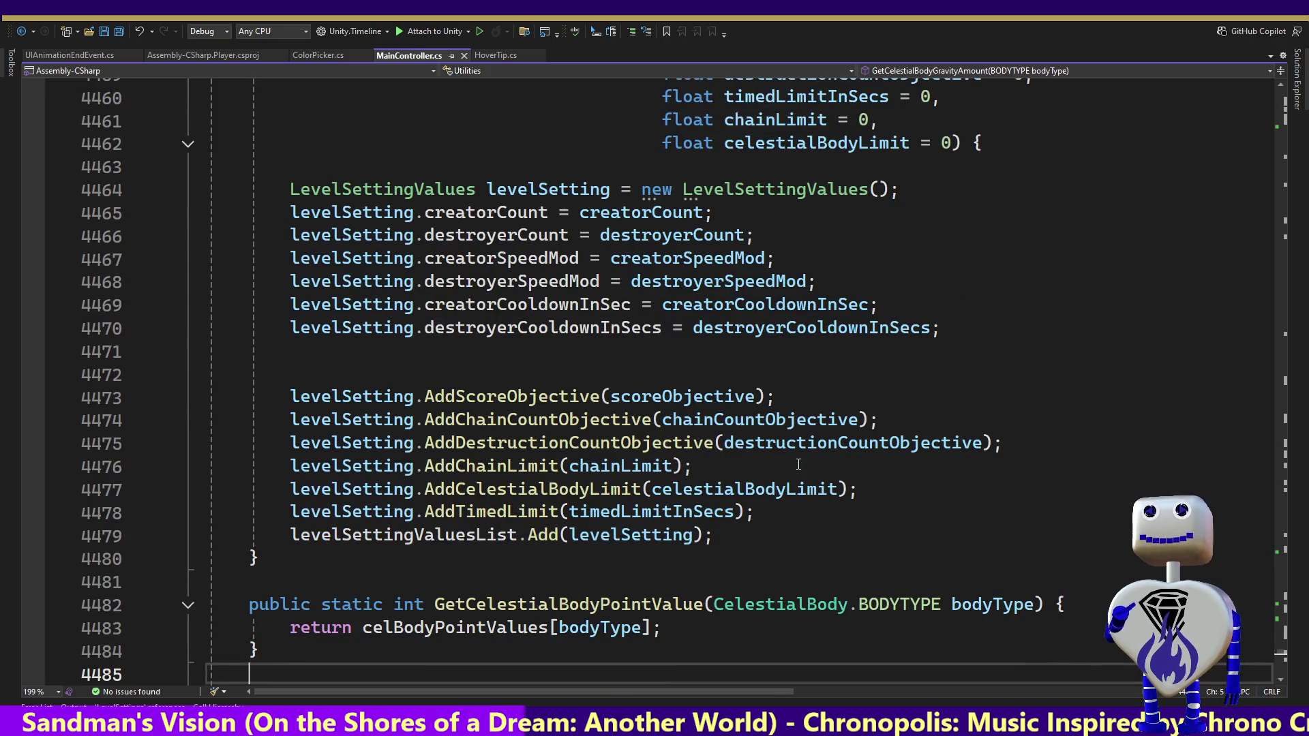
key(Down)
key(Down)
key(Down)
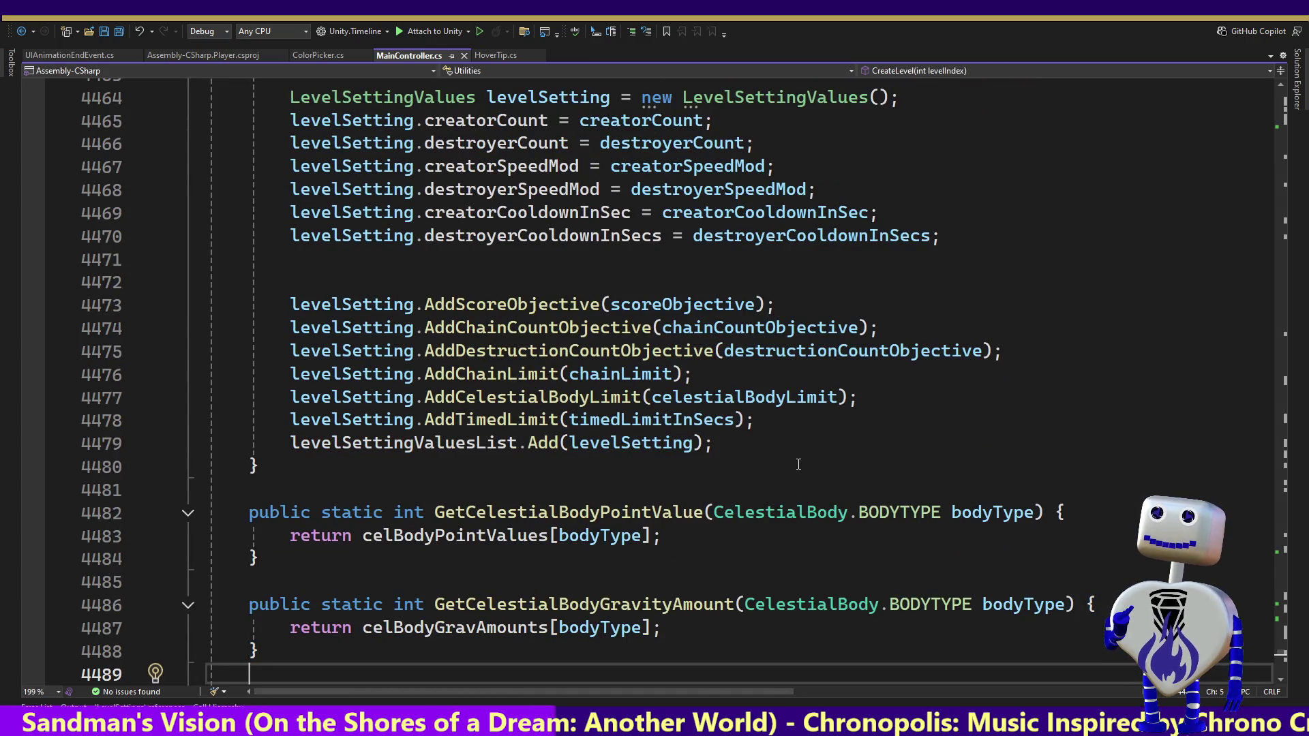
key(Down)
key(Down)
key(Down)
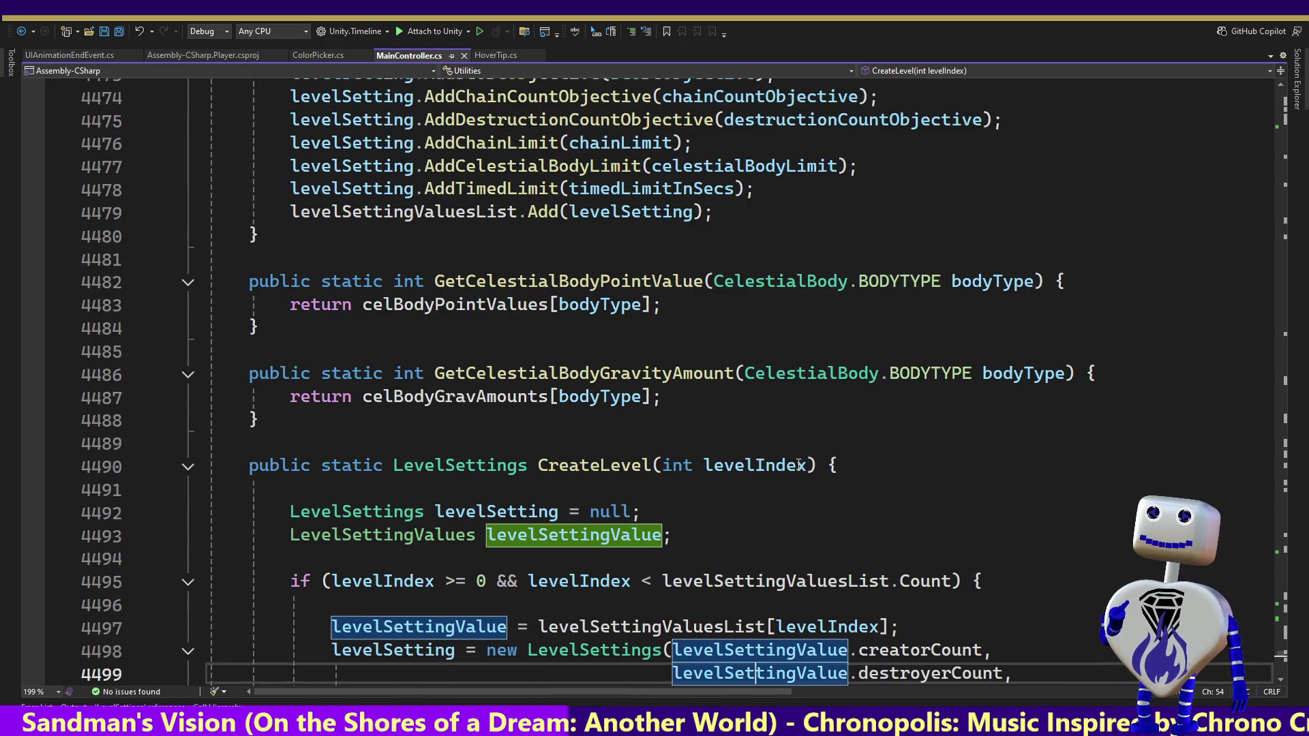
key(Down)
key(Down)
key(Down)
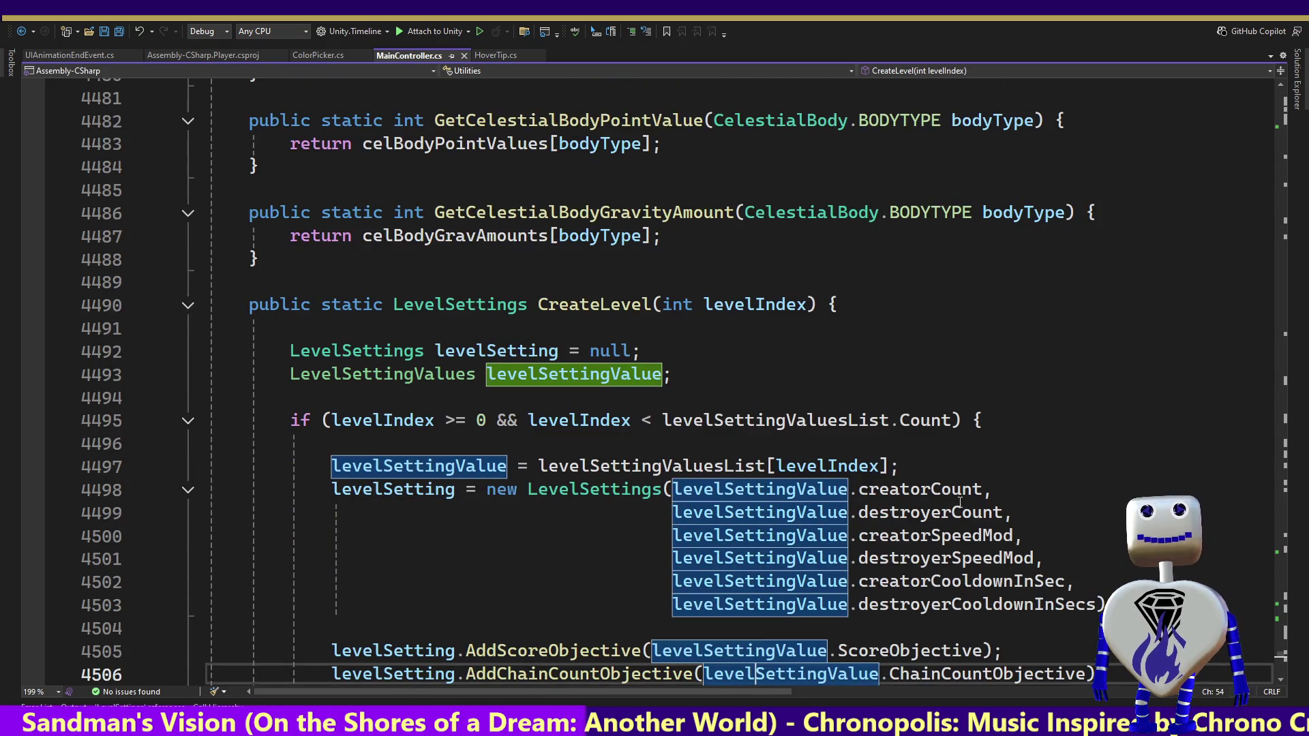
mouse_move(608, 489)
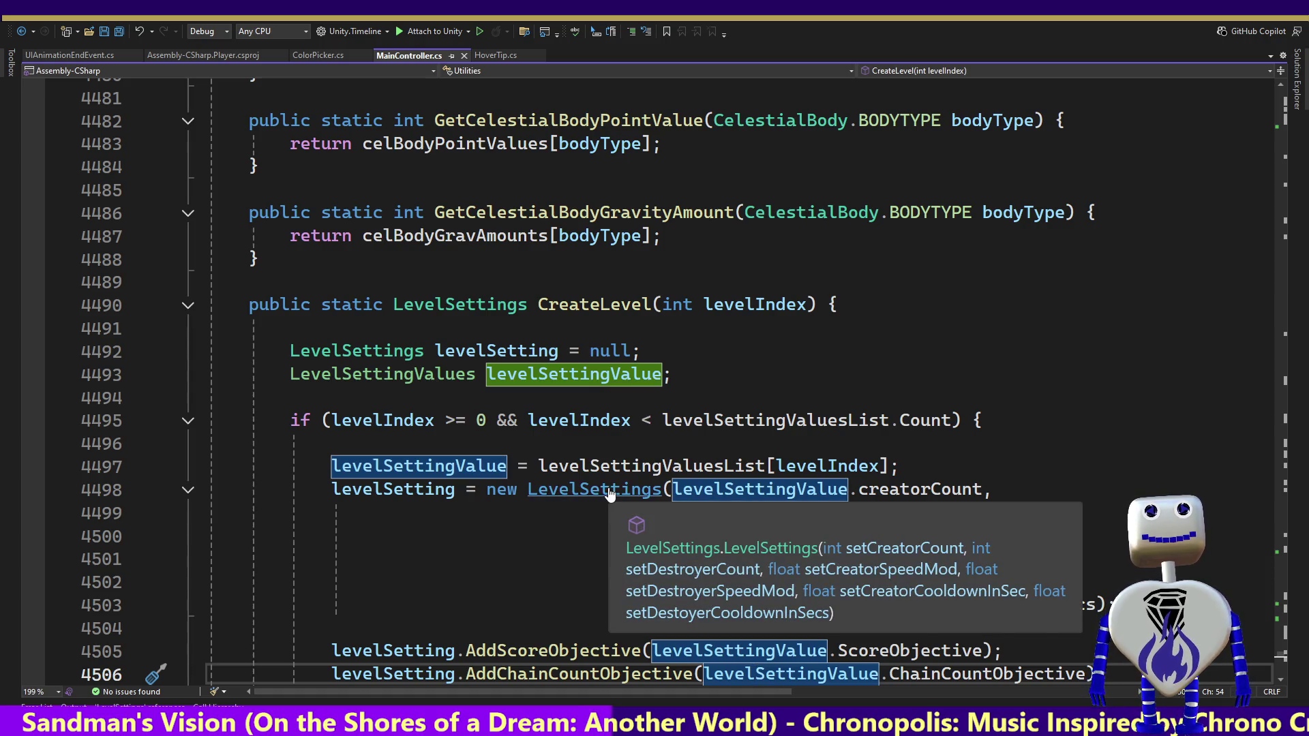
Step: Go to the LevelSettings constructor and step down to the creator and destroyer cooldown checks
ctrl+click(609, 488)
key(Down)
key(Down)
key(Down)
mouse_move(732, 471)
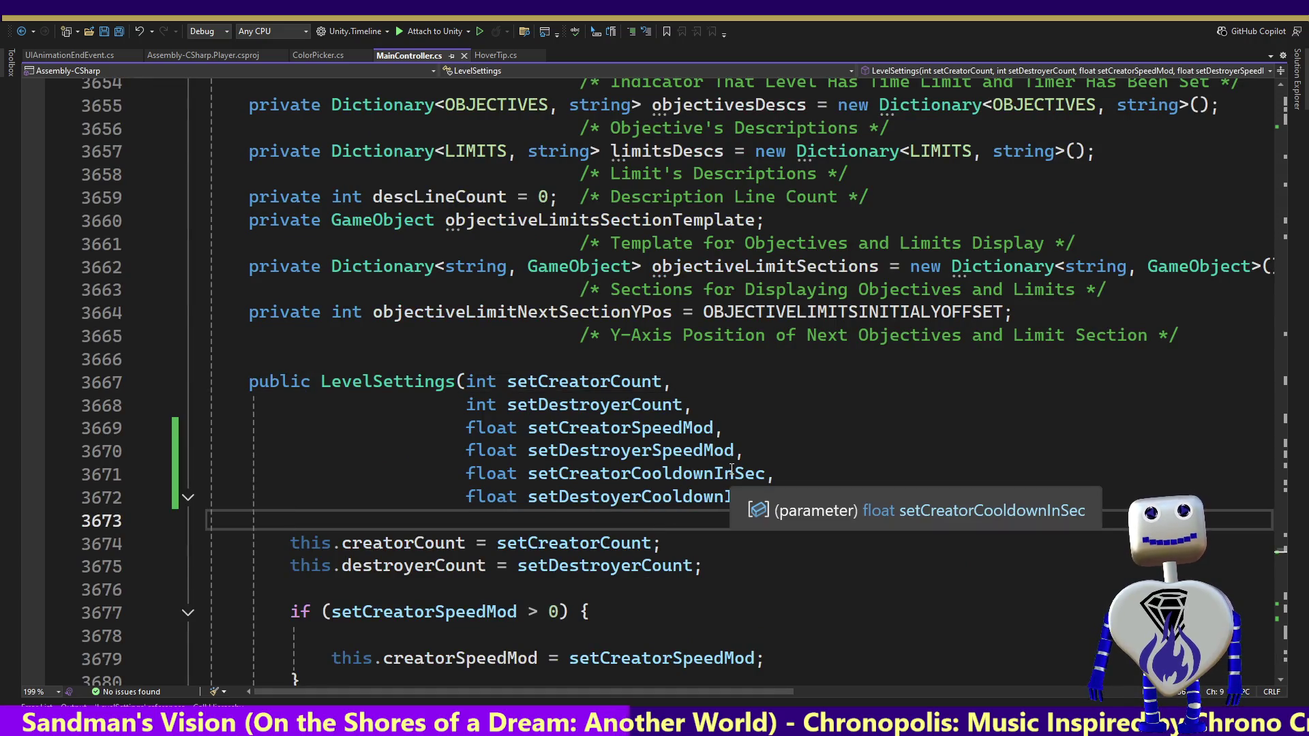
key(Down)
key(Down)
key(Down)
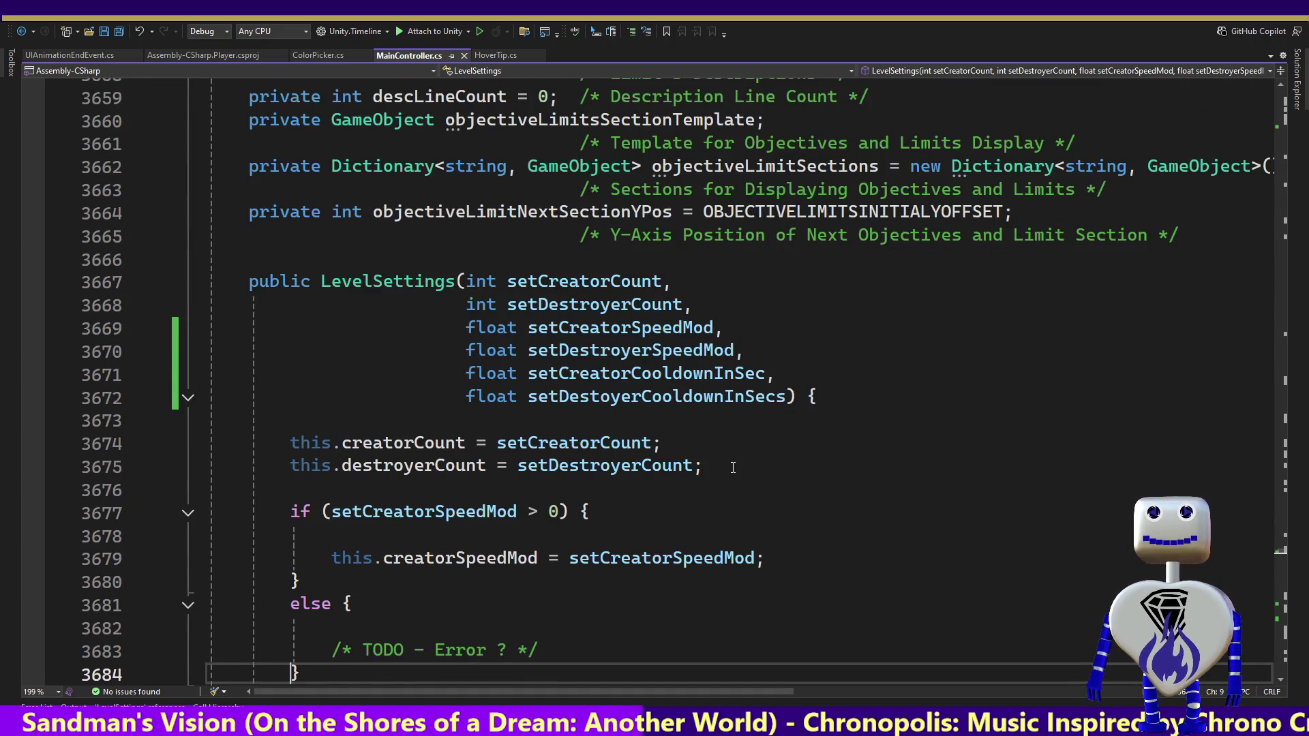
key(Down)
key(Down)
key(Down)
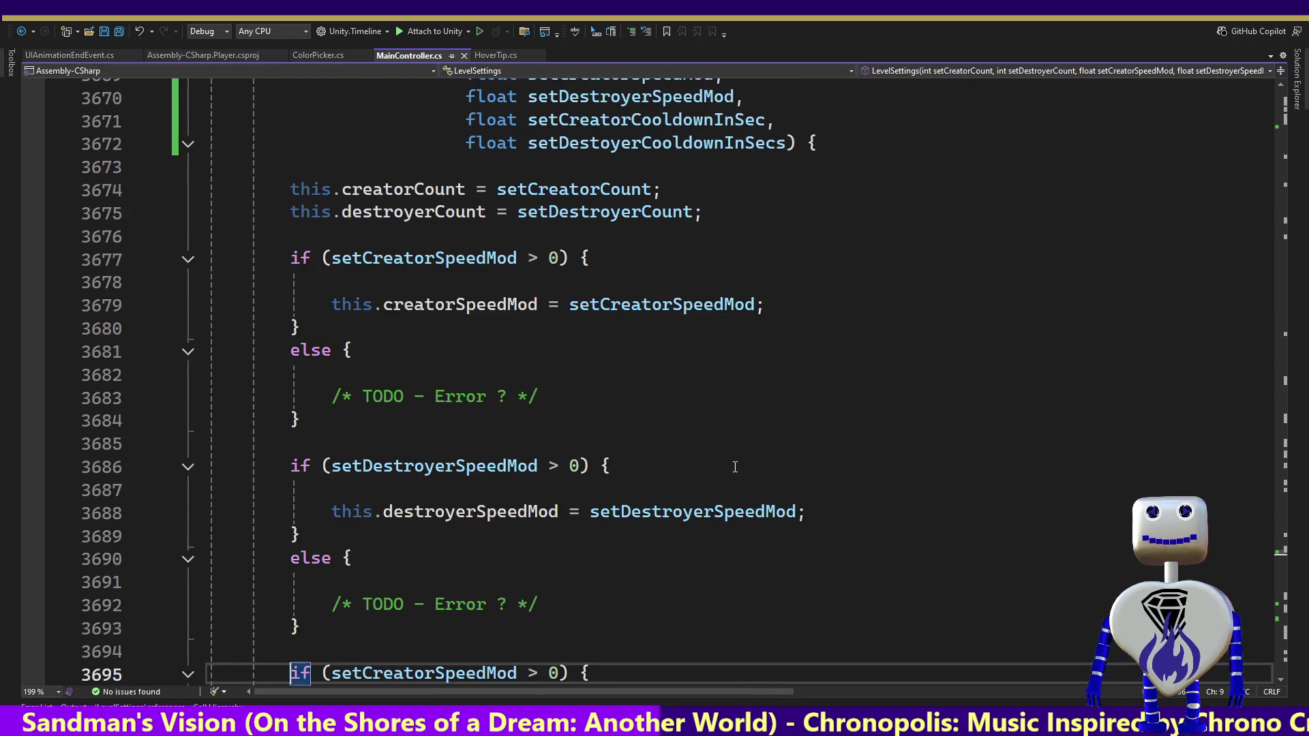
key(Down)
key(Down)
key(Down)
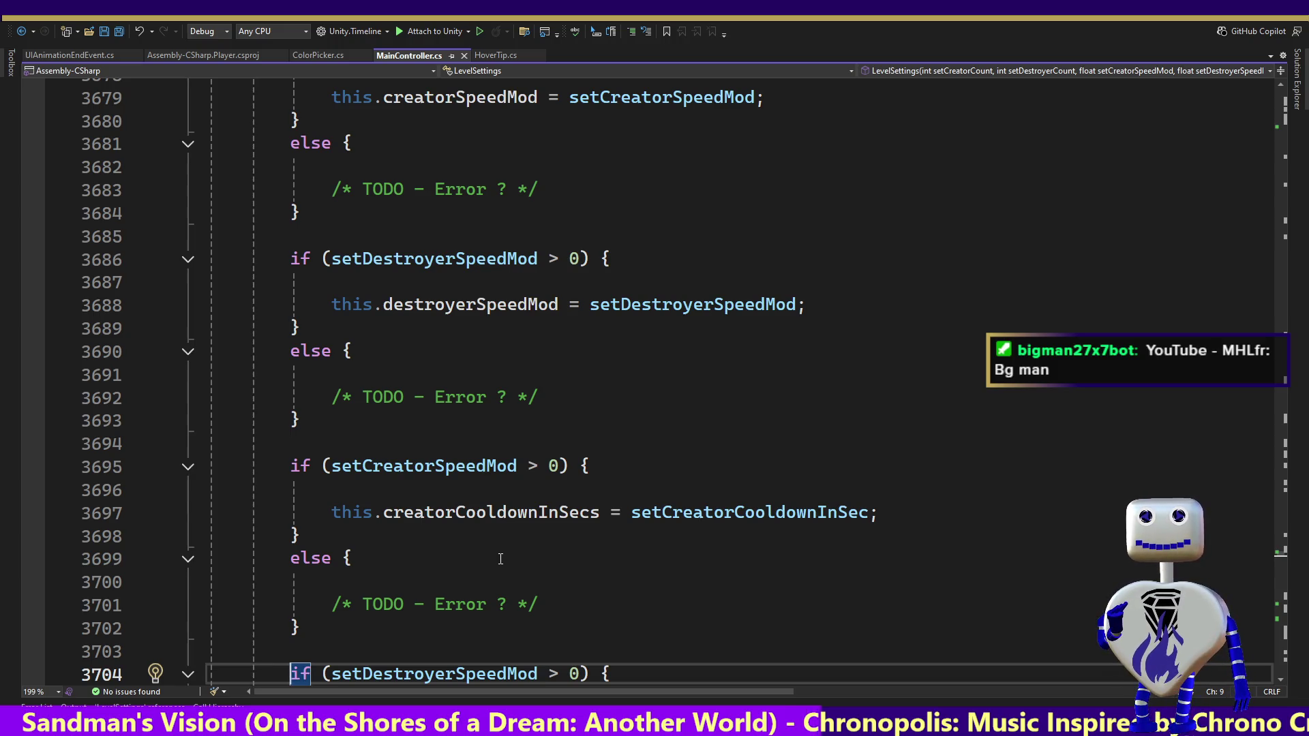
mouse_move(588, 517)
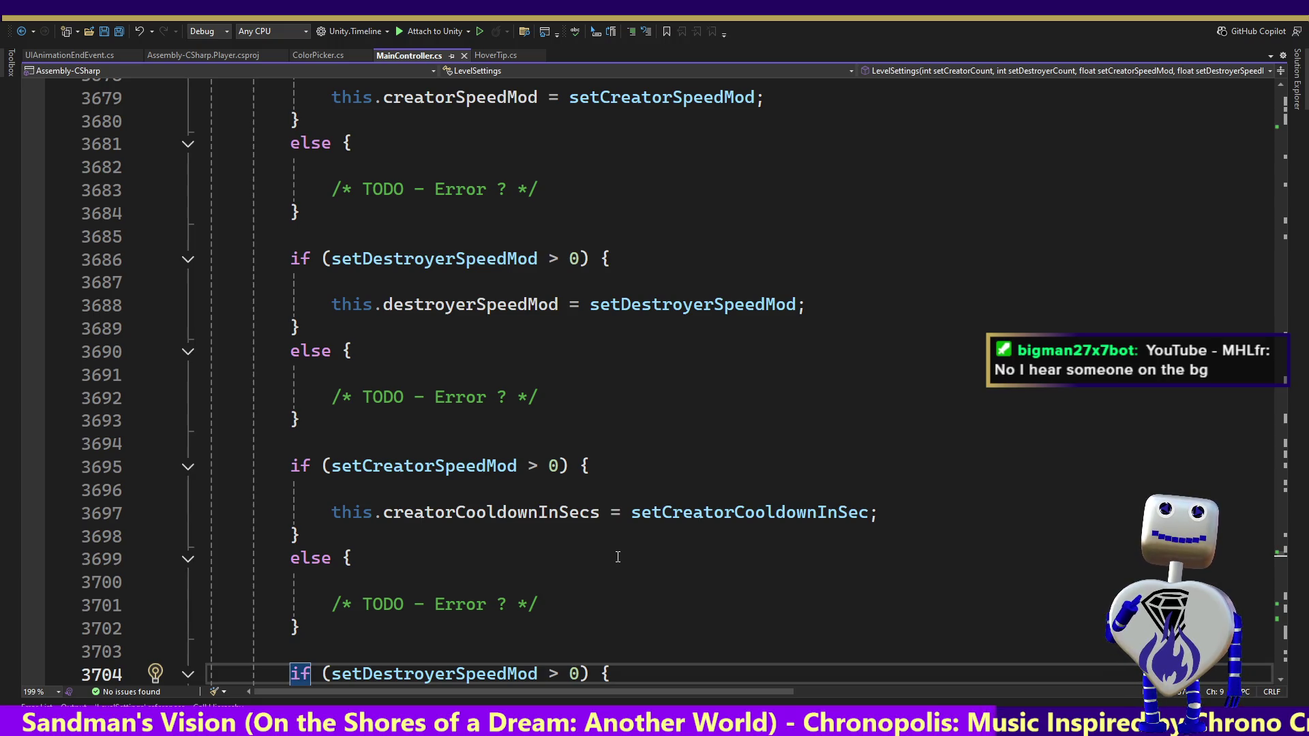
click(613, 554)
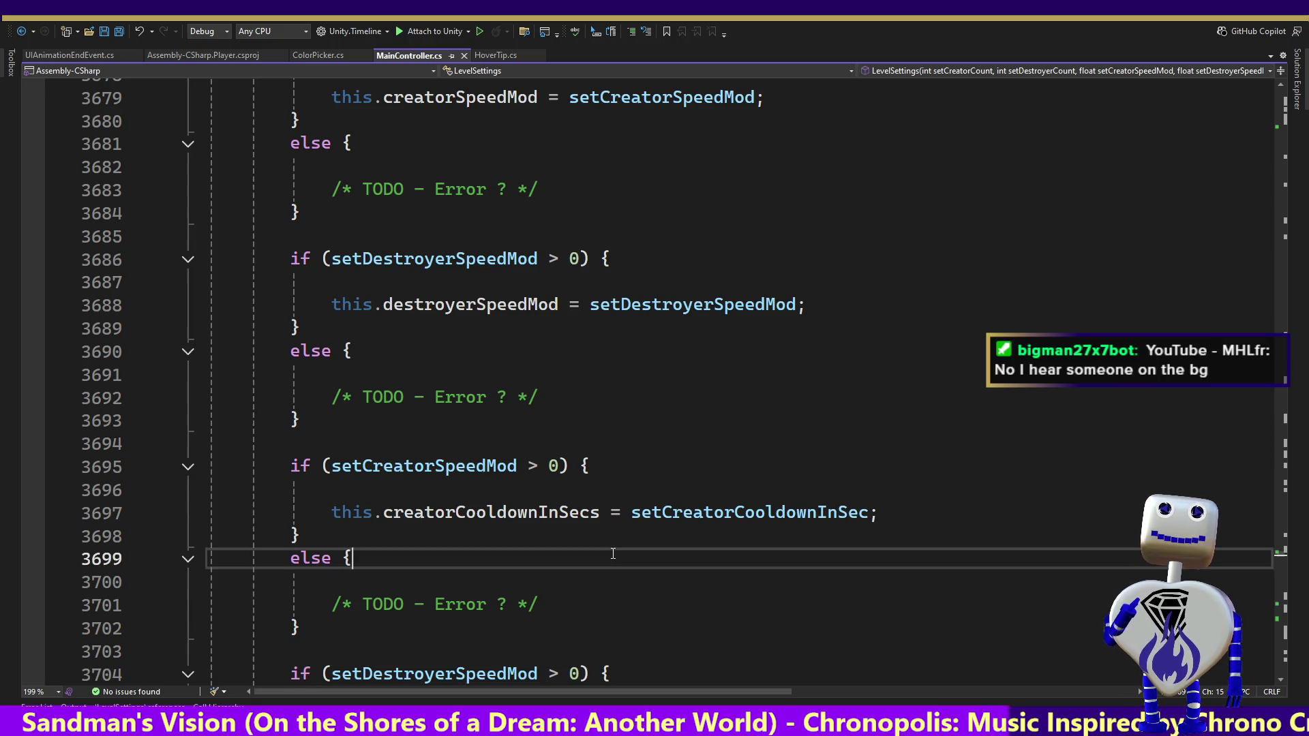
key(Left)
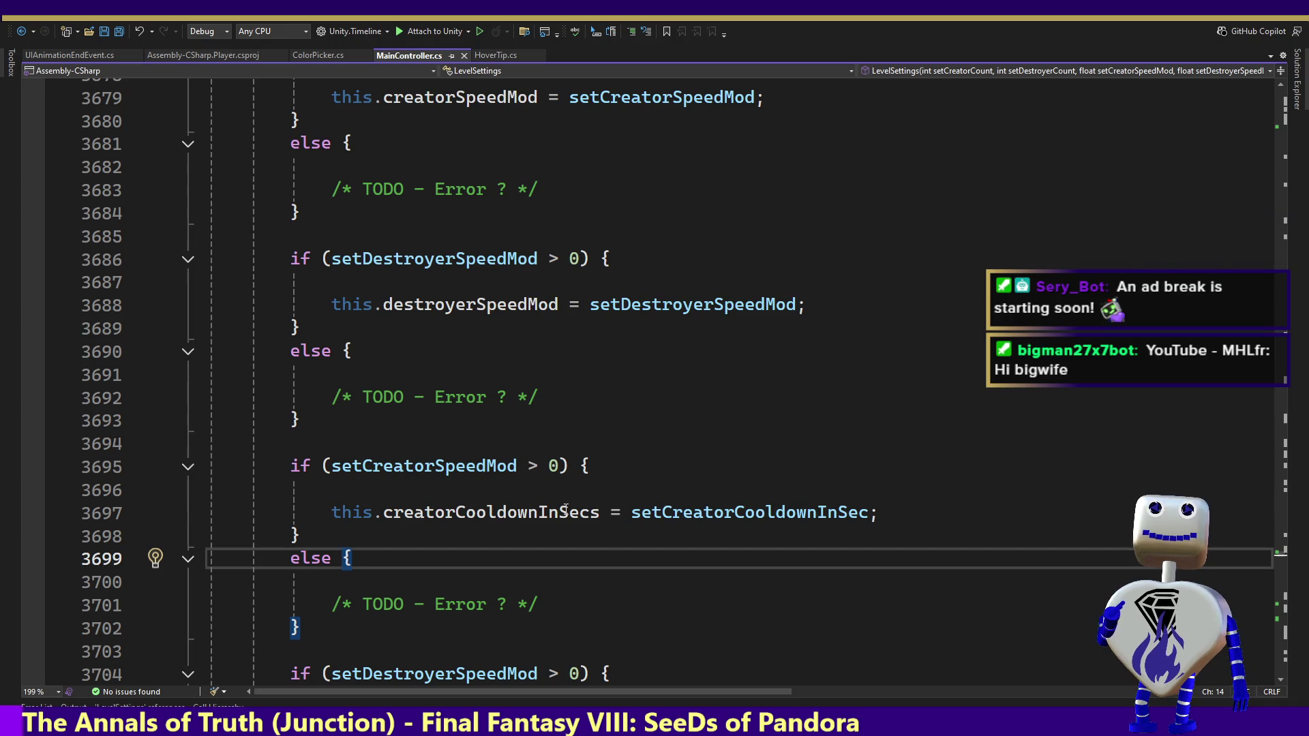
key(Down)
key(Down)
key(Down)
key(Down)
key(Down)
key(Down)
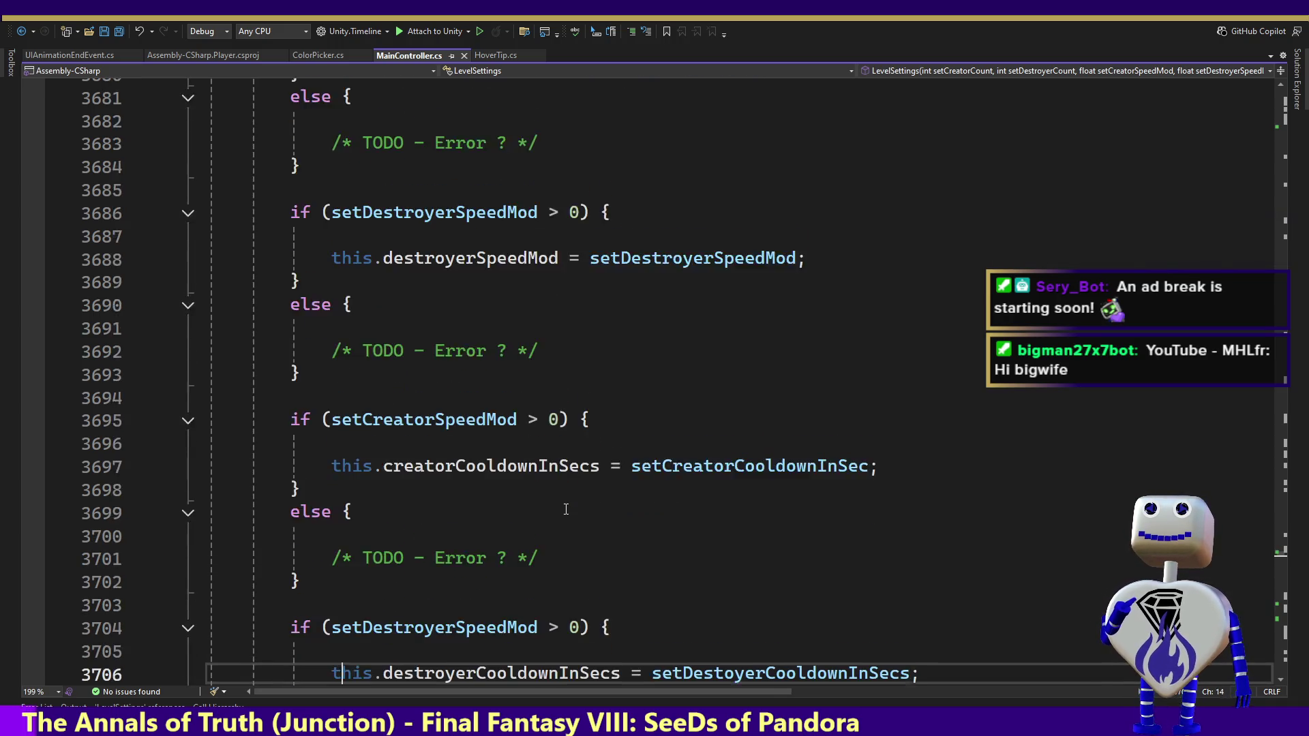
key(Down)
key(Down)
key(Down)
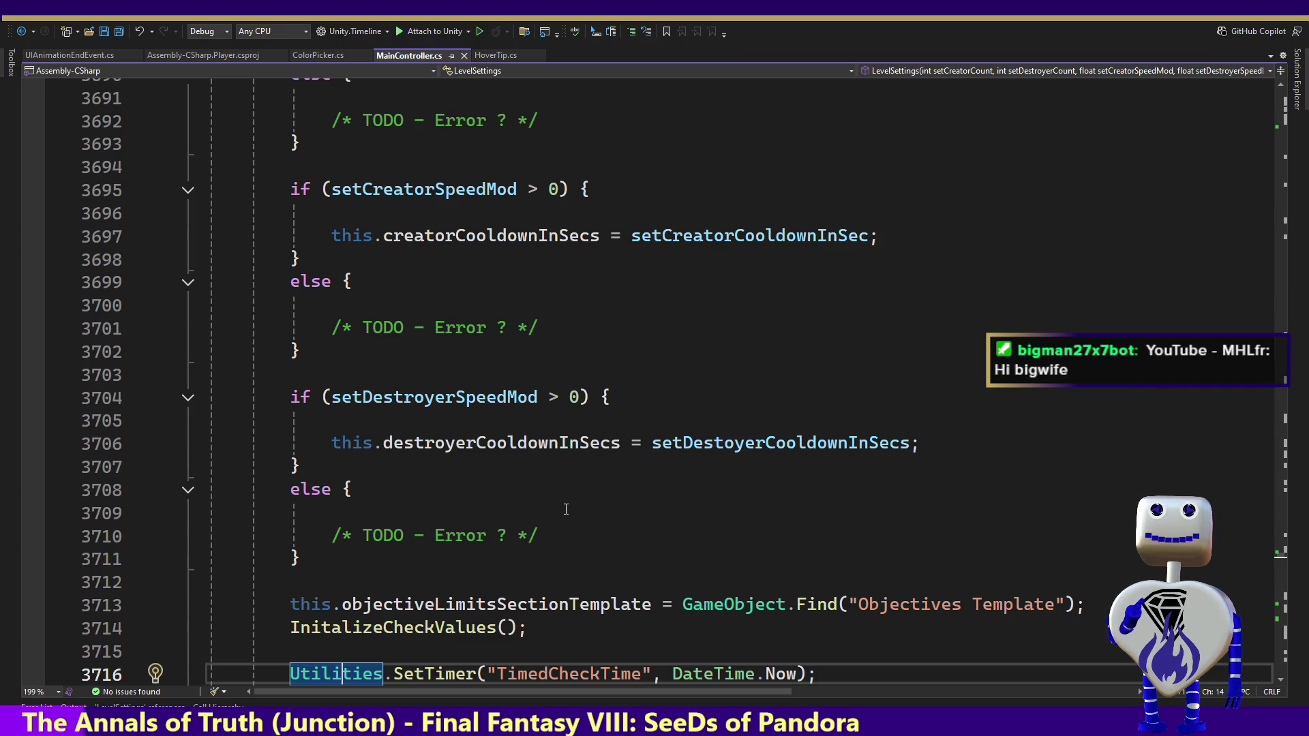
key(Up)
key(Up)
key(Up)
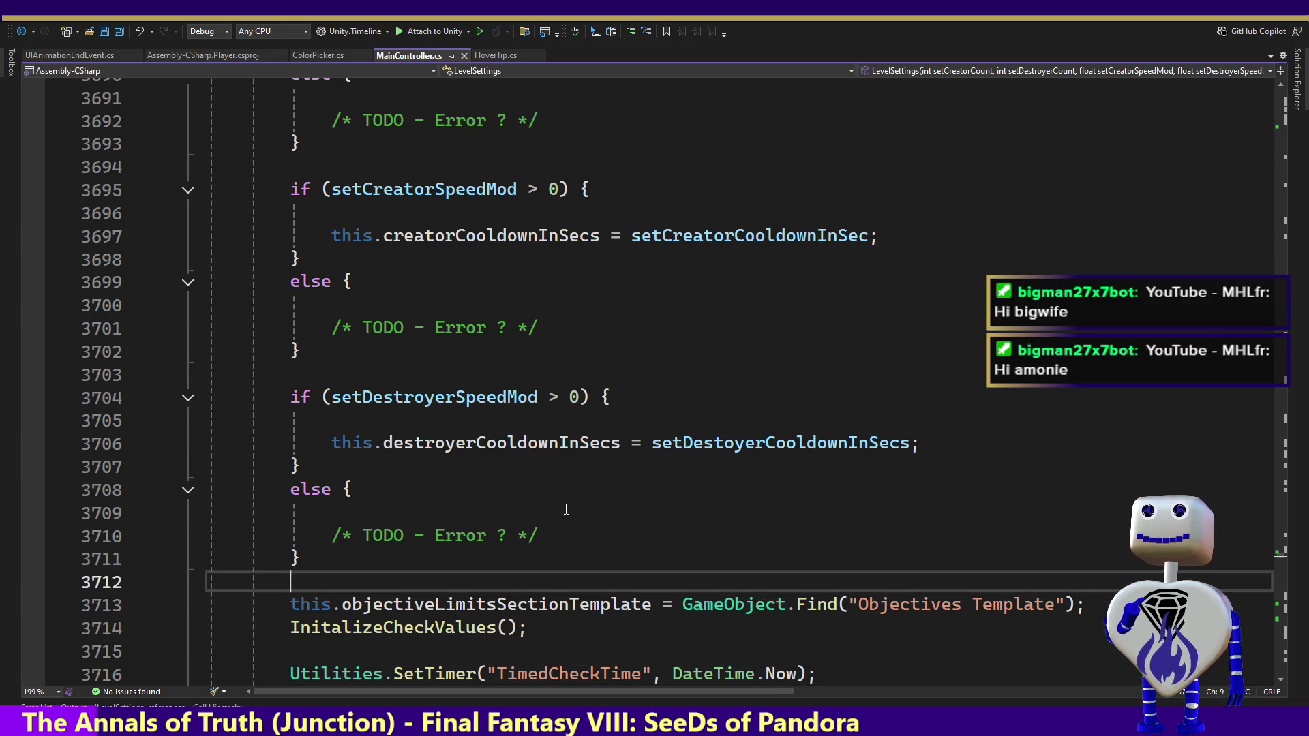
key(Up)
key(Up)
key(Up)
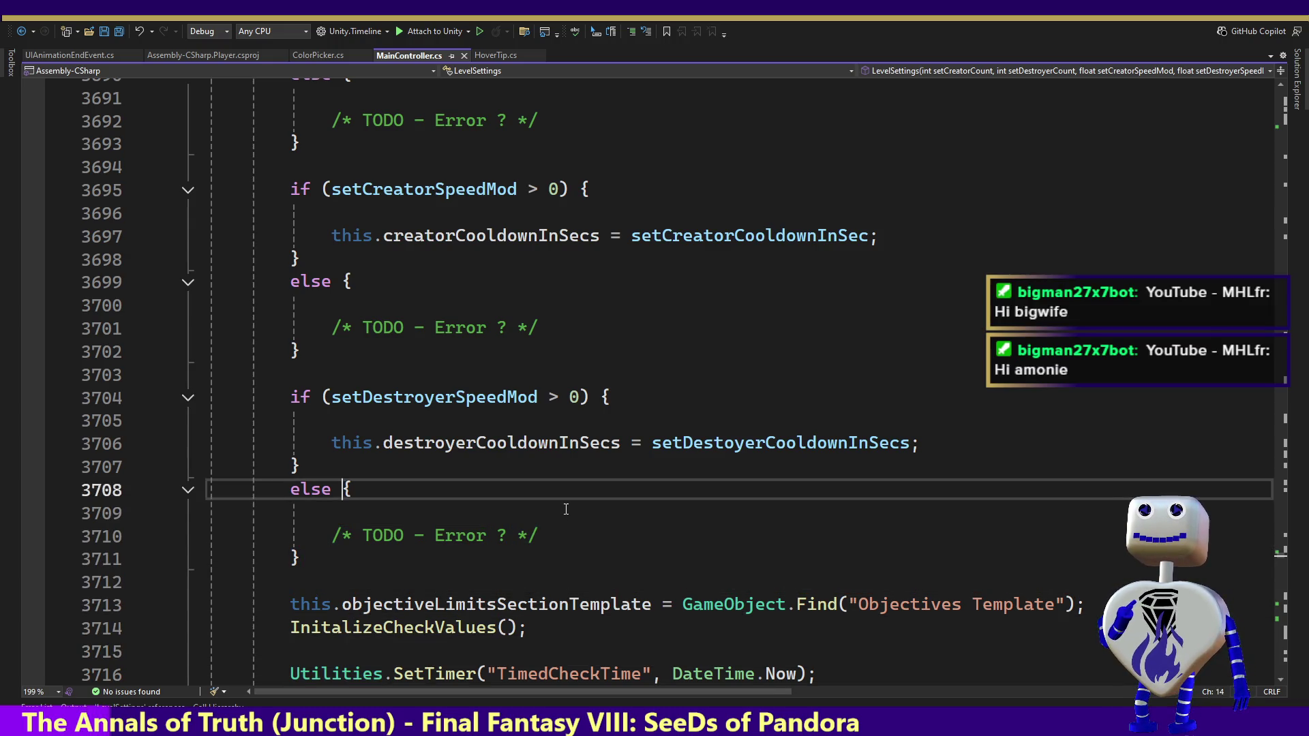
key(Up)
key(Up)
key(Up)
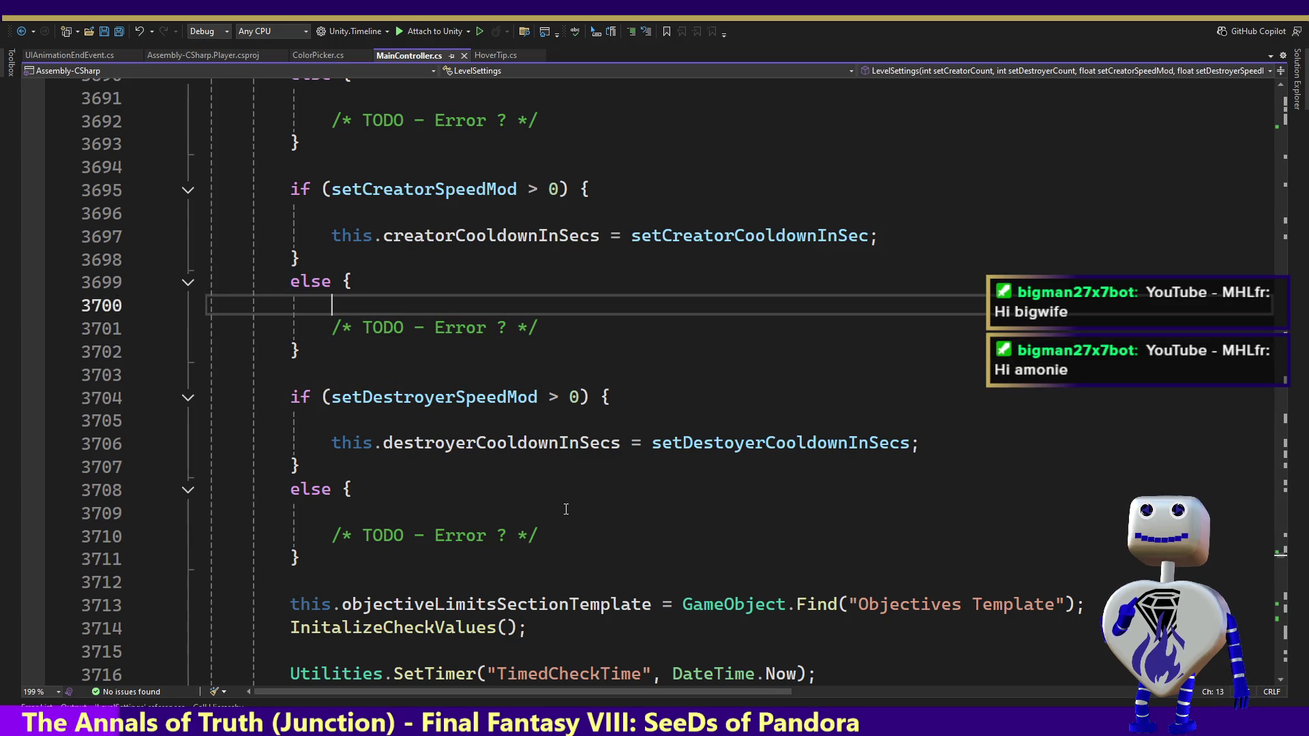
key(Up)
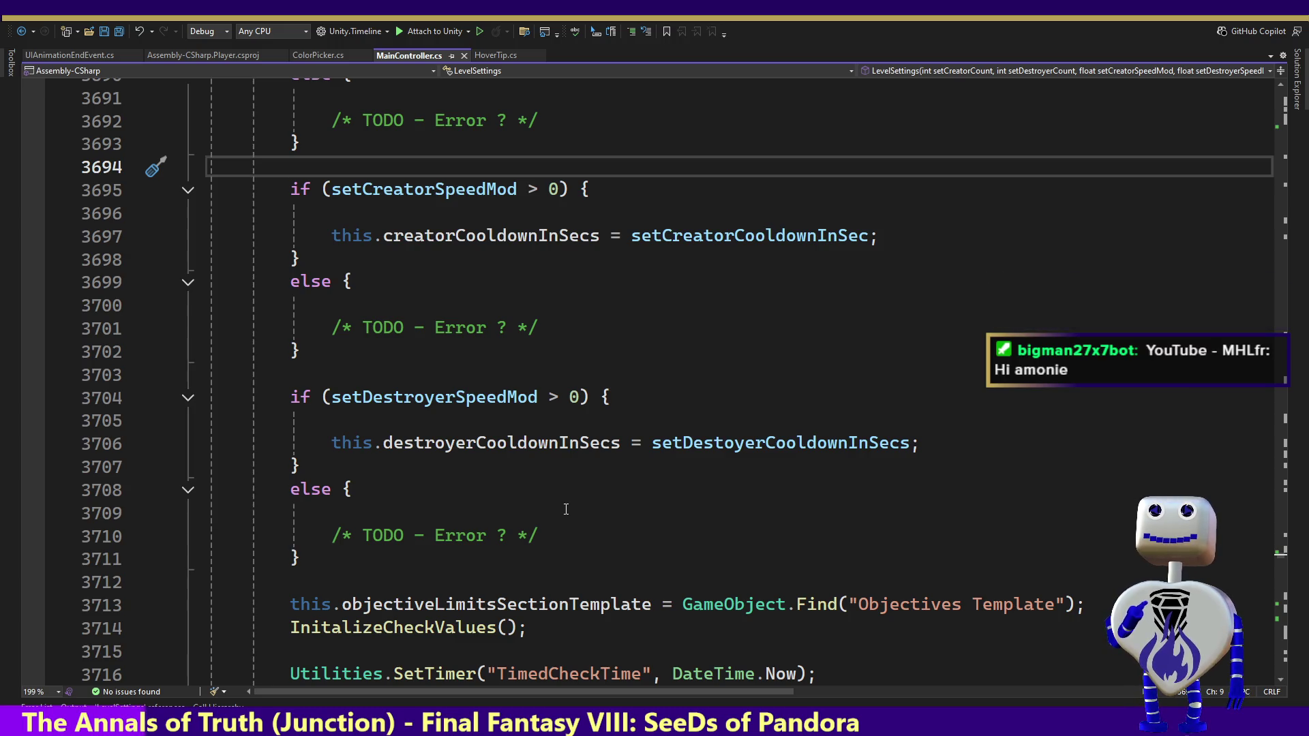
key(Up)
key(Up)
key(Up)
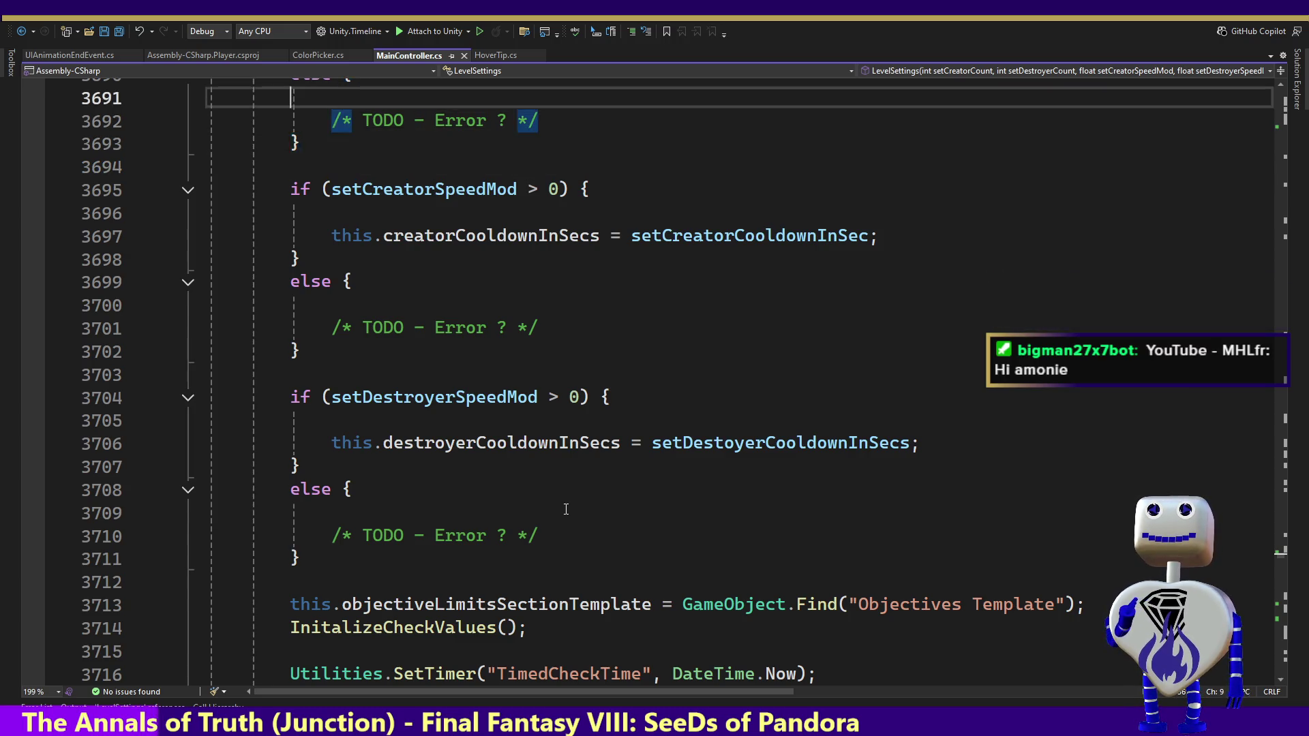
key(Up)
key(Up)
key(Up)
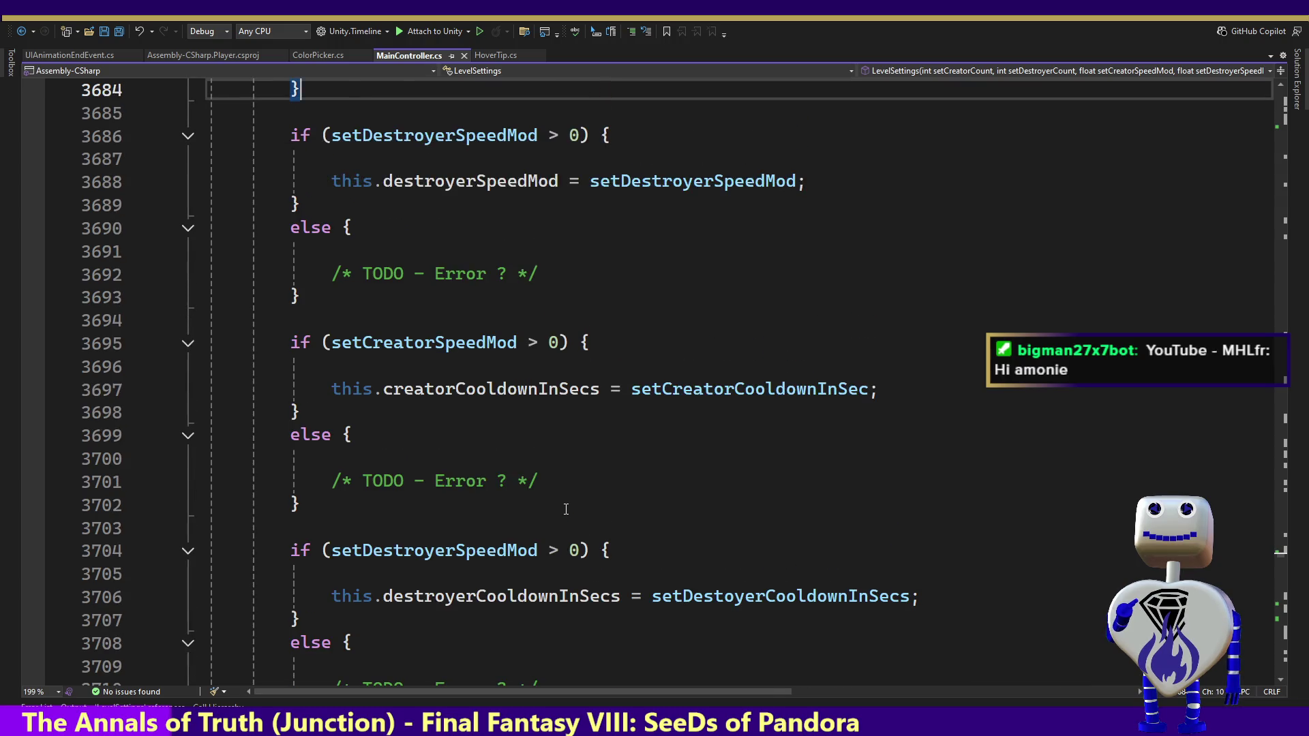
key(Up)
key(Up)
key(Up)
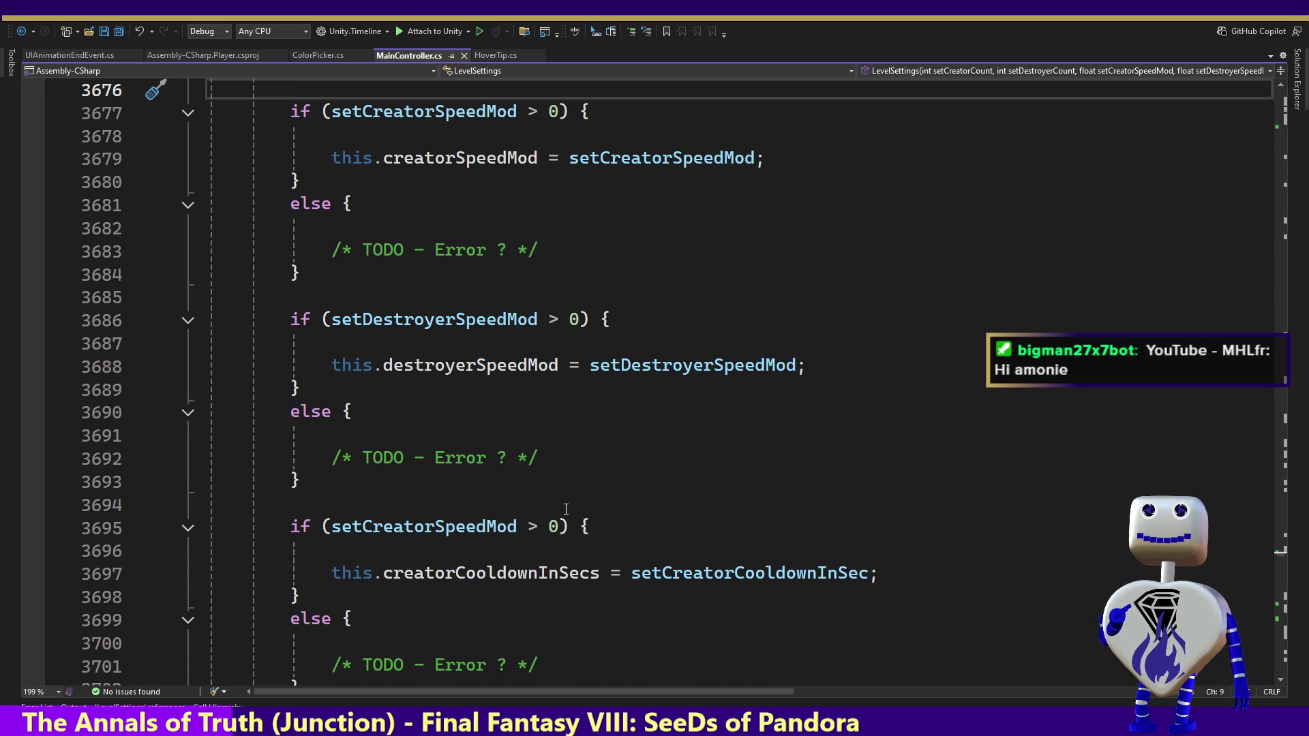
key(Down)
key(Down)
key(Down)
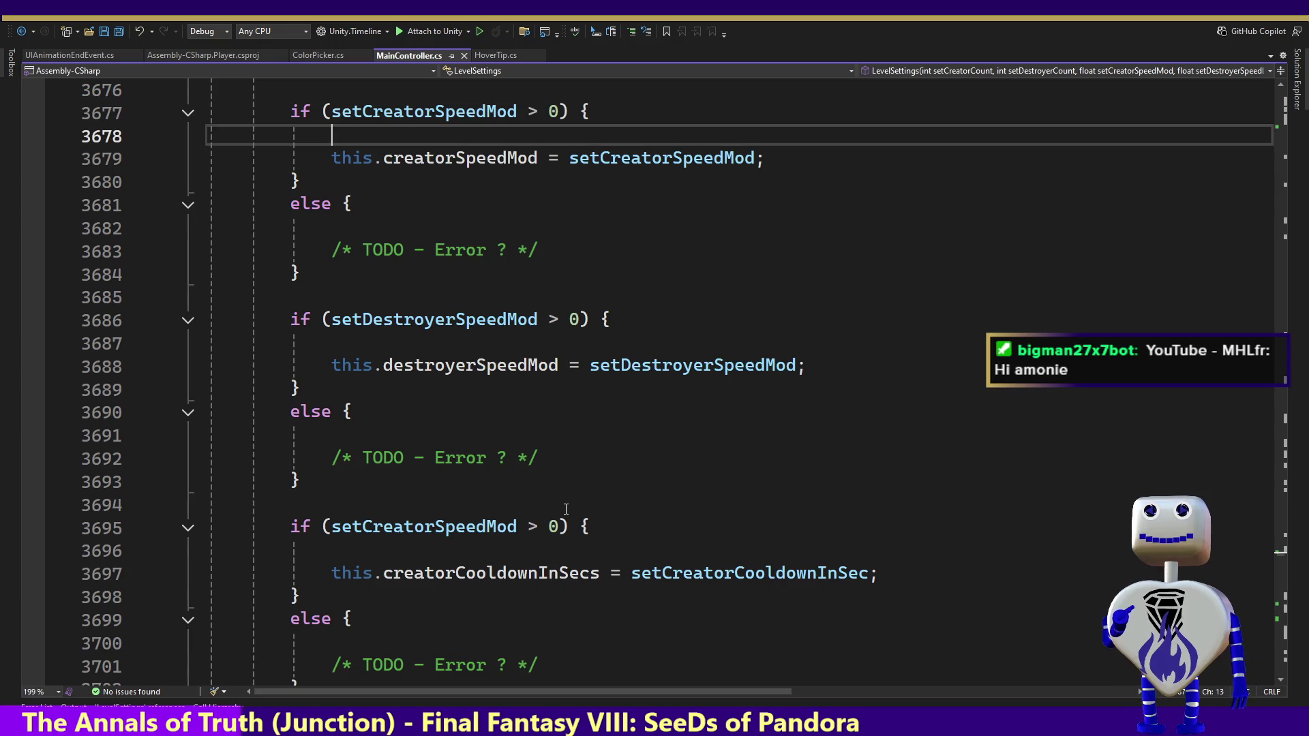
key(Down)
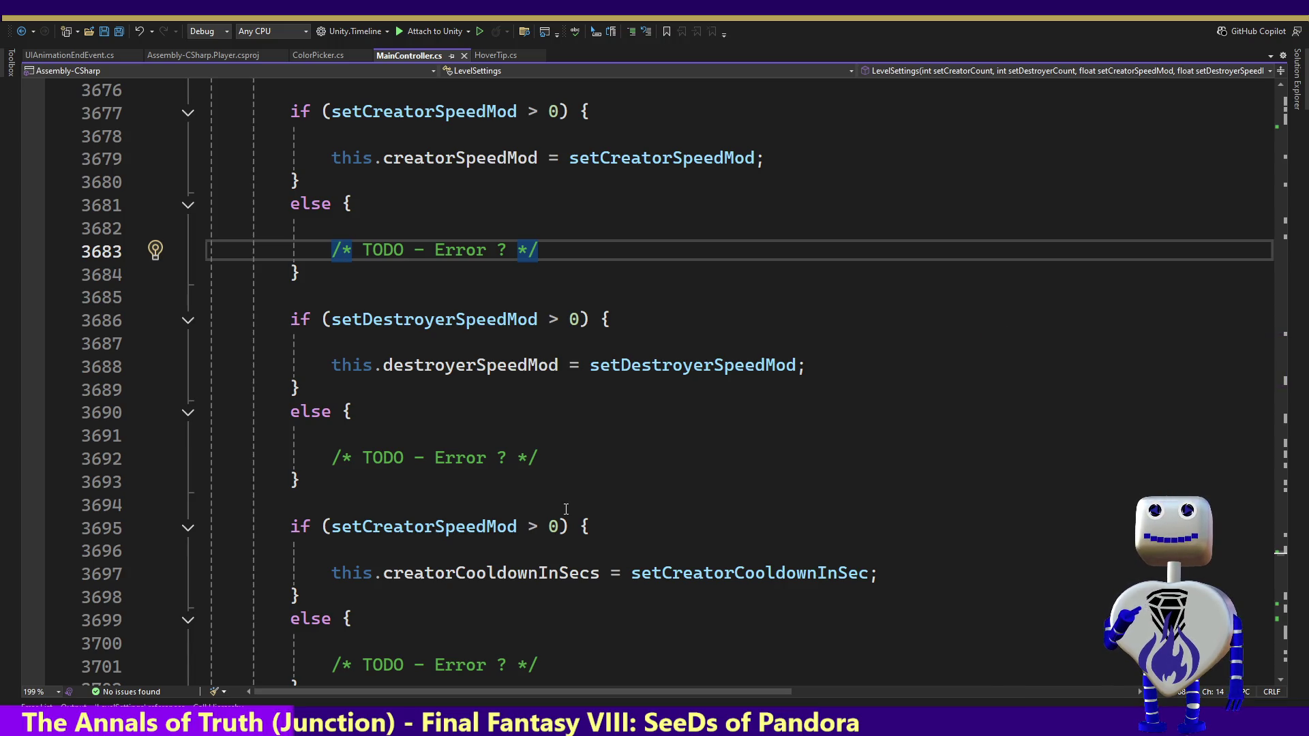
key(Down)
key(Down)
key(Down)
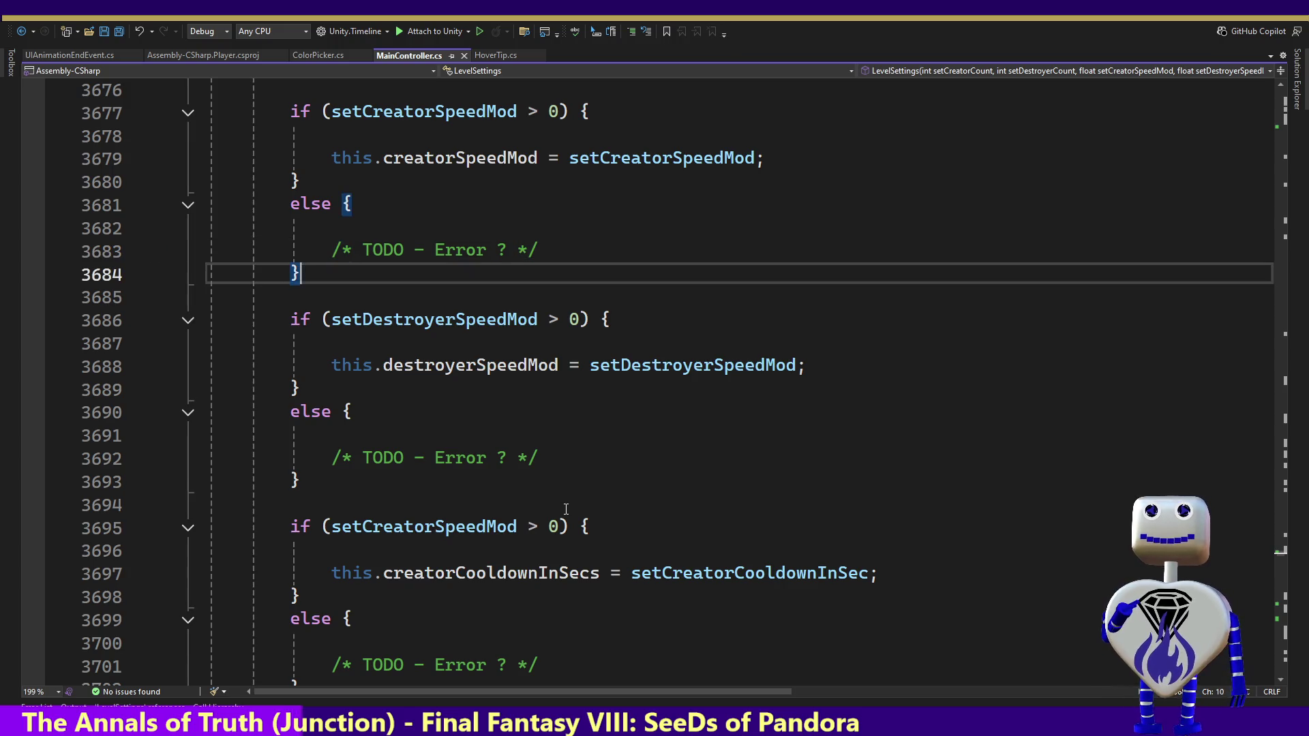
key(Down)
key(Down)
key(Down)
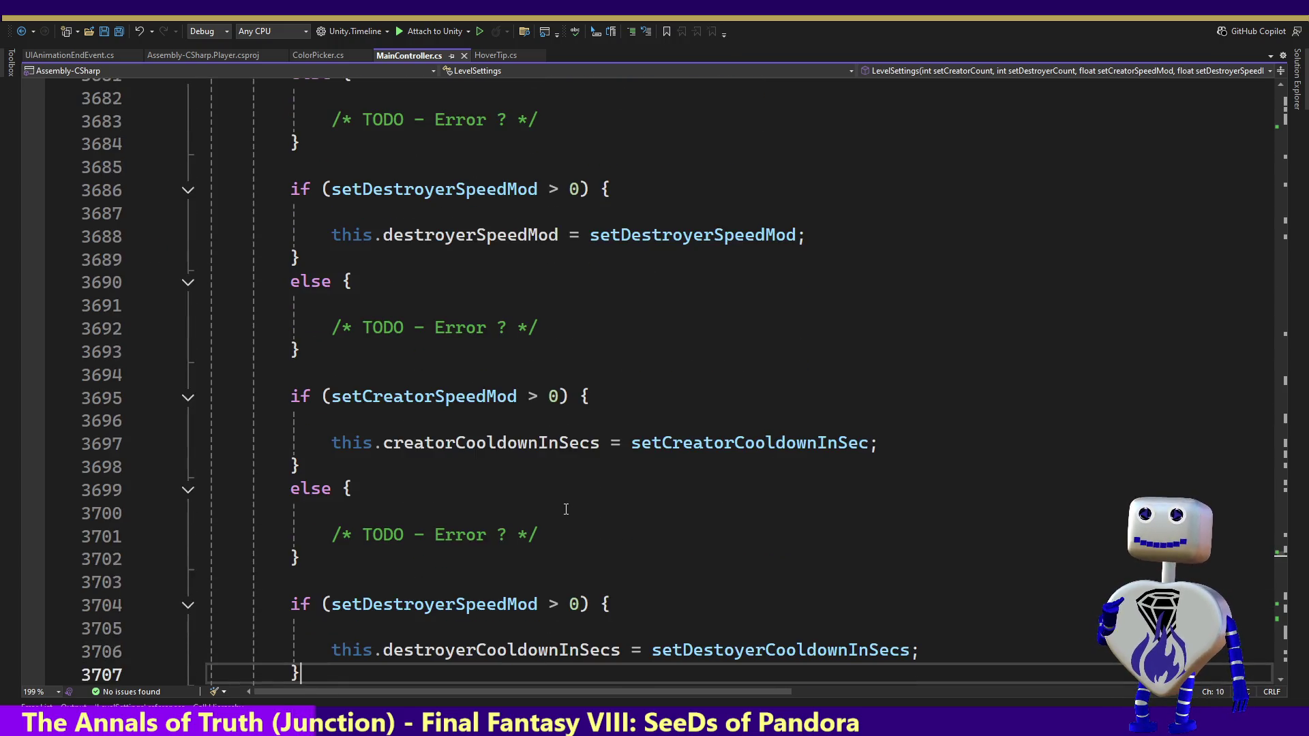
key(Down)
key(Down)
key(Down)
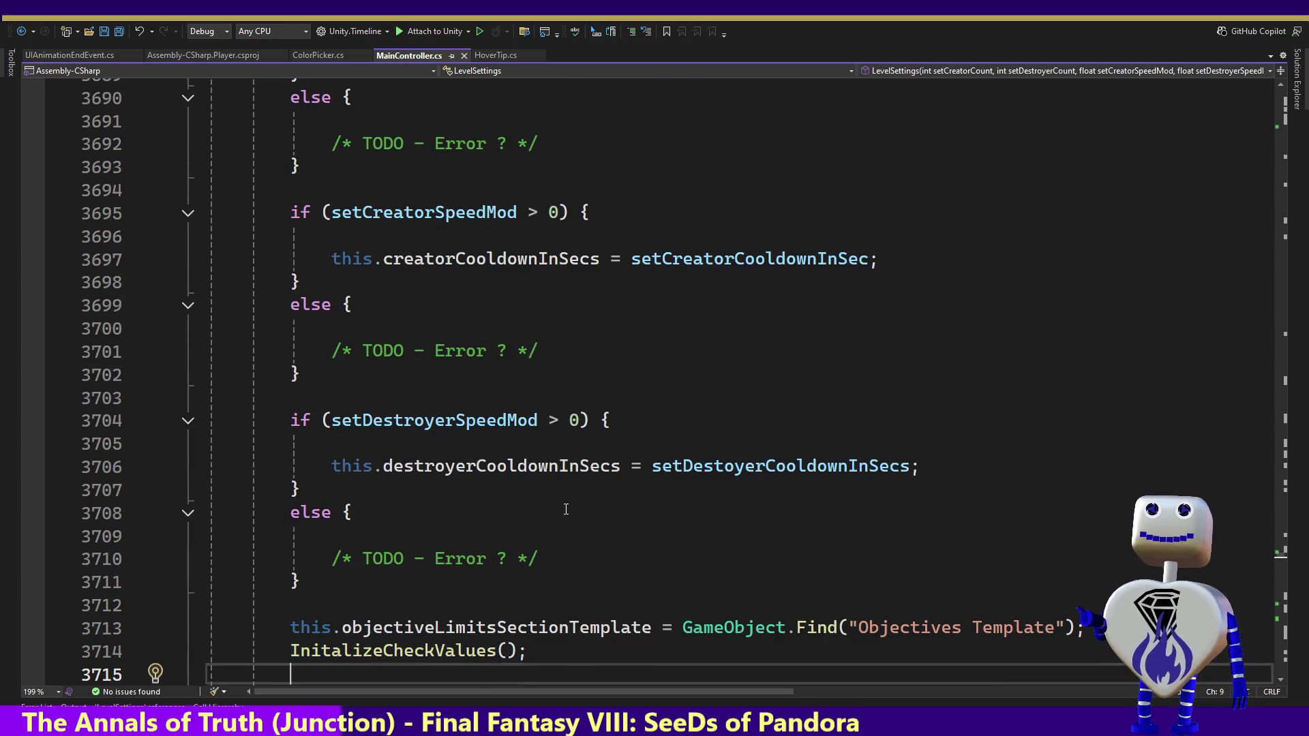
key(Up)
key(Up)
key(Up)
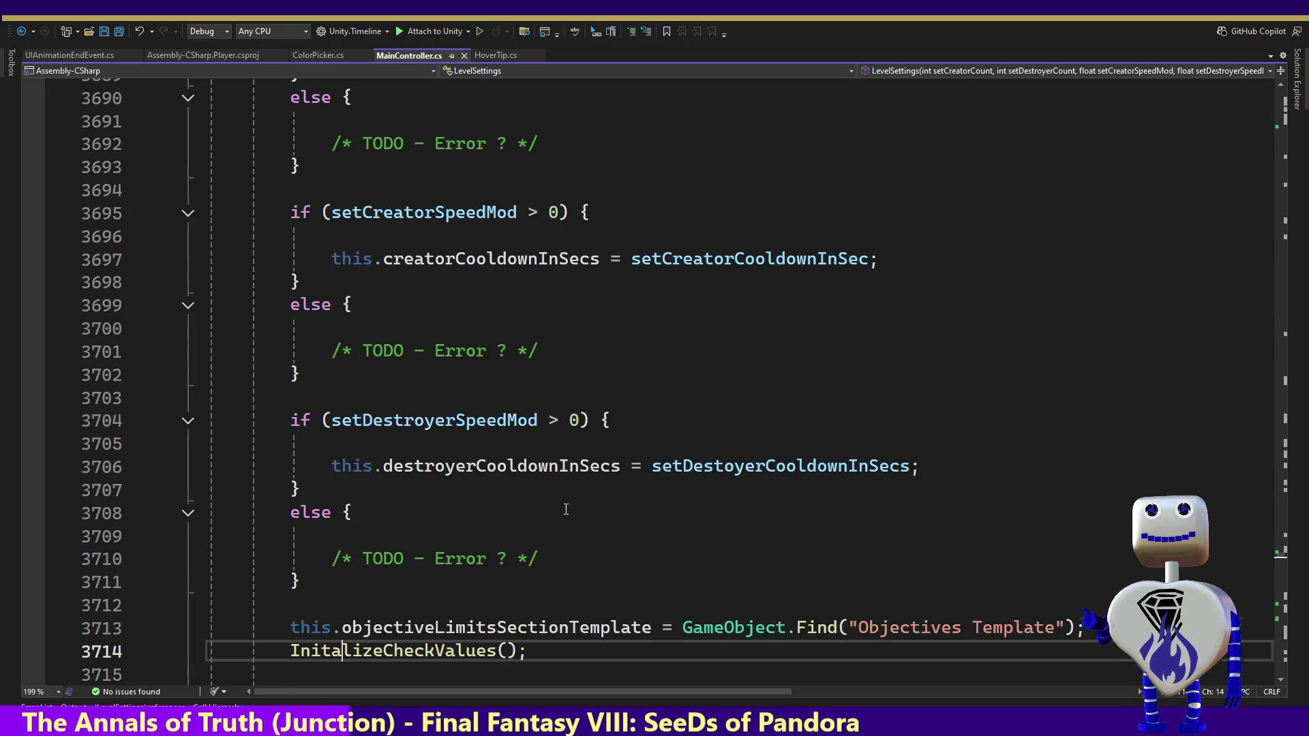
key(Up)
key(Up)
key(Up)
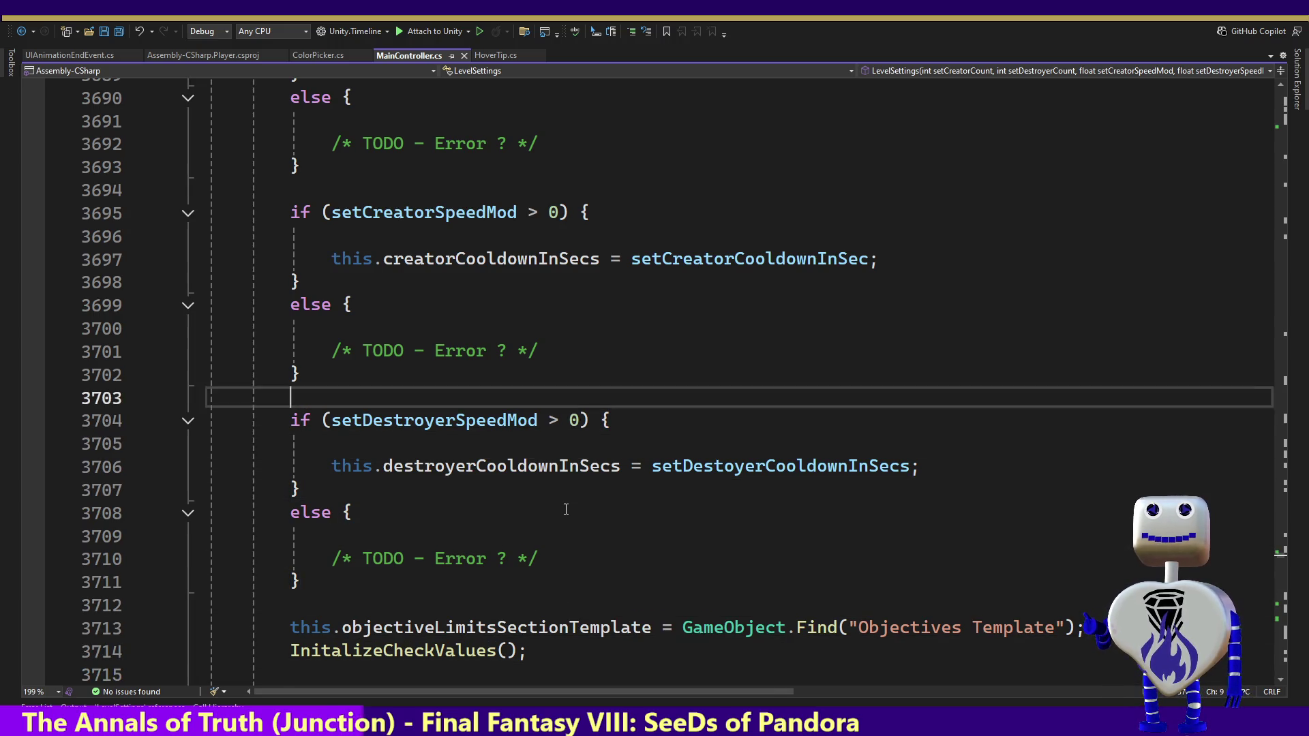
key(Up)
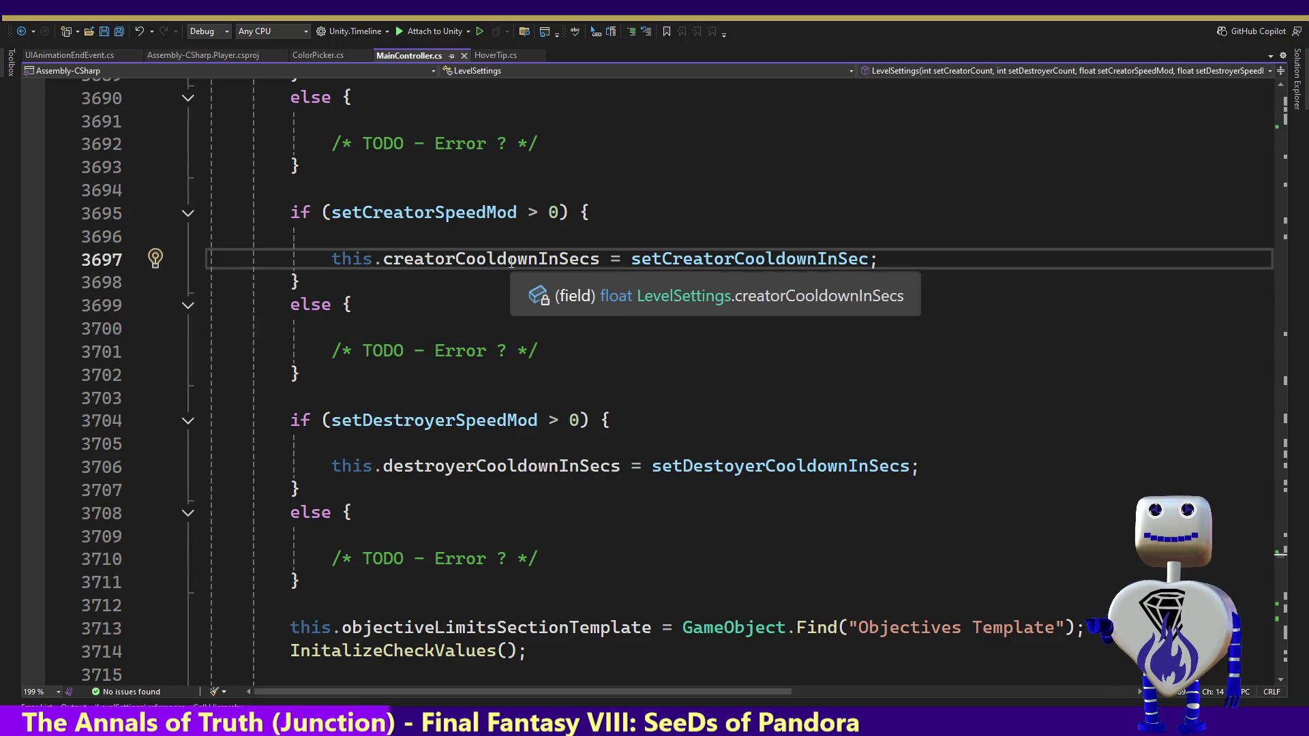
Step: Inspect creatorCooldownInSecs and the creator and destroyer speed-mod condition lines
double_click(544, 257)
mouse_move(529, 261)
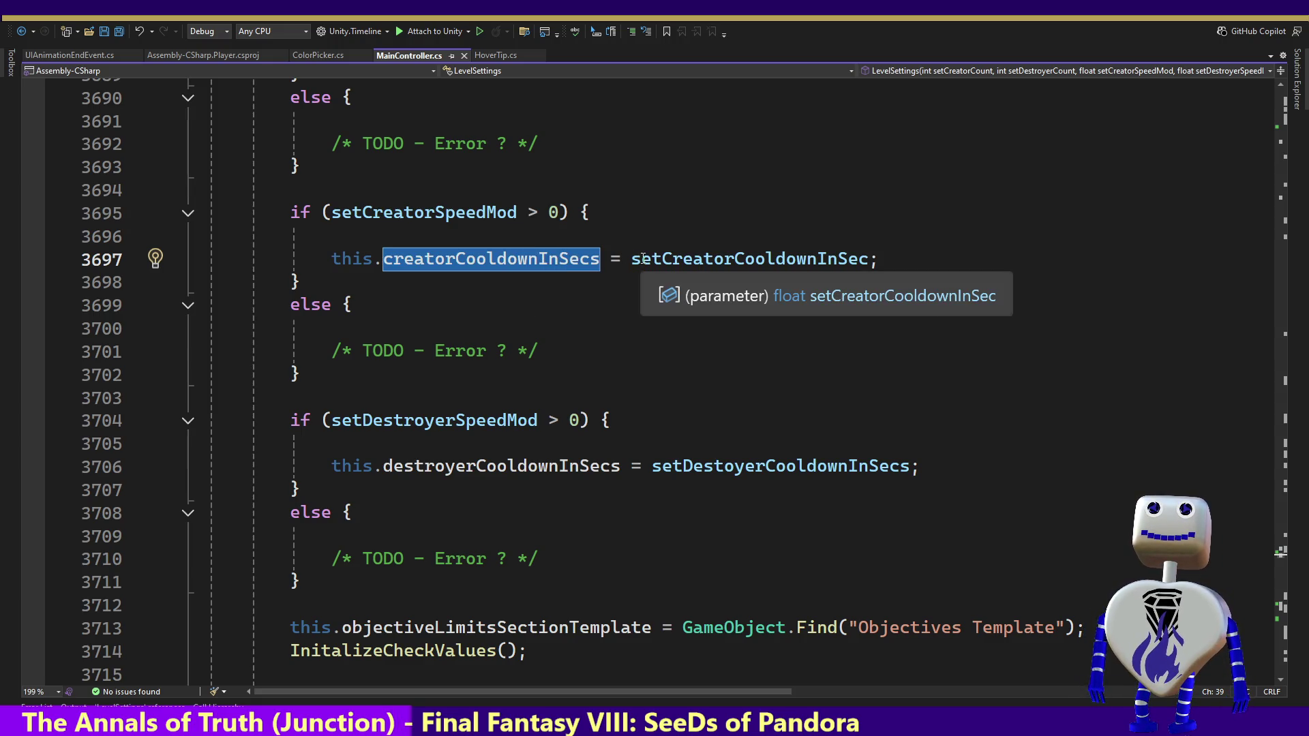
mouse_move(570, 260)
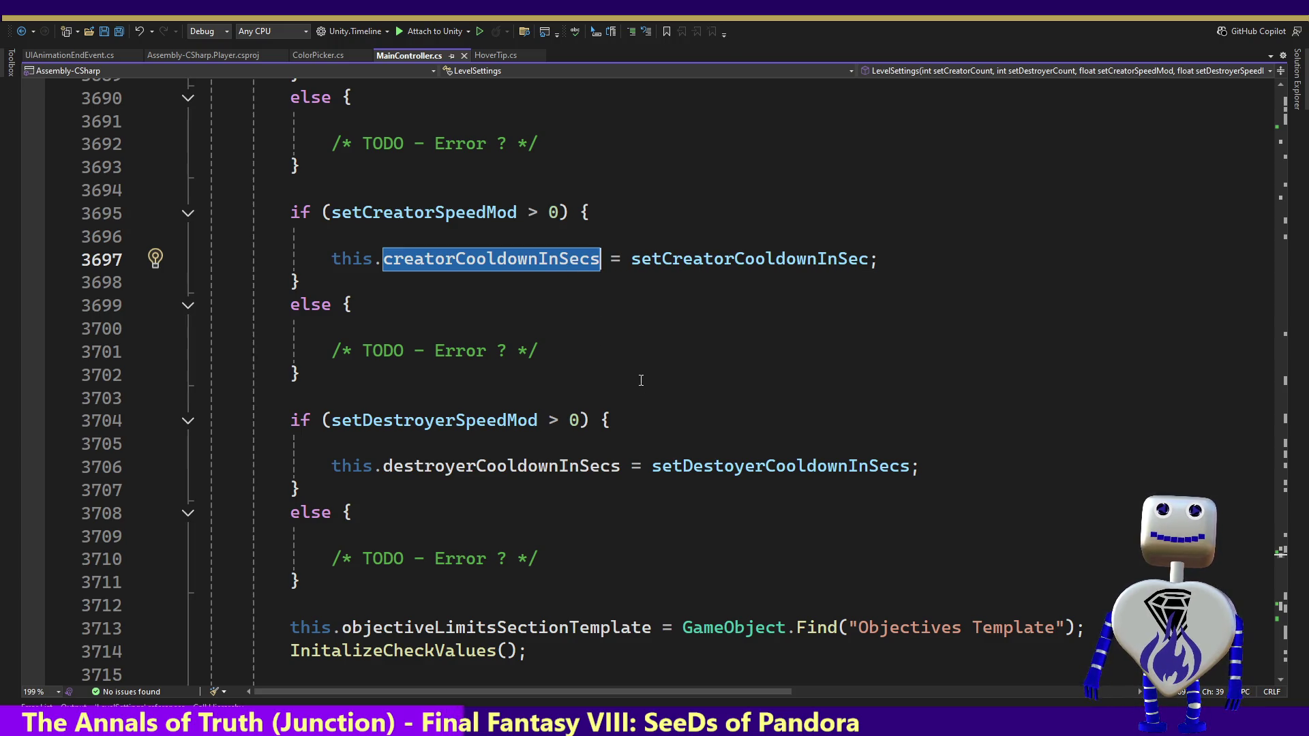
drag(631, 407, 283, 426)
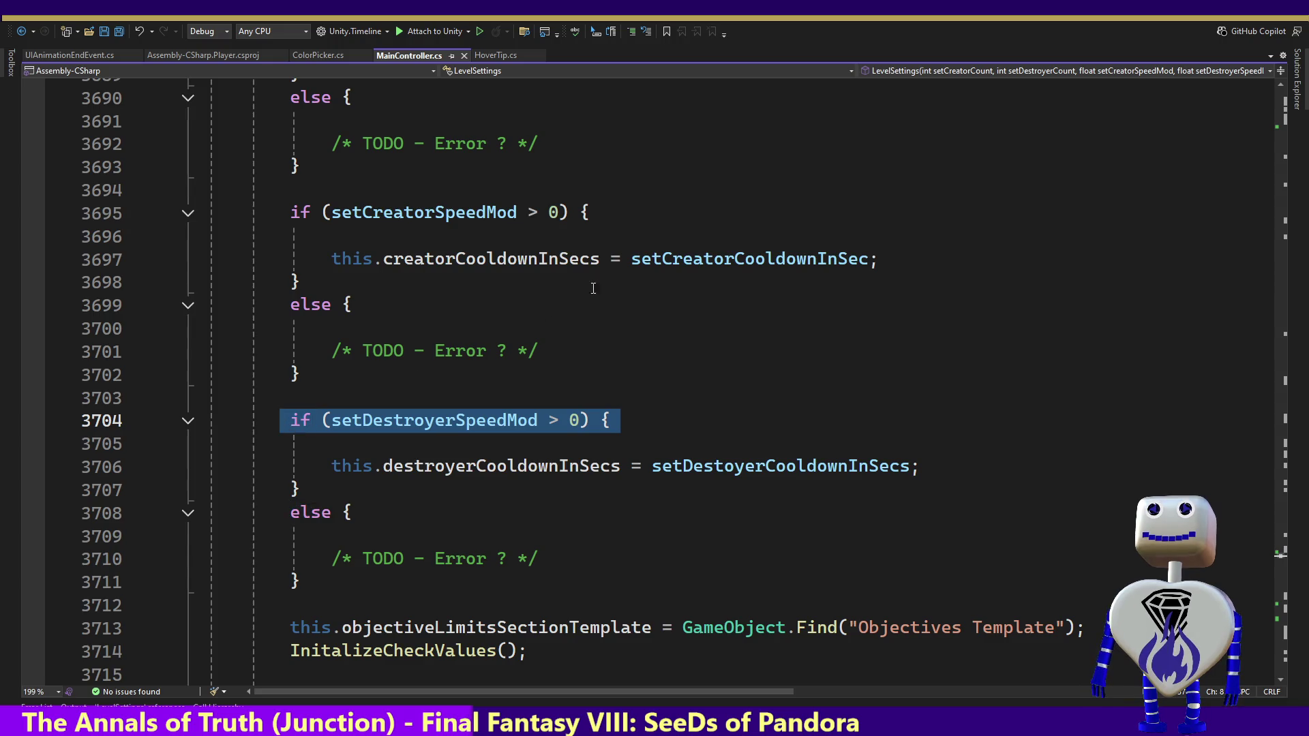
drag(590, 212, 312, 213)
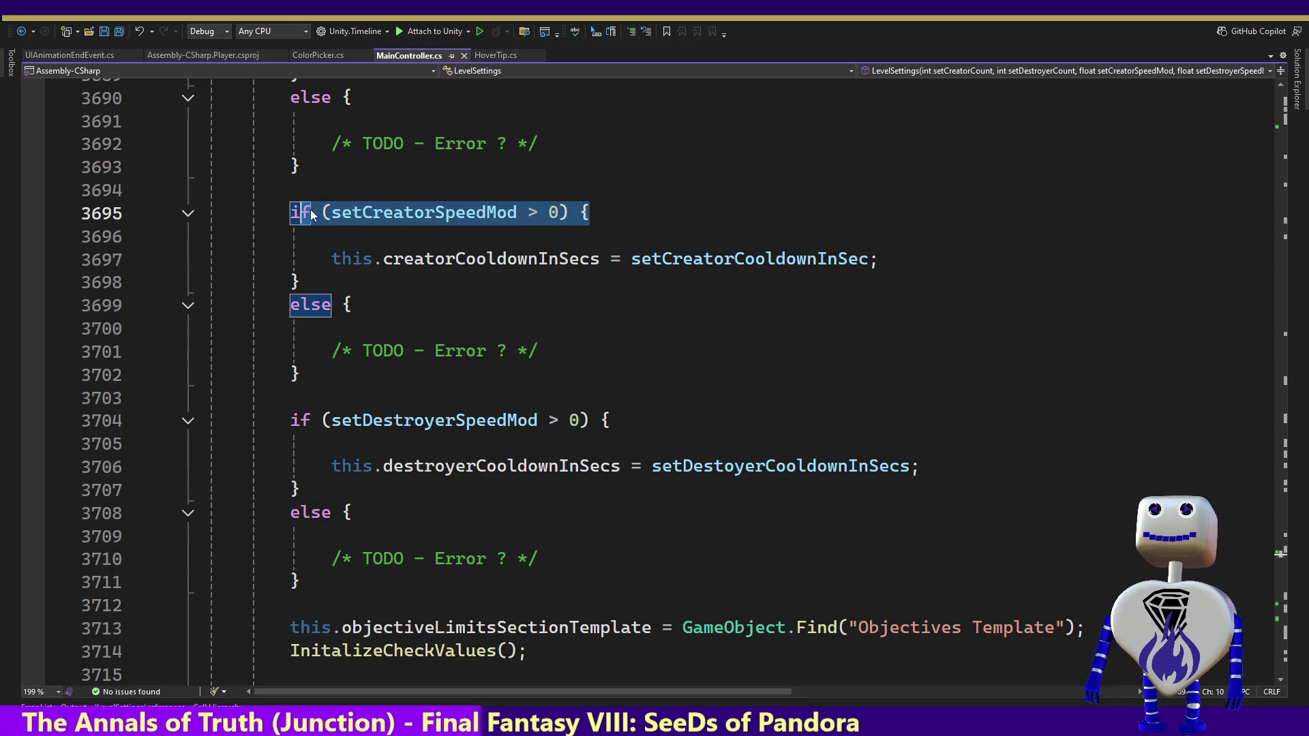
click(543, 186)
Step: Move to line 3702 and start debugging attached to the Unity editor
key(Up)
key(Up)
key(Up)
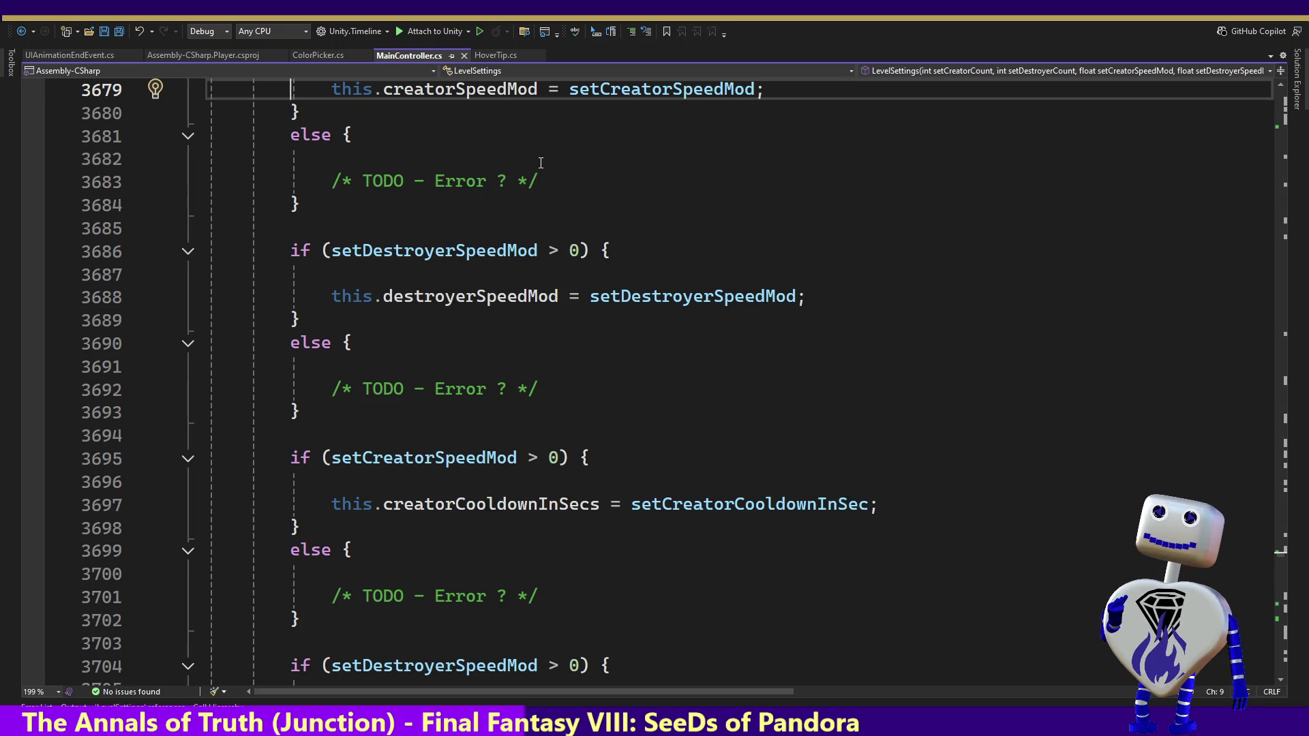
key(Up)
key(Up)
key(Up)
key(Up)
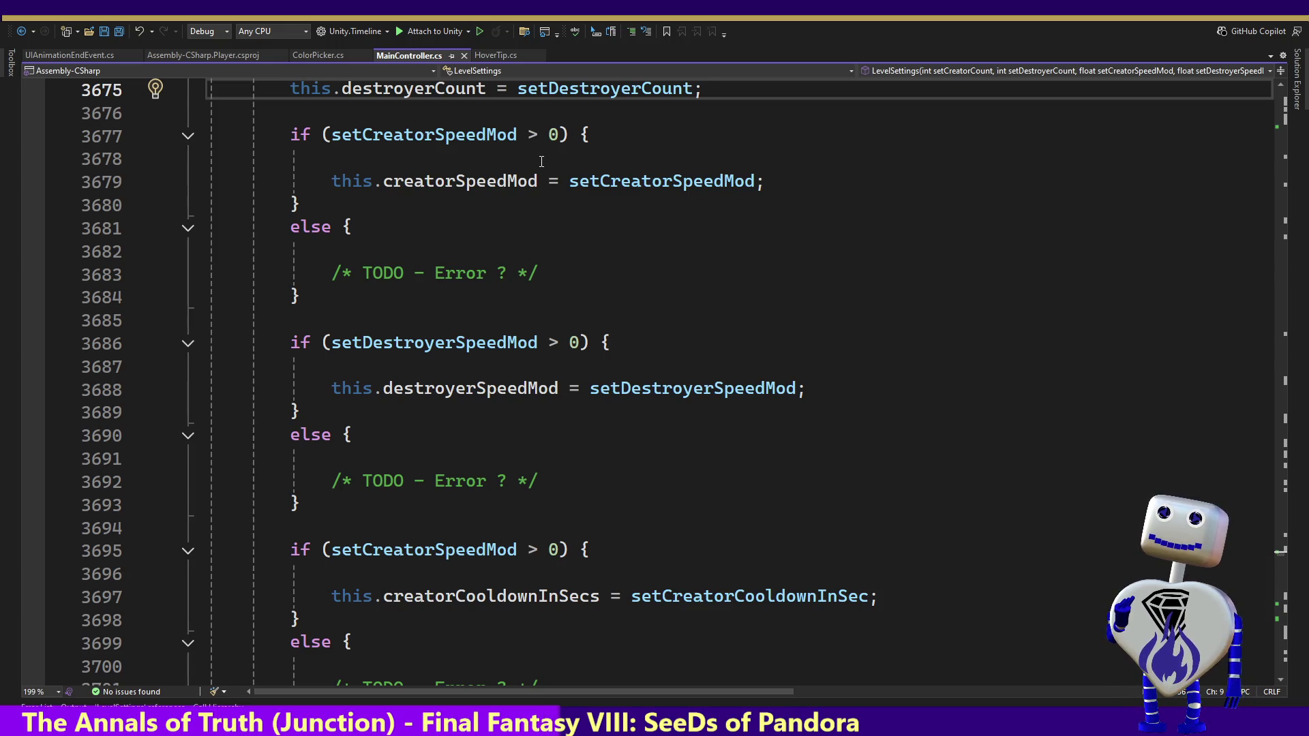
key(Down)
key(Down)
key(Down)
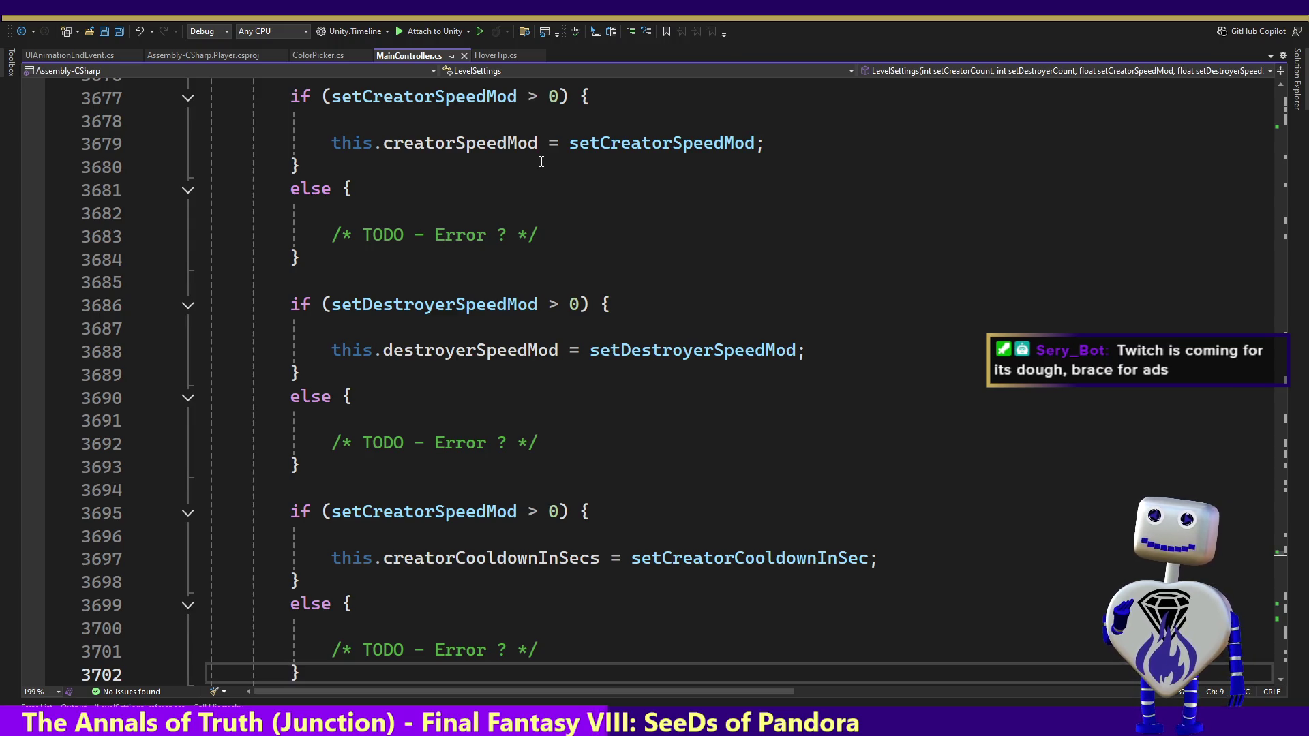
key(F5)
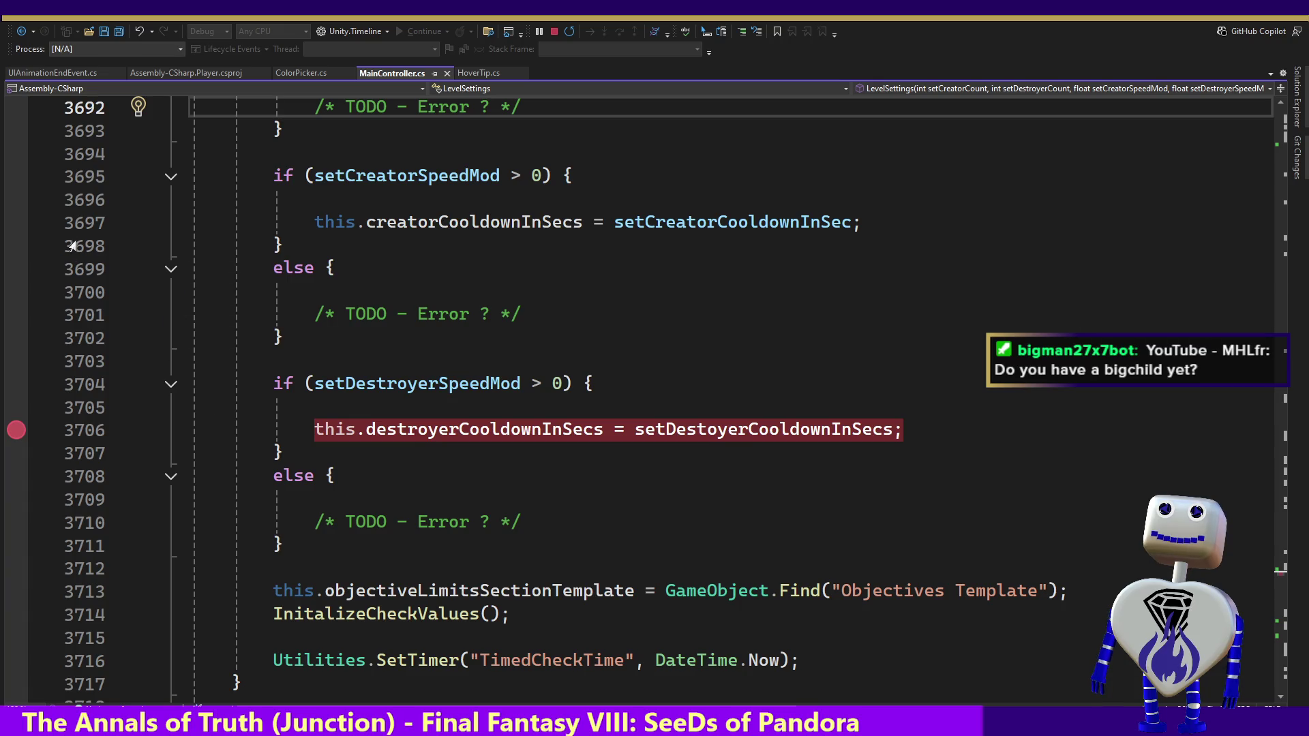
Step: Add a breakpoint on line 3697's creatorCooldownInSecs assignment and switch to Unity
click(16, 216)
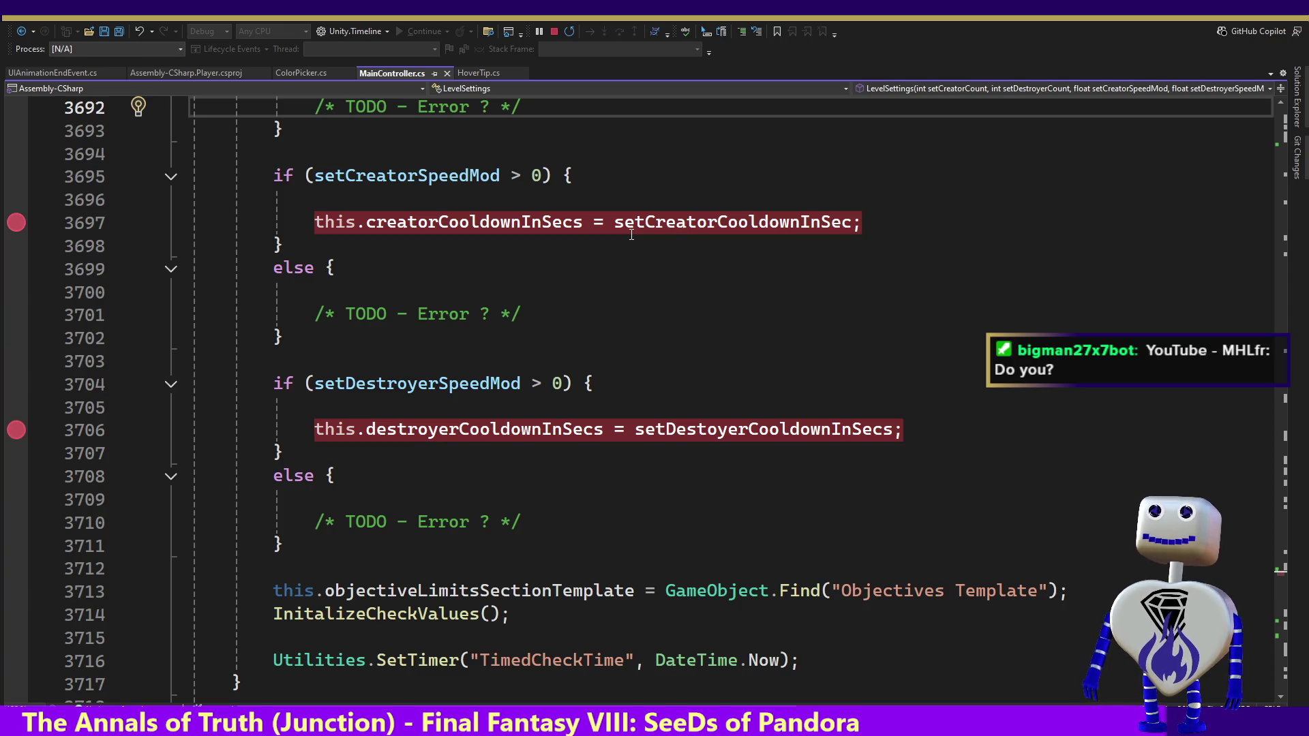
key(alt+Tab)
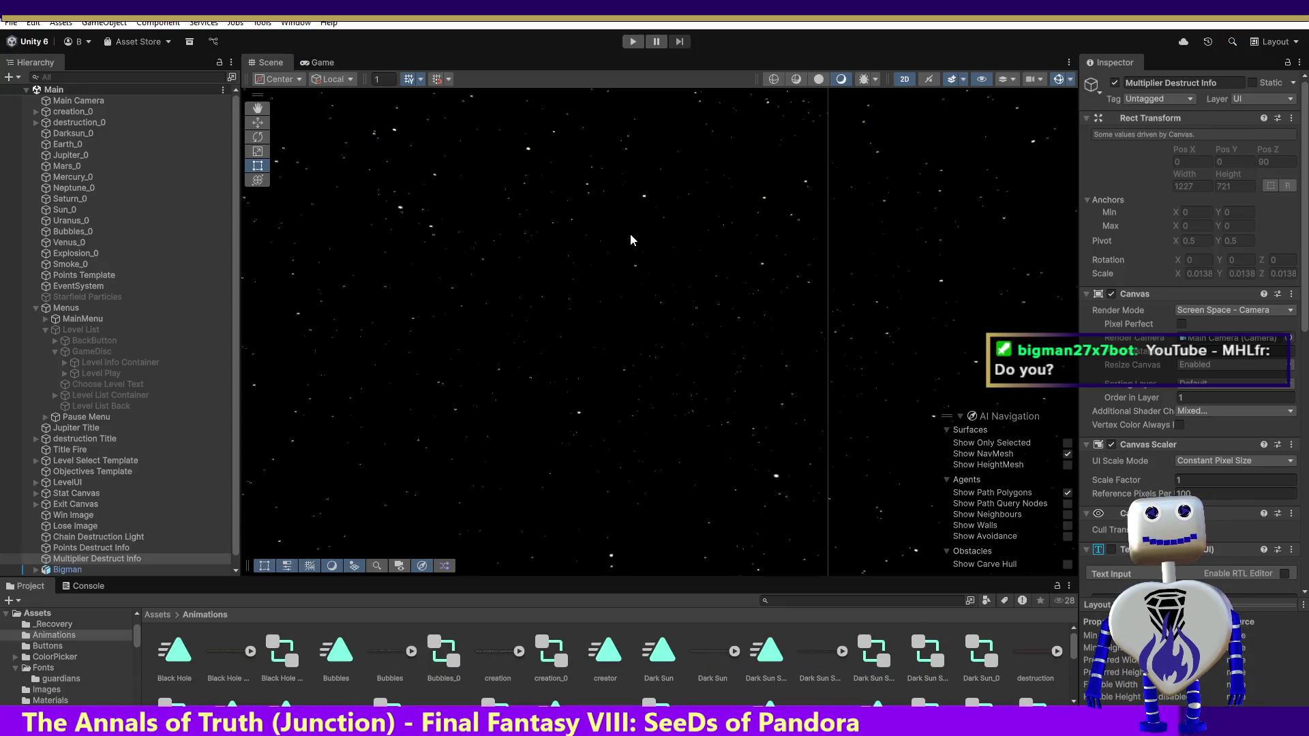
Step: Launch Skill Challenge 4, whose info shows Creators 2, Destroyers 10, Cooldown 0, then stop play
click(634, 42)
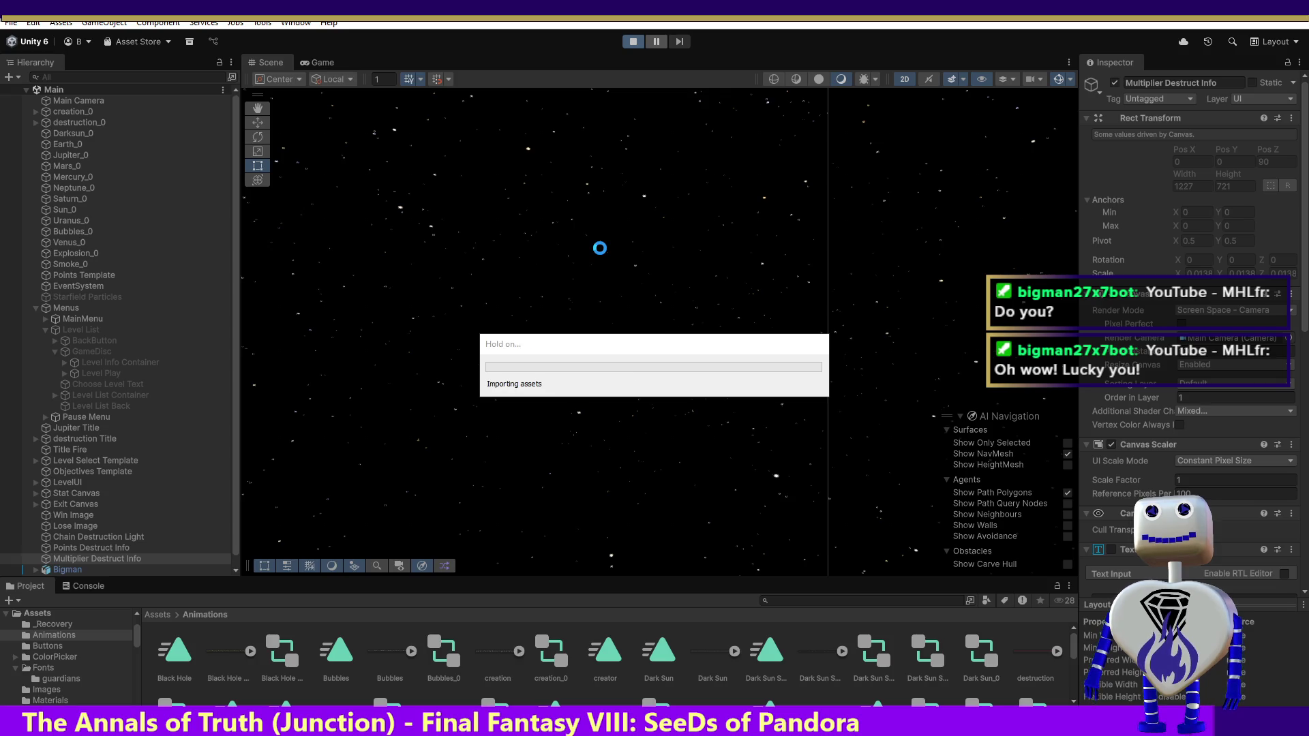
click(620, 286)
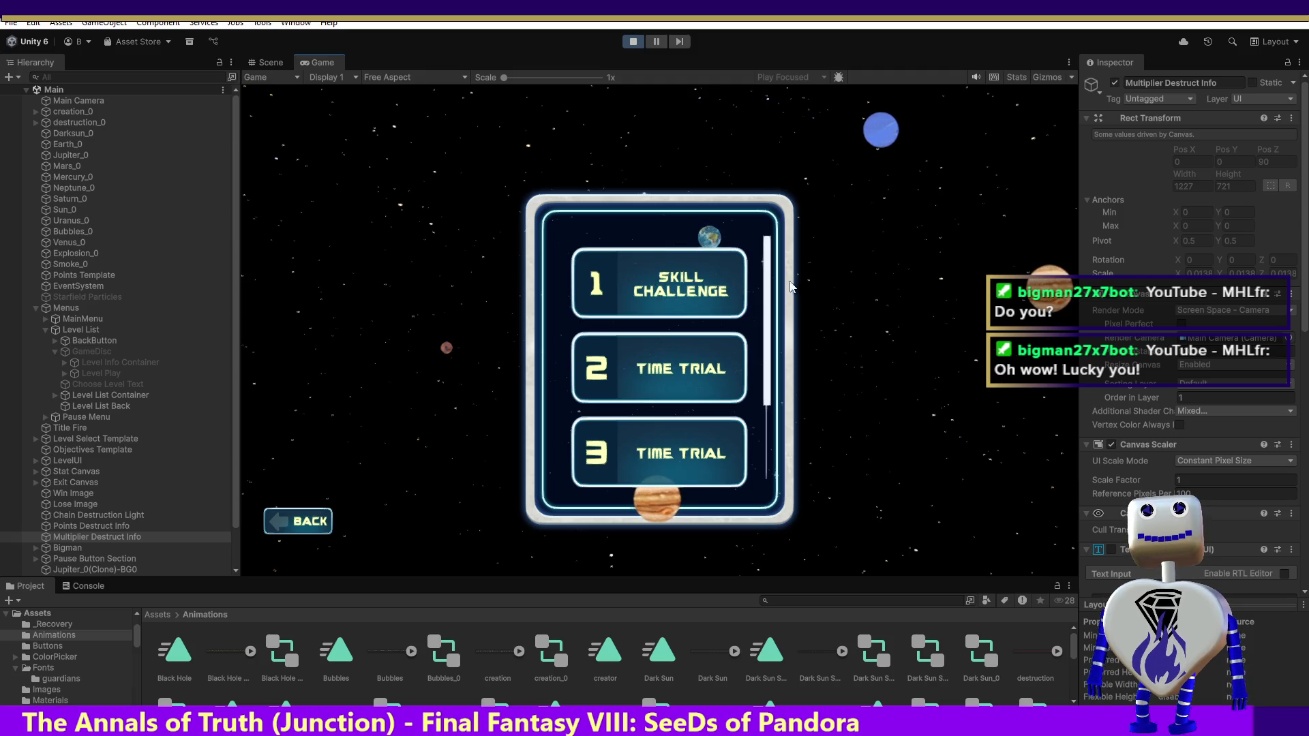
scroll(682, 388, down, 3)
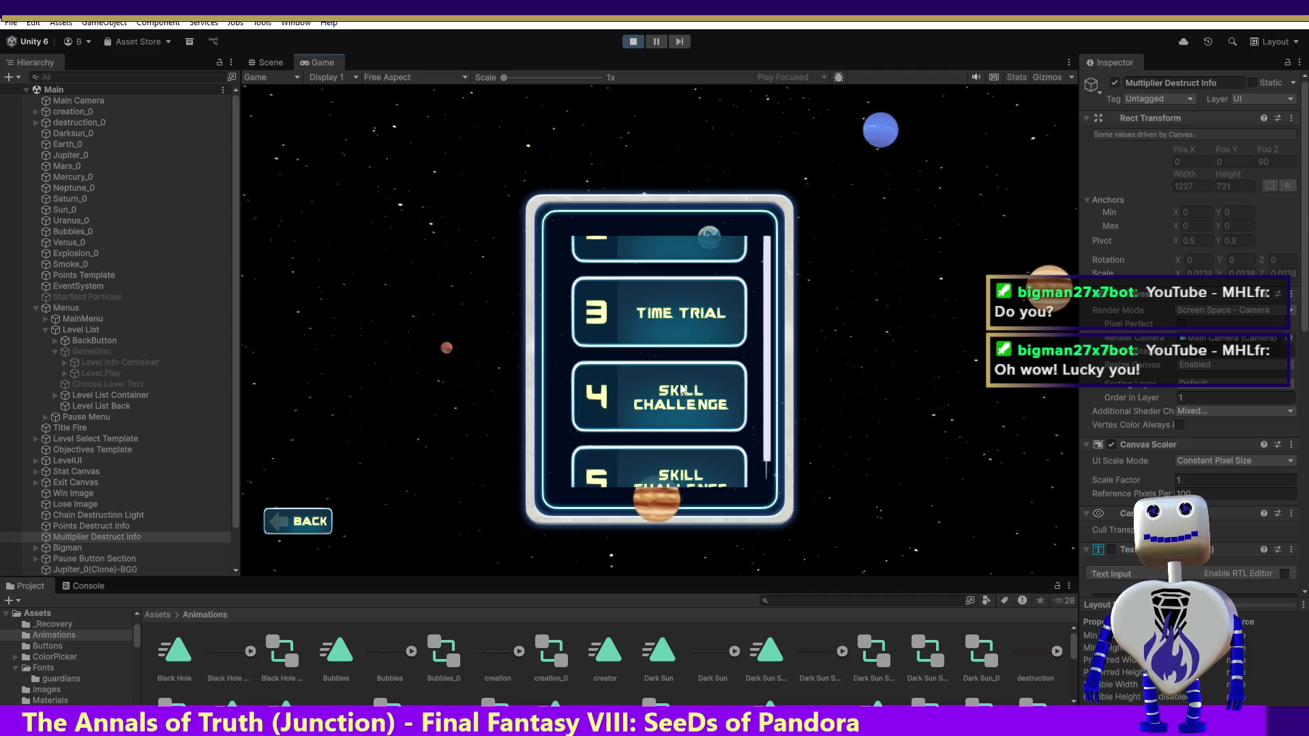
click(682, 389)
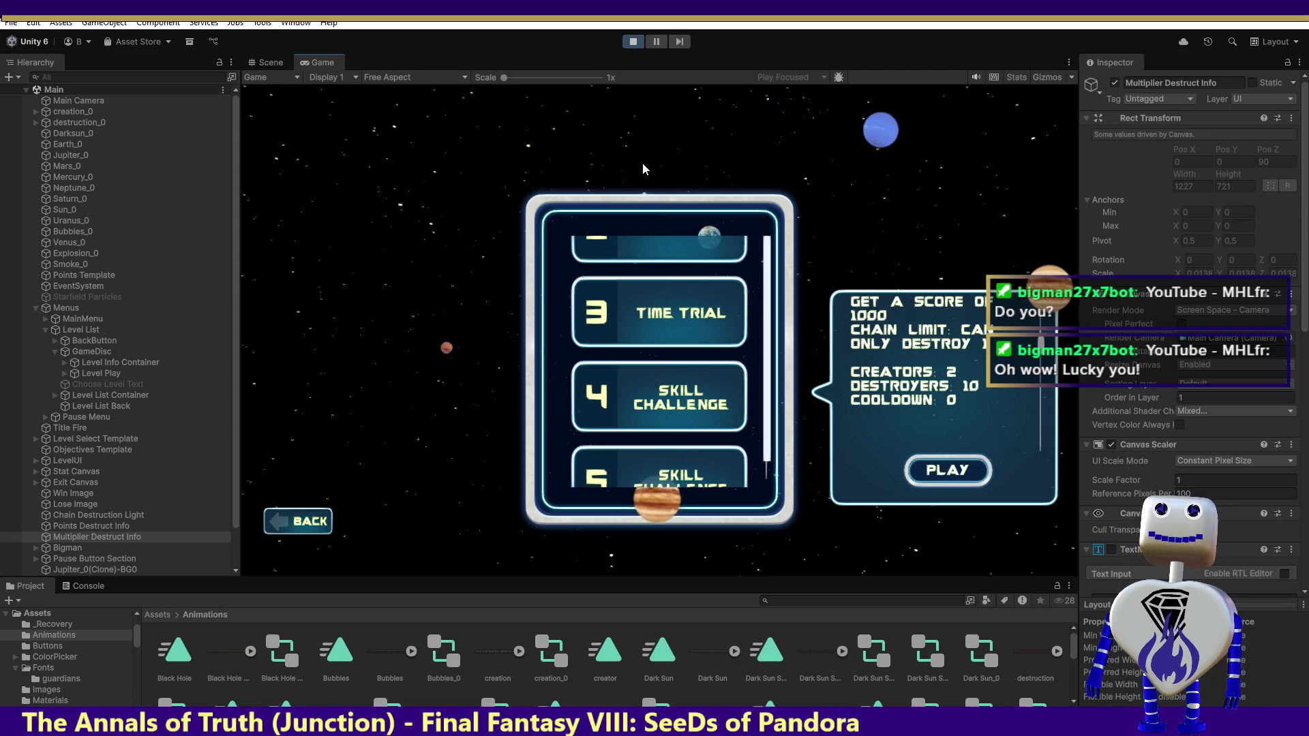
click(936, 474)
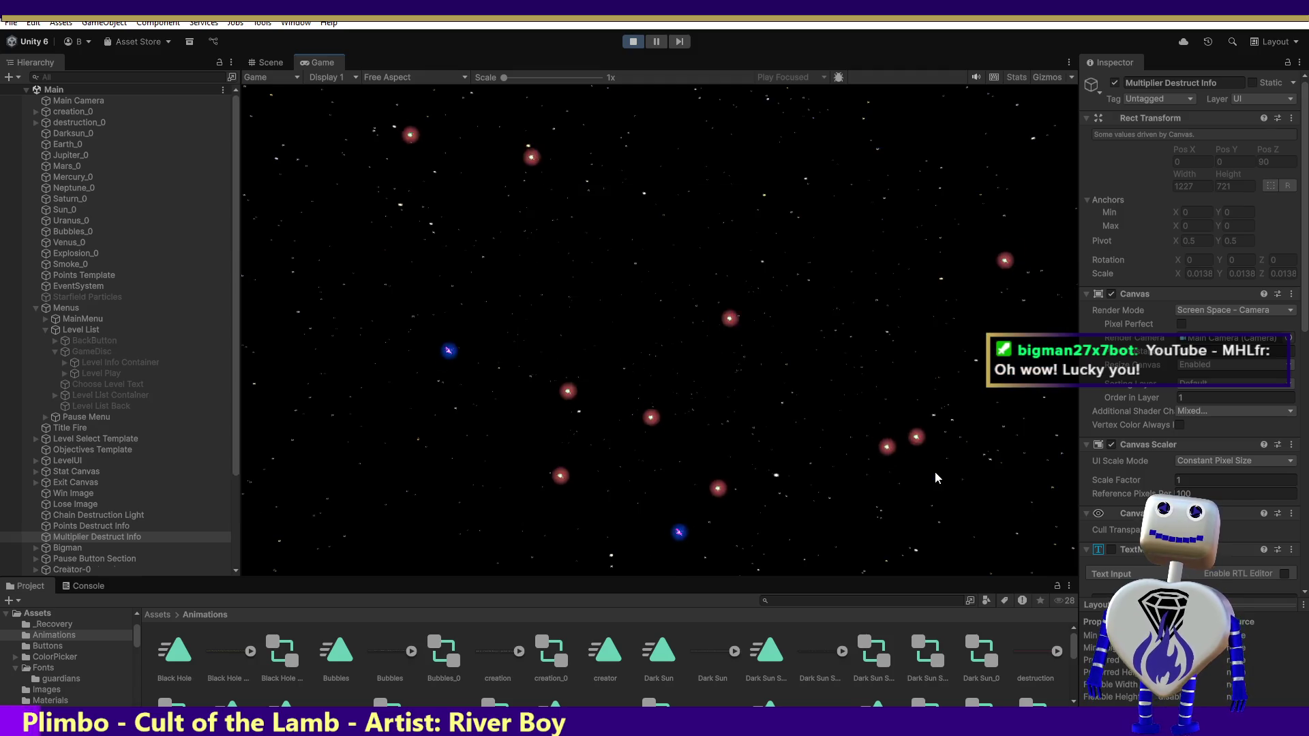
click(633, 41)
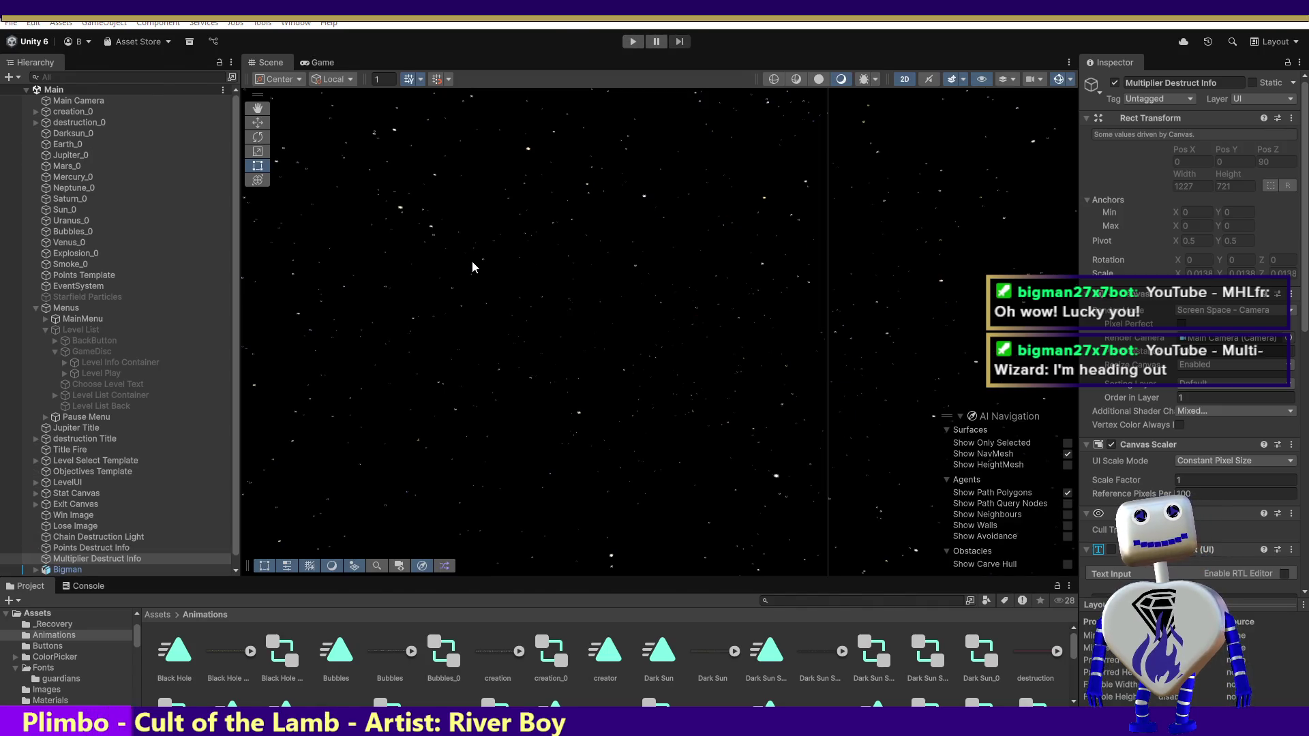
key(alt+Tab)
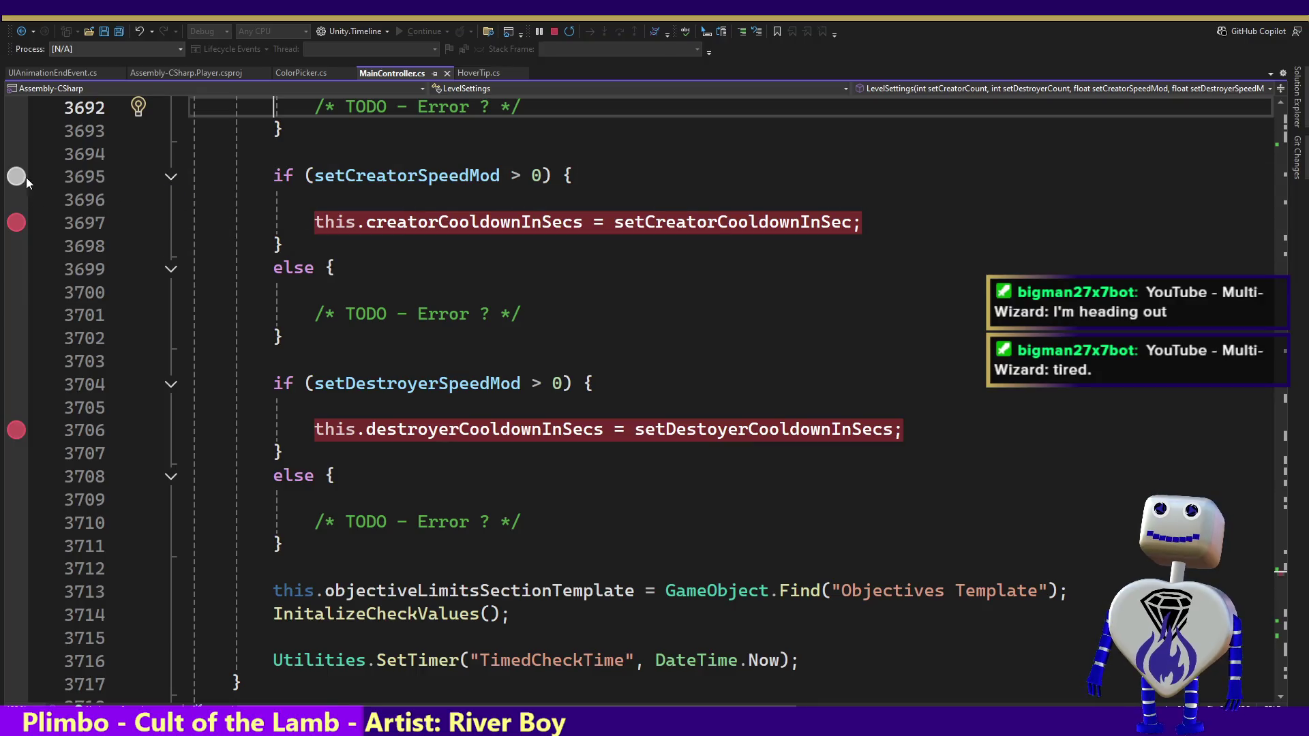
Step: Add breakpoints on the speed-modifier checks at lines 3695 and 3704, then switch to Unity
click(17, 176)
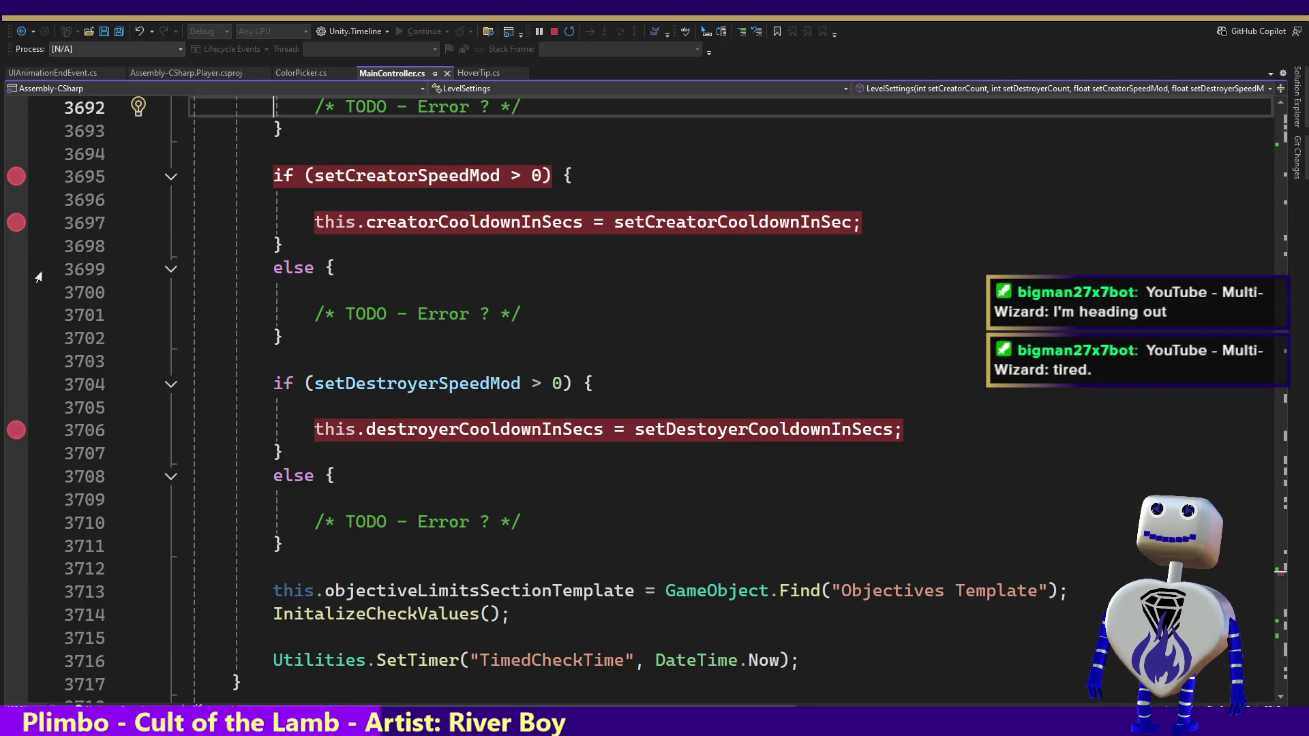
click(16, 386)
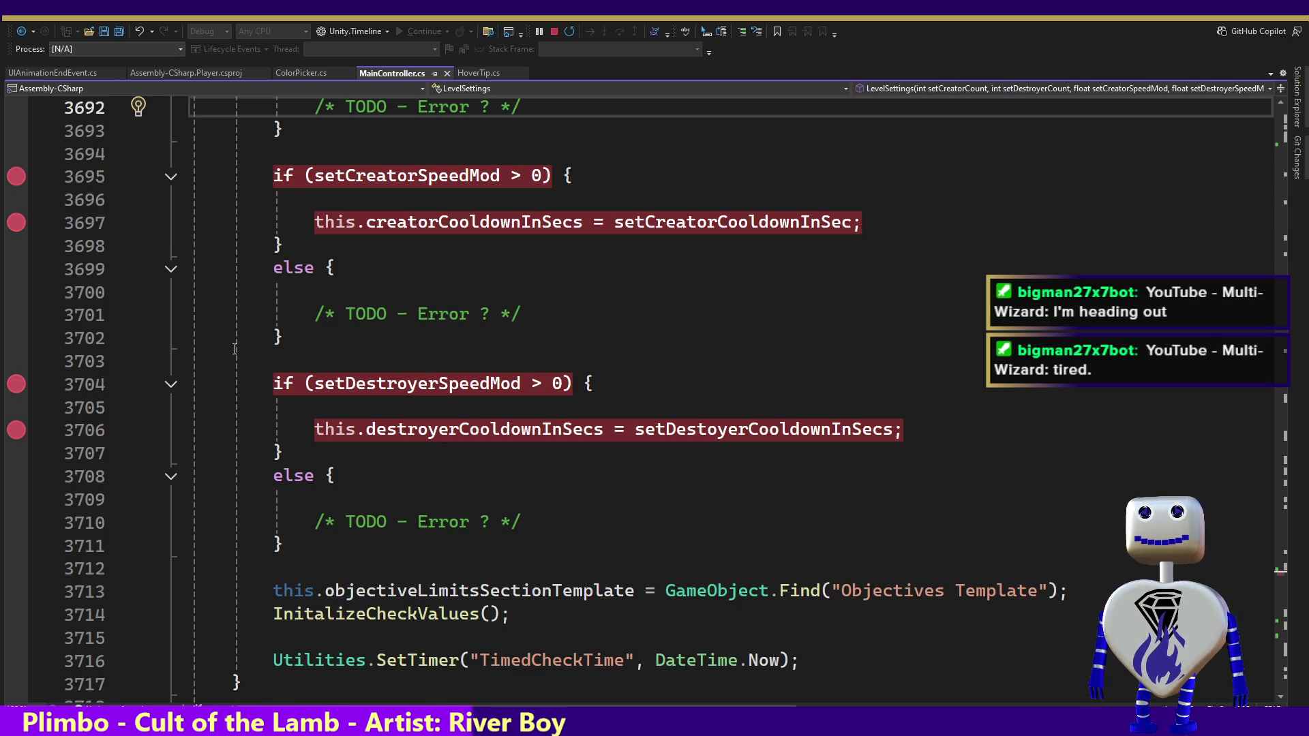
key(alt+Tab)
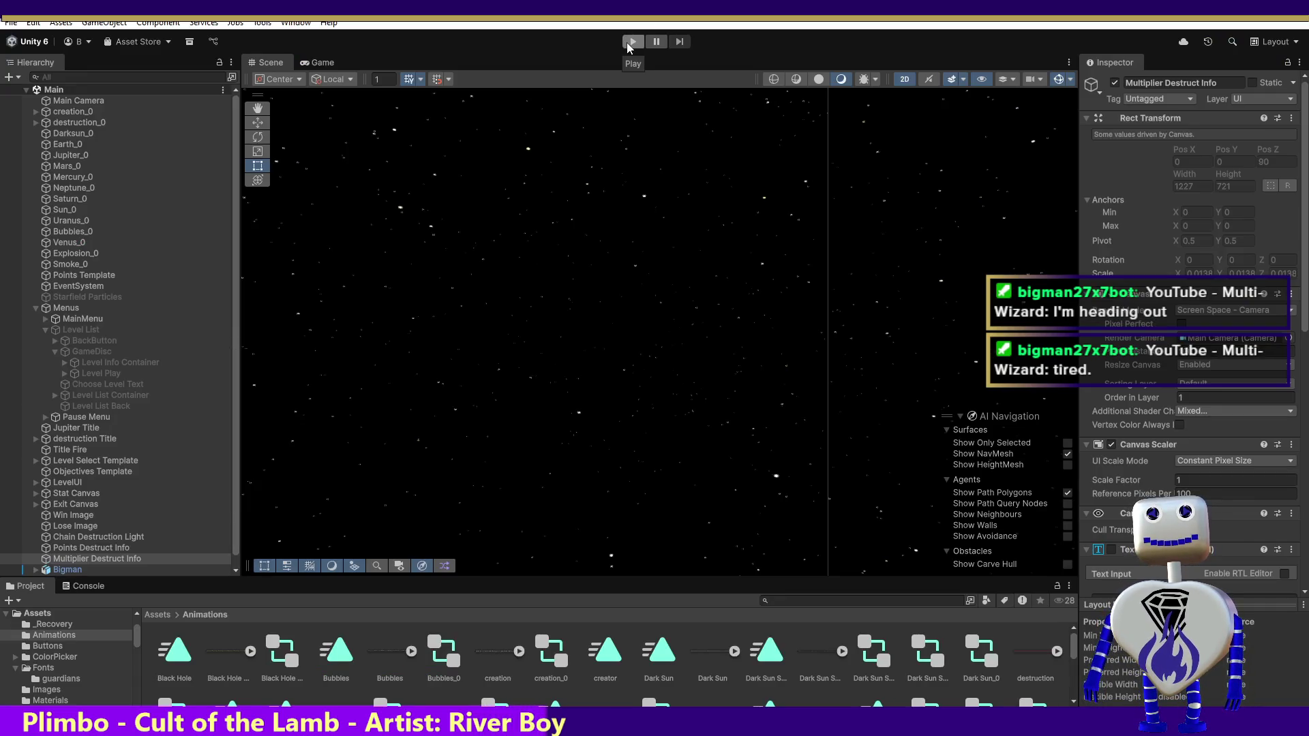
Step: Start play mode and open the game's level list, hitting the line 3695 setCreatorSpeedMod breakpoint
click(629, 44)
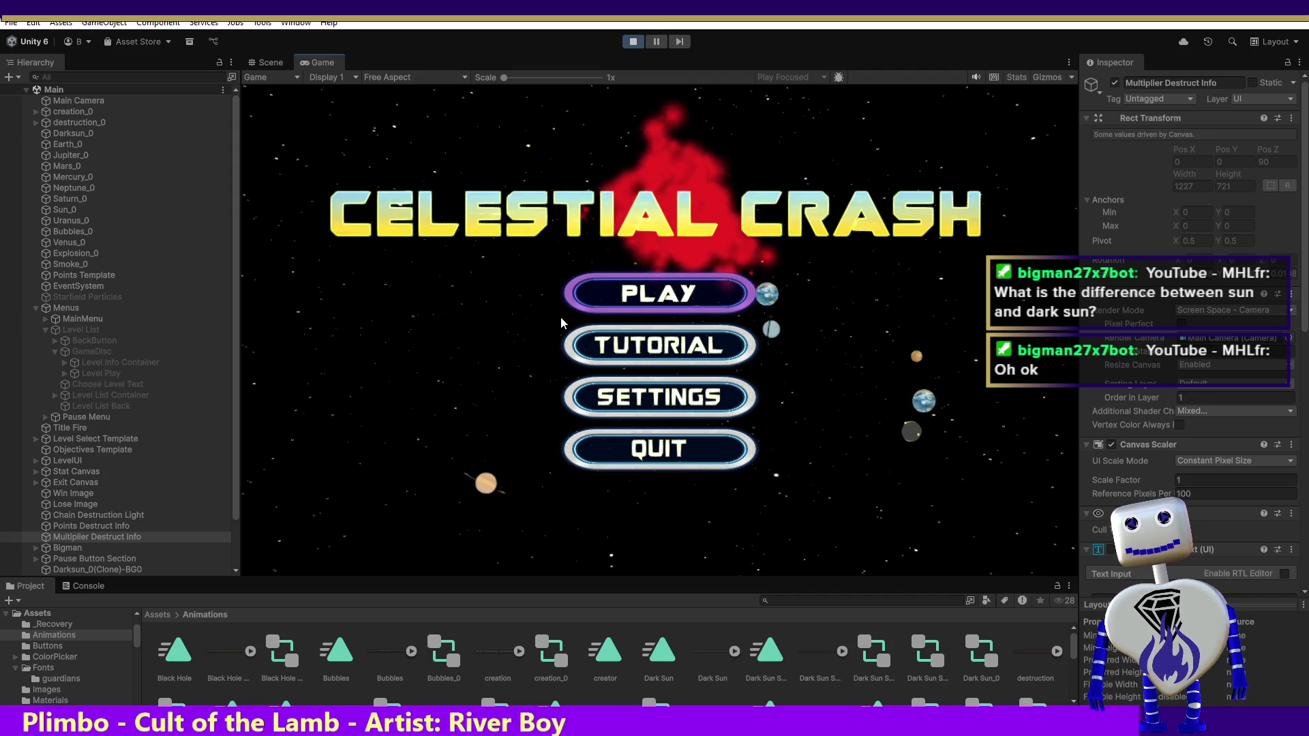
click(563, 313)
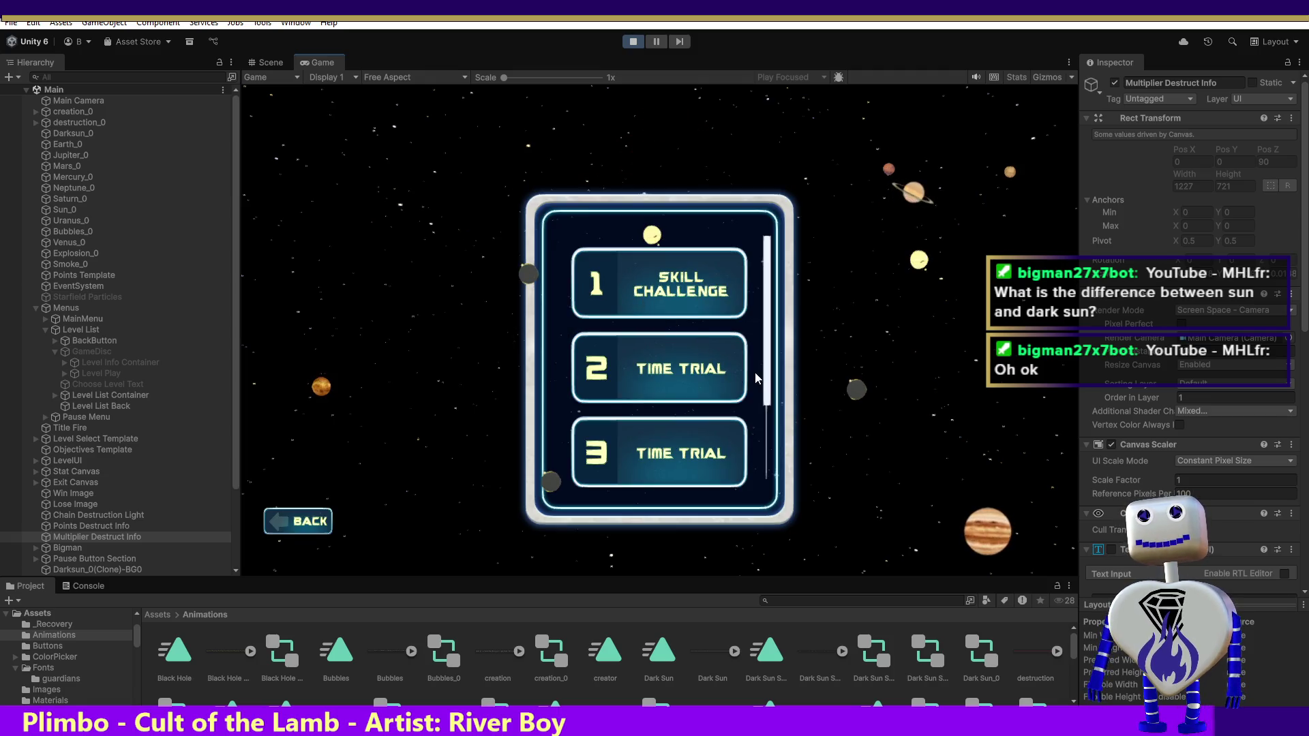
scroll(681, 339, down, 1)
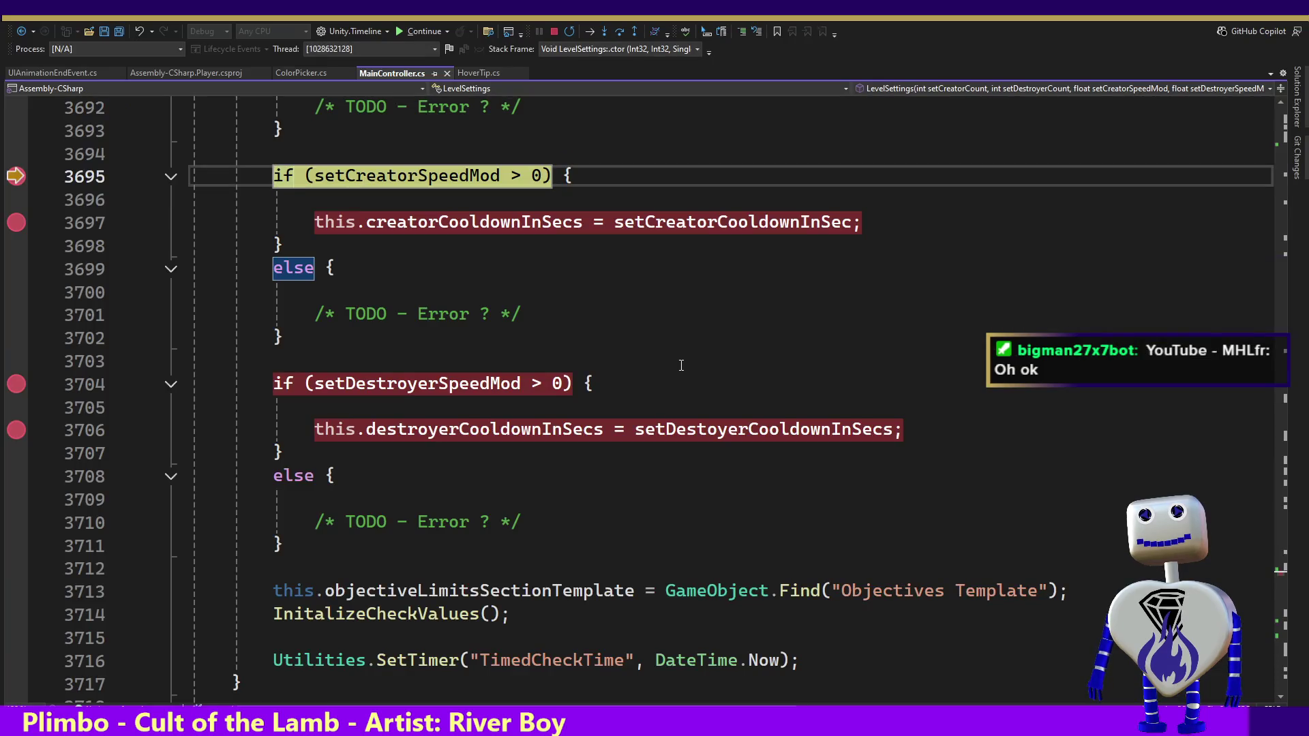
Step: Find all references to the LevelSettings constructor, revealing calls at lines 1730 and 4498
mouse_move(422, 179)
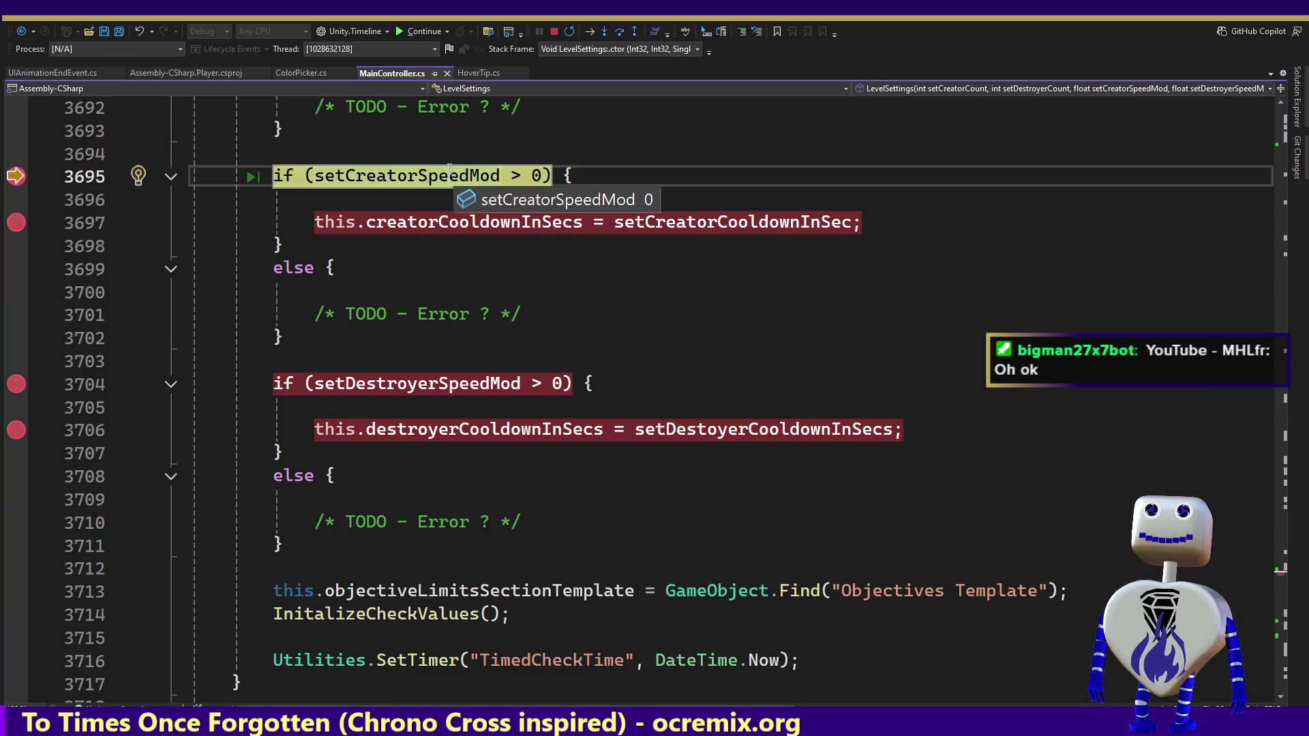
scroll(449, 170, up, 9)
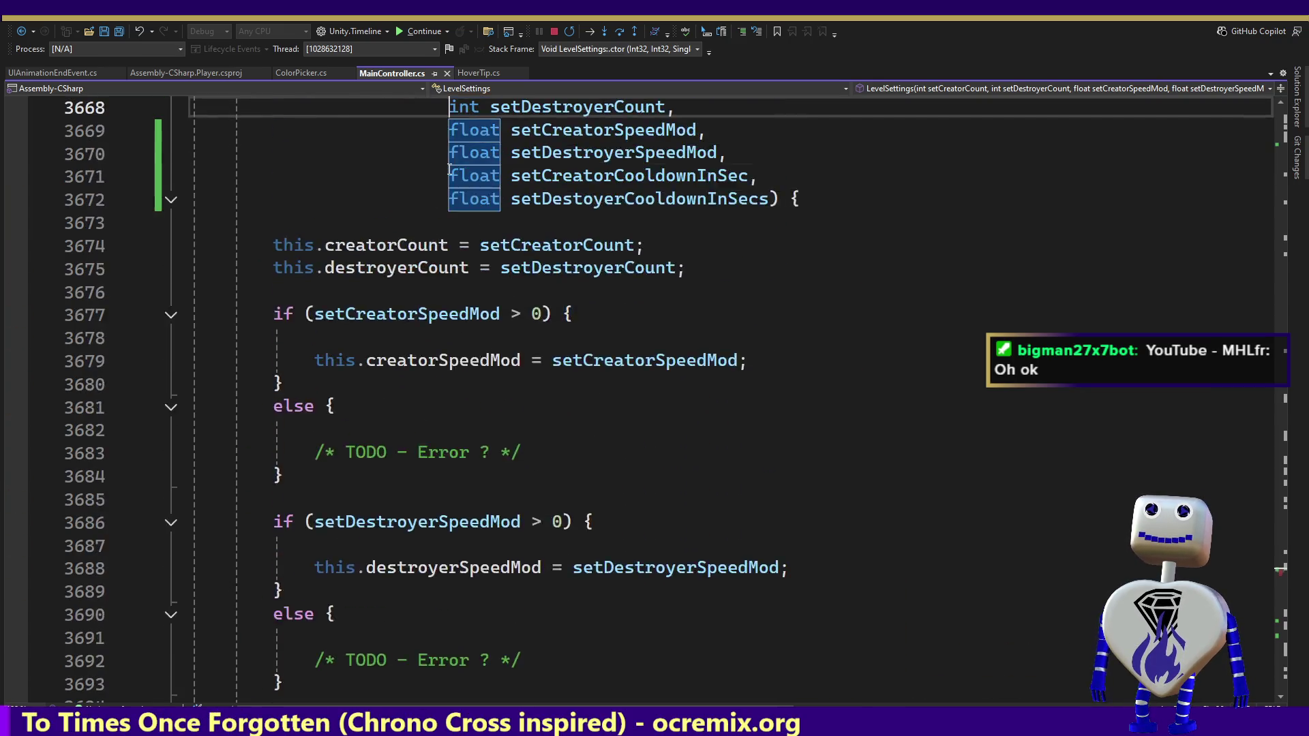
key(Up)
key(Up)
key(Up)
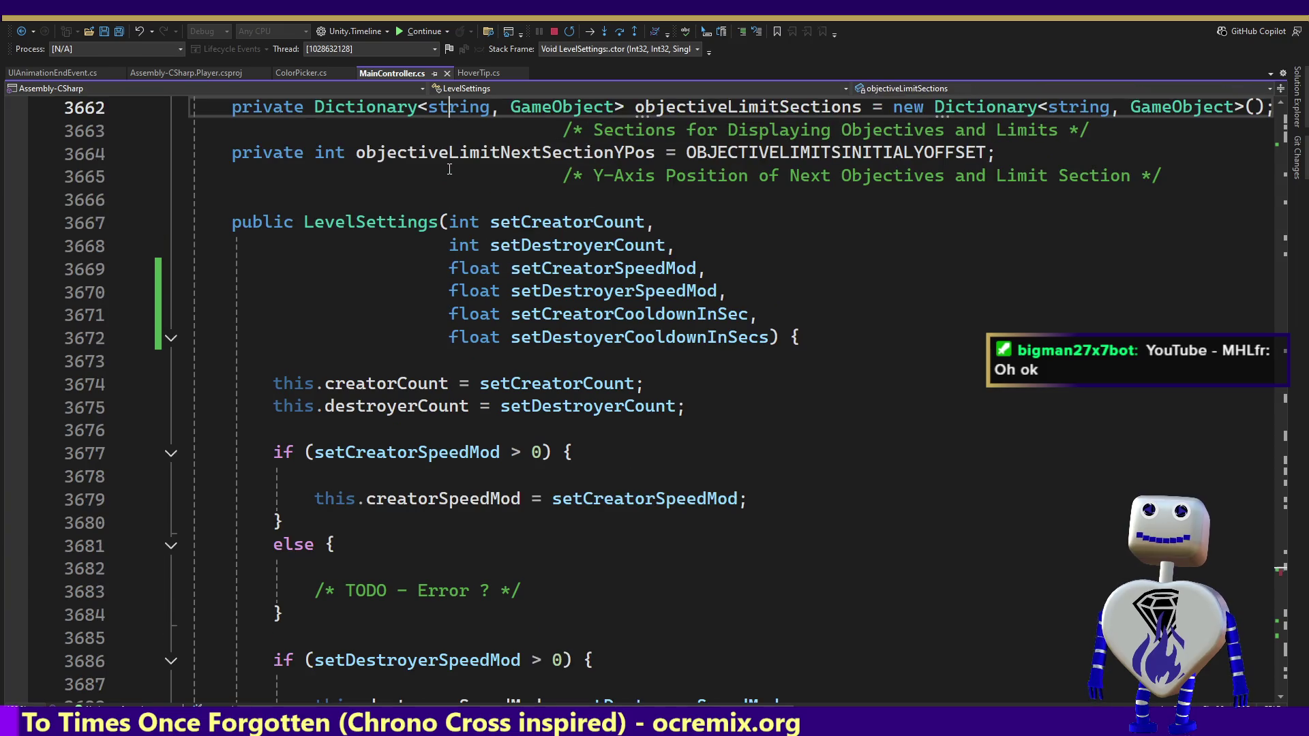
click(383, 218)
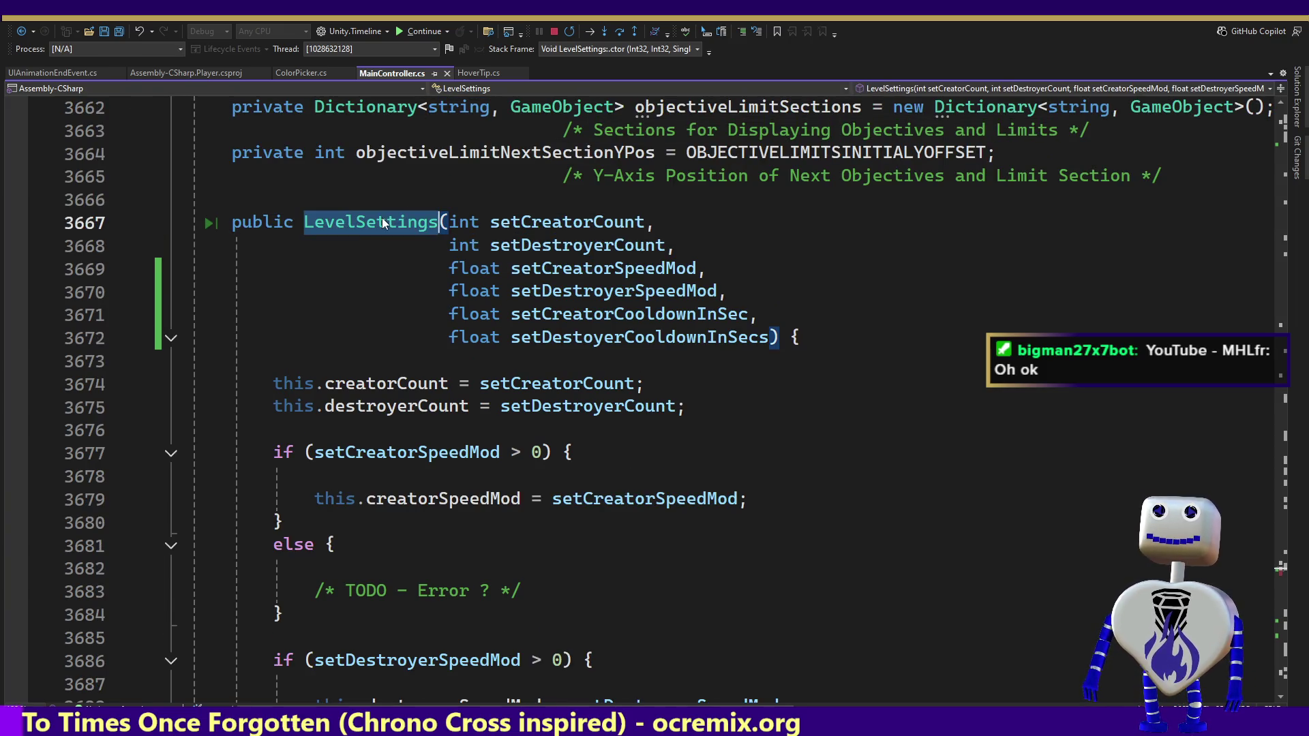
right_click(381, 218)
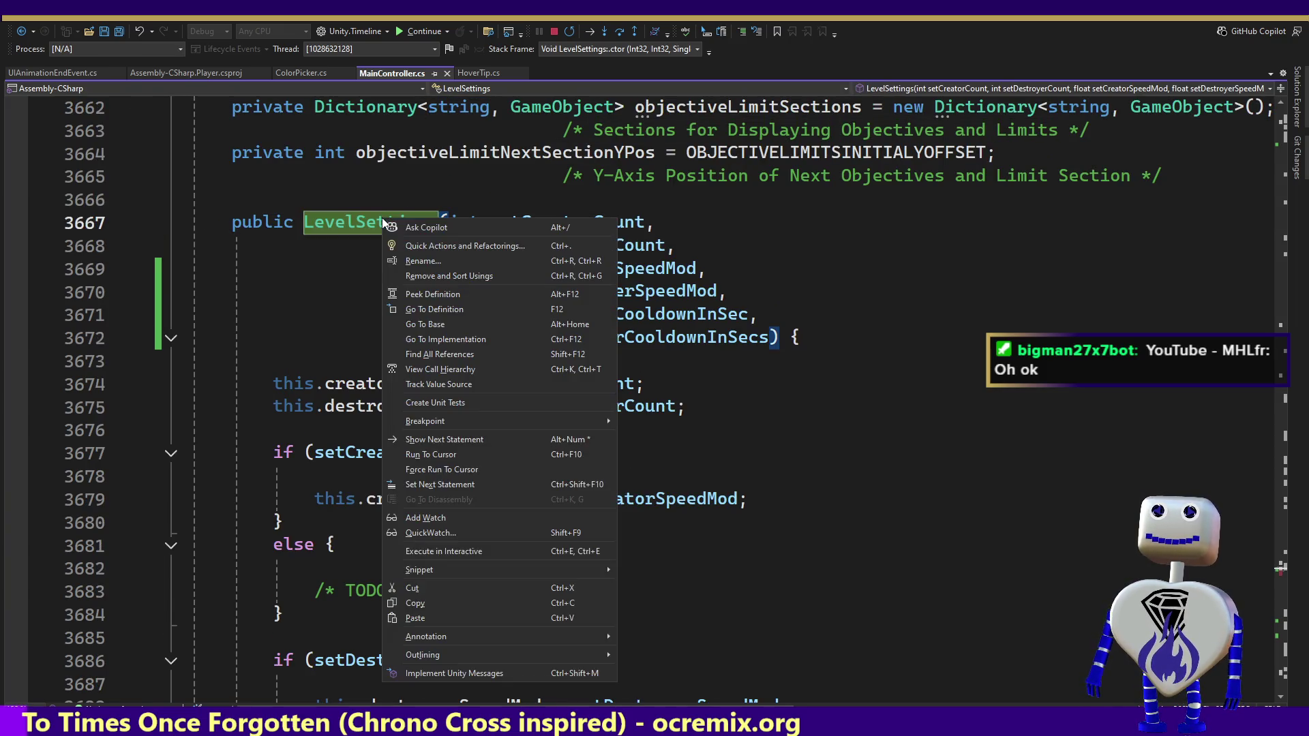
click(443, 354)
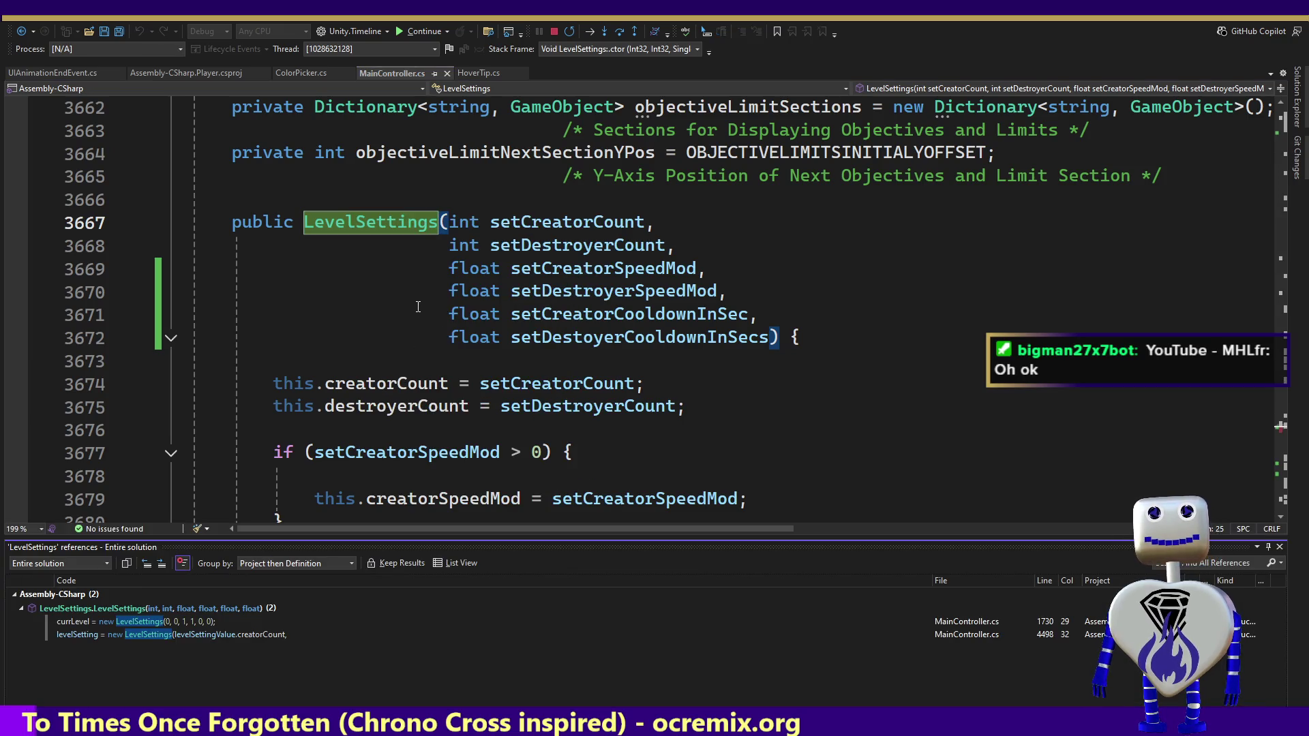
Step: Set a breakpoint on CreateLevel's LevelSettings call at line 4498, resume, and pick another level
double_click(199, 635)
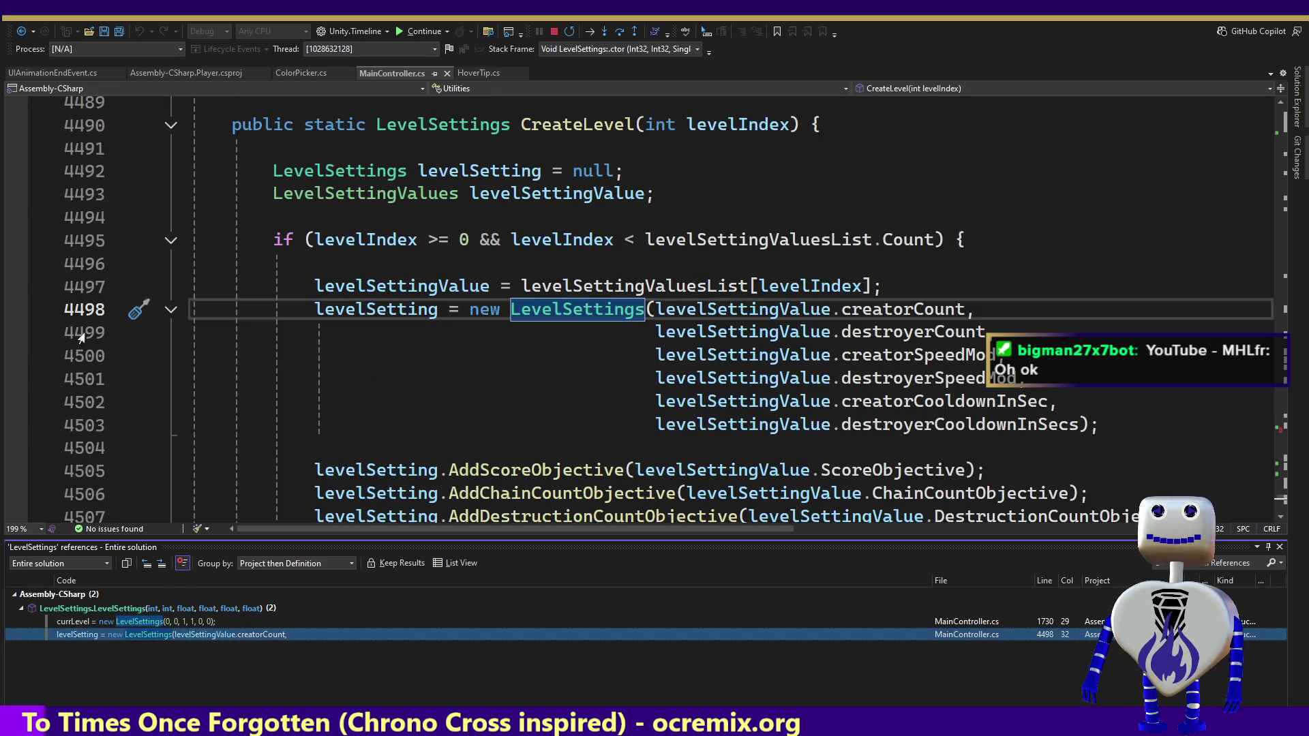
click(17, 309)
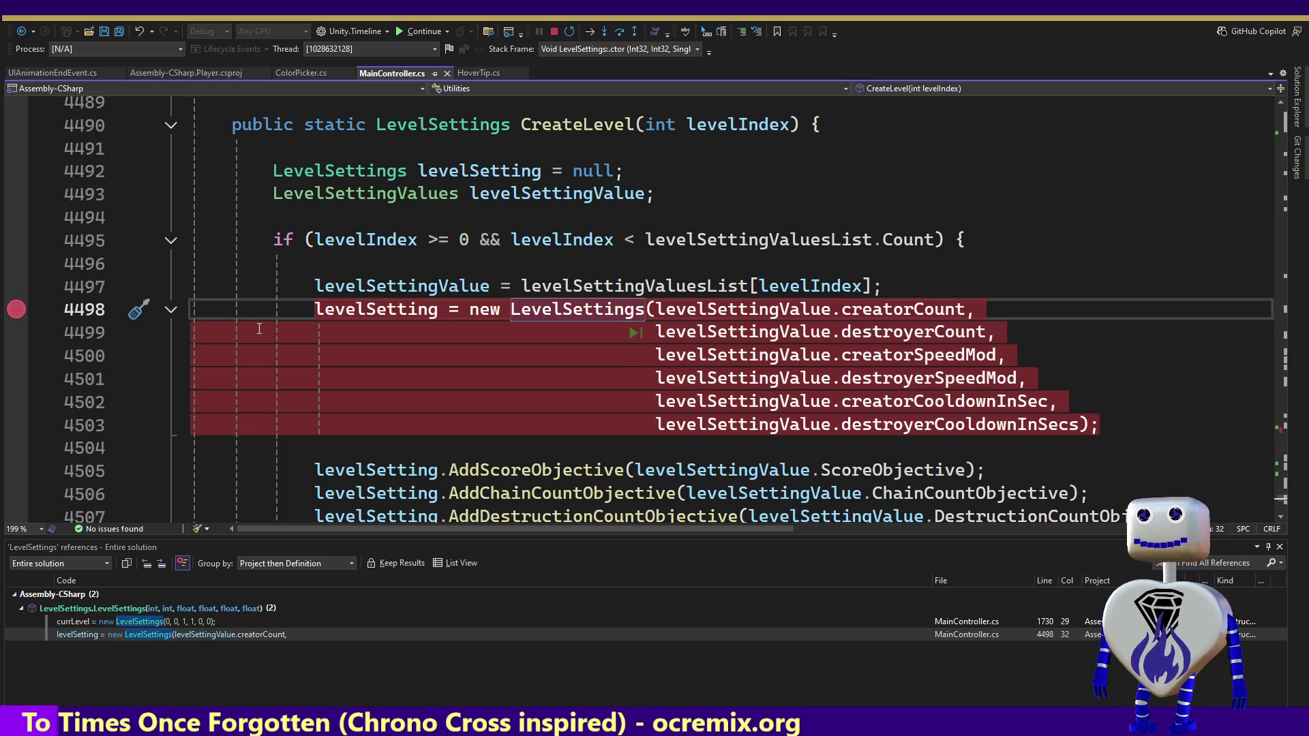
click(408, 37)
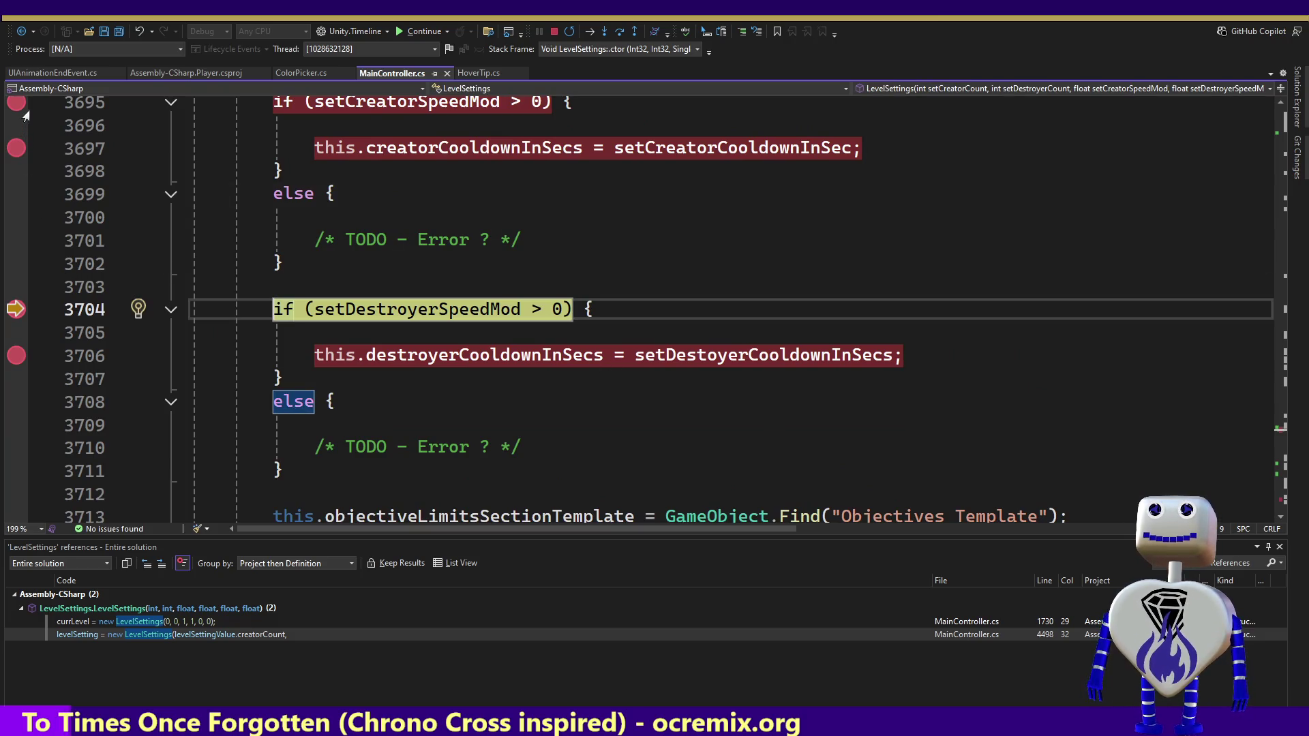
mouse_move(456, 312)
click(420, 31)
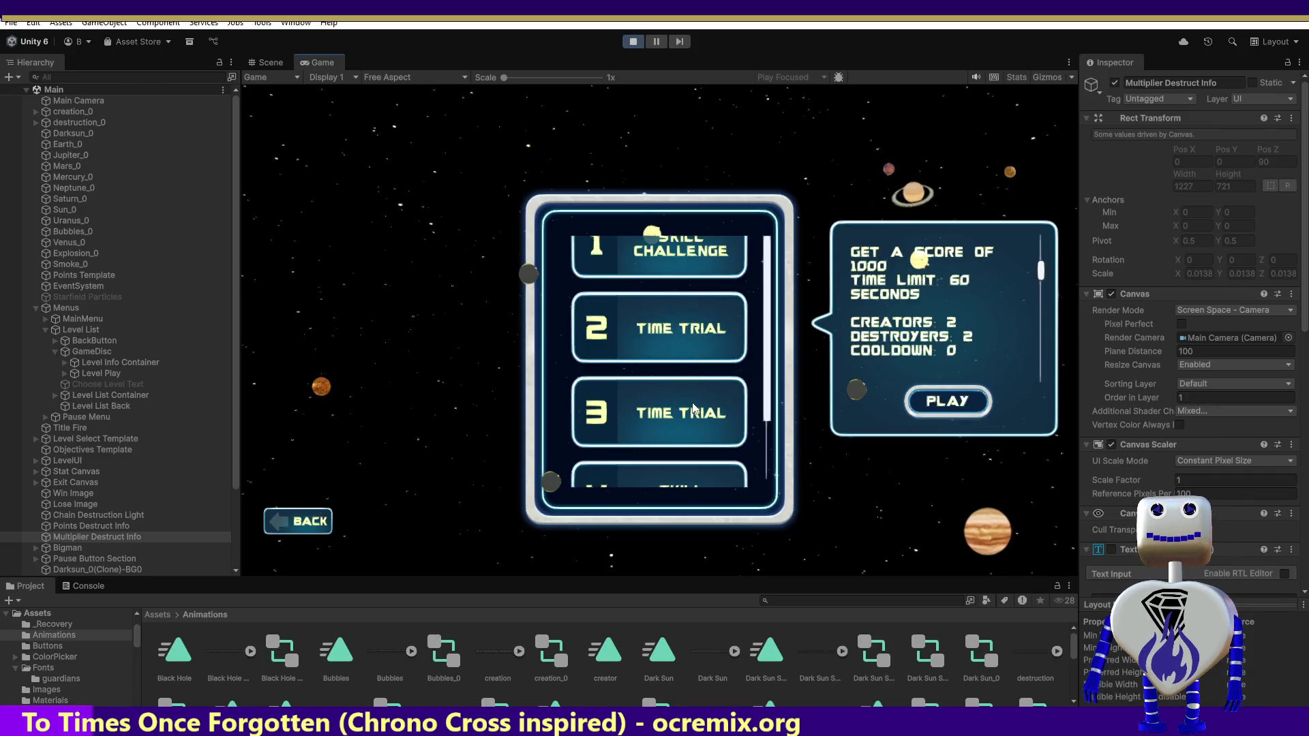
click(690, 361)
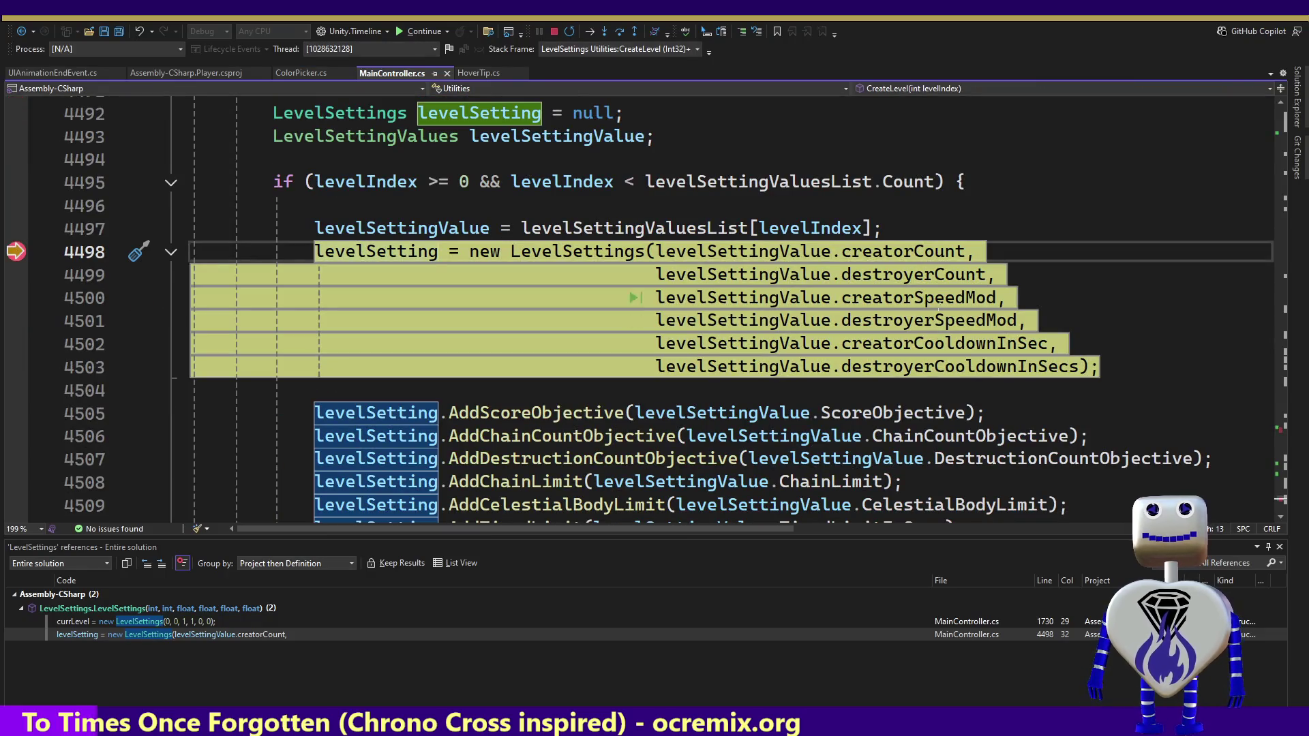
Step: Check creatorCooldownInSec is 10, then step through the field initializers to the constructor at line 3667
click(938, 346)
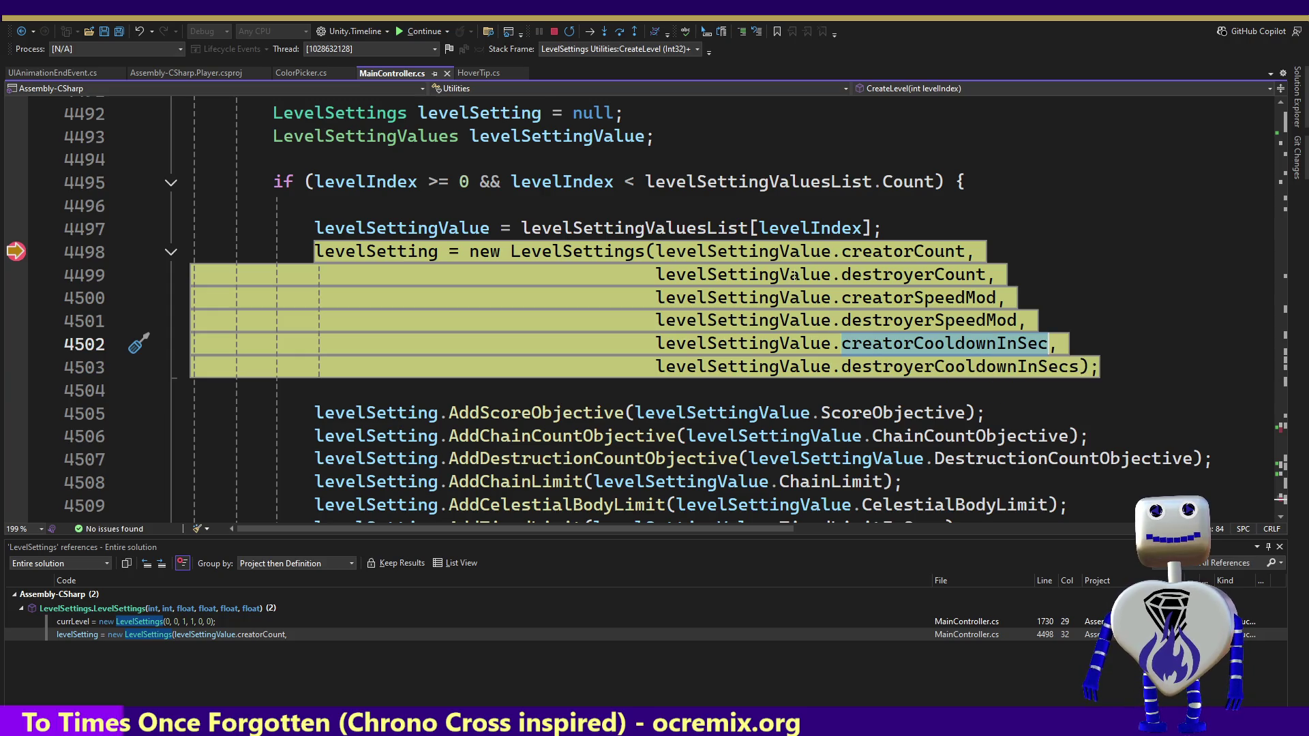
click(607, 30)
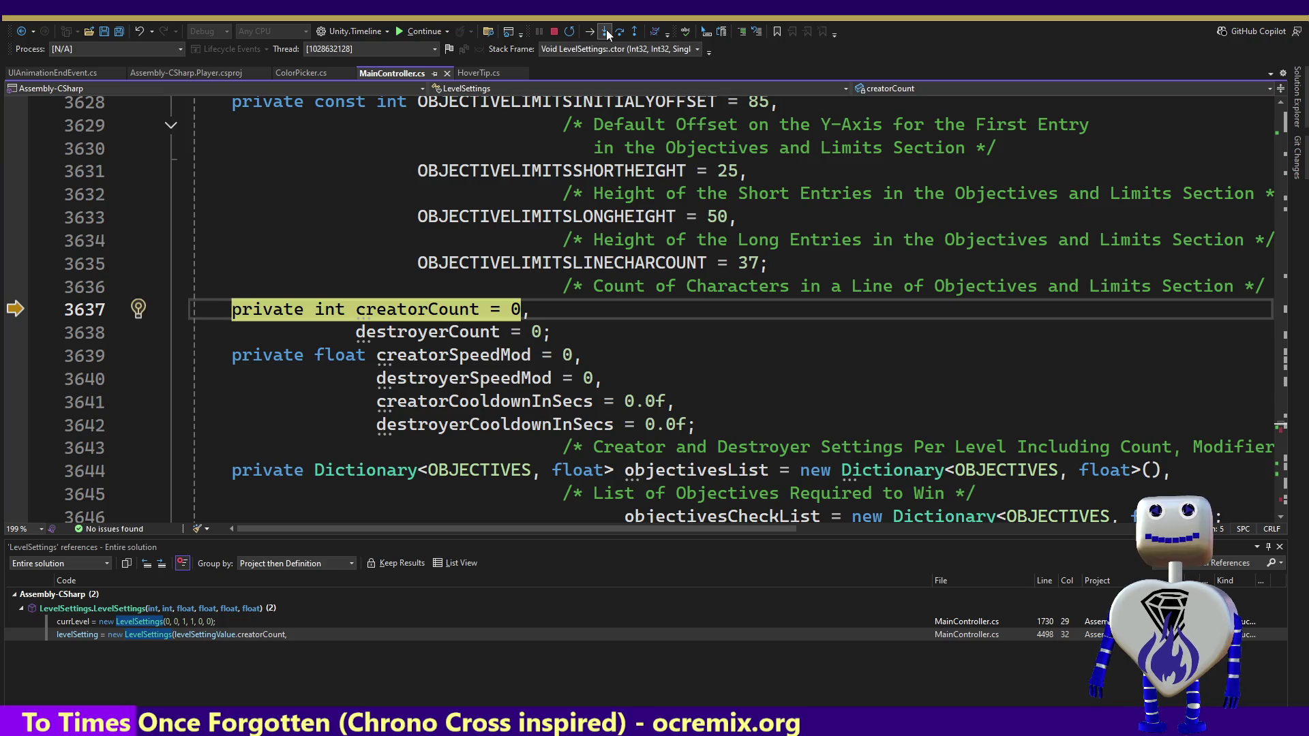
click(606, 30)
click(607, 30)
click(606, 30)
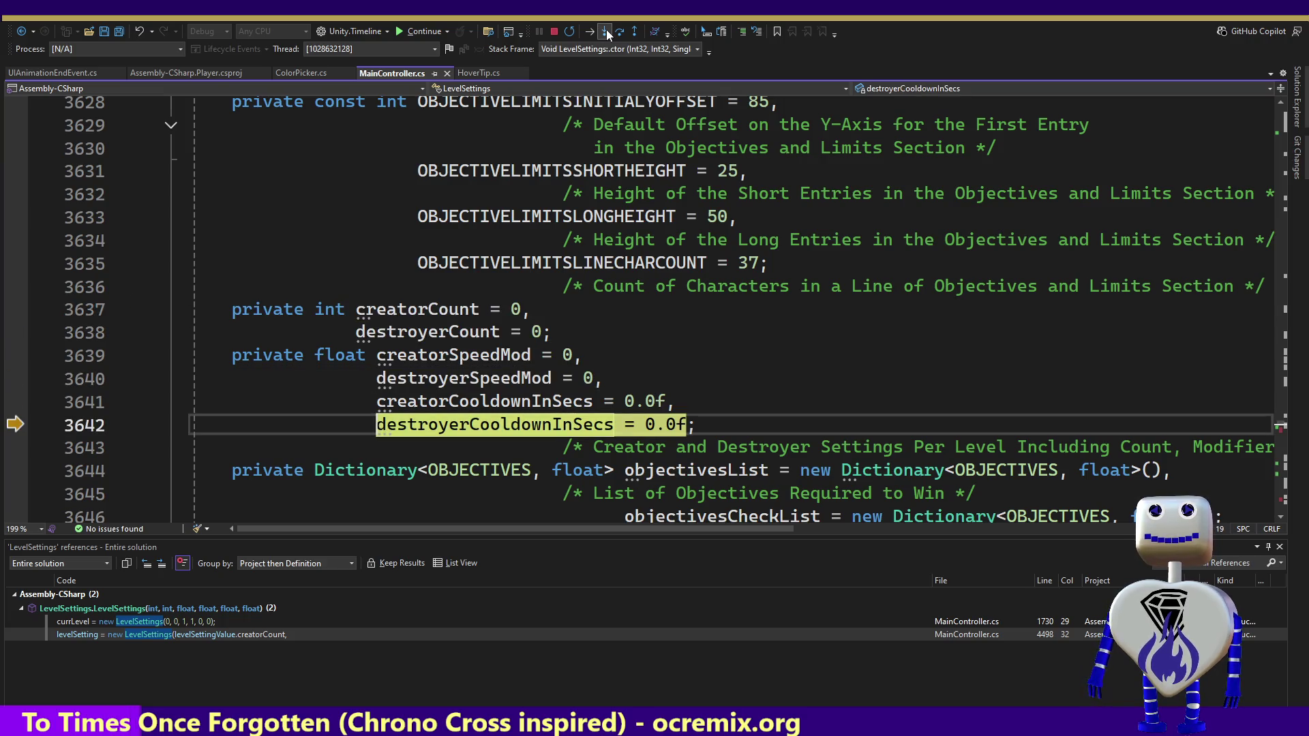
click(607, 30)
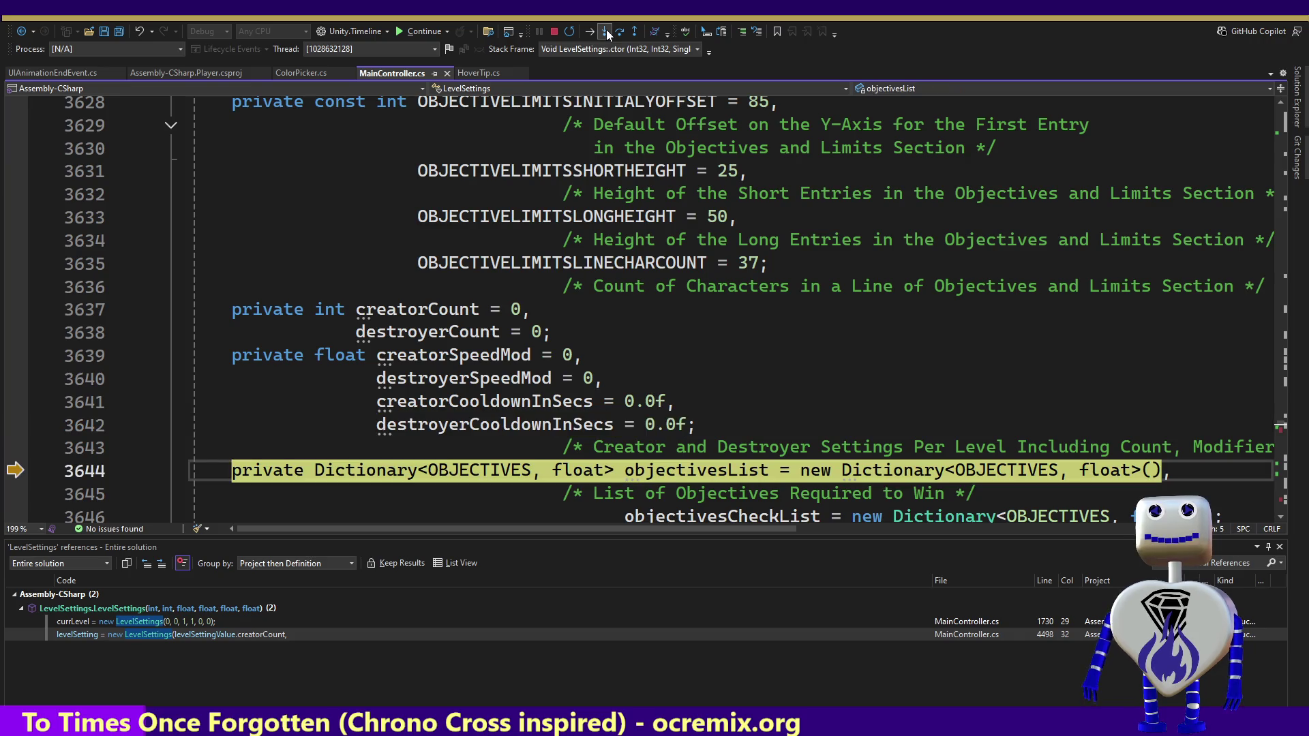
click(607, 30)
click(606, 30)
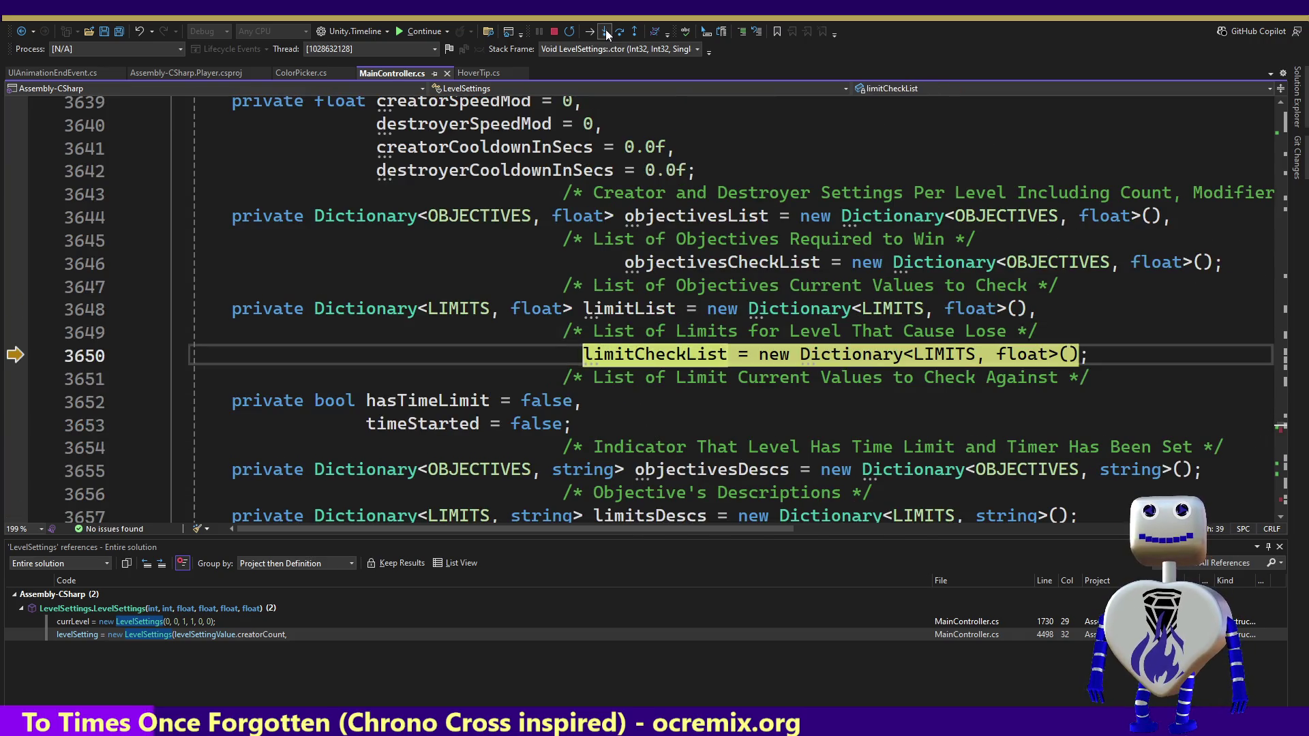
click(606, 30)
click(606, 30)
click(606, 30)
click(605, 30)
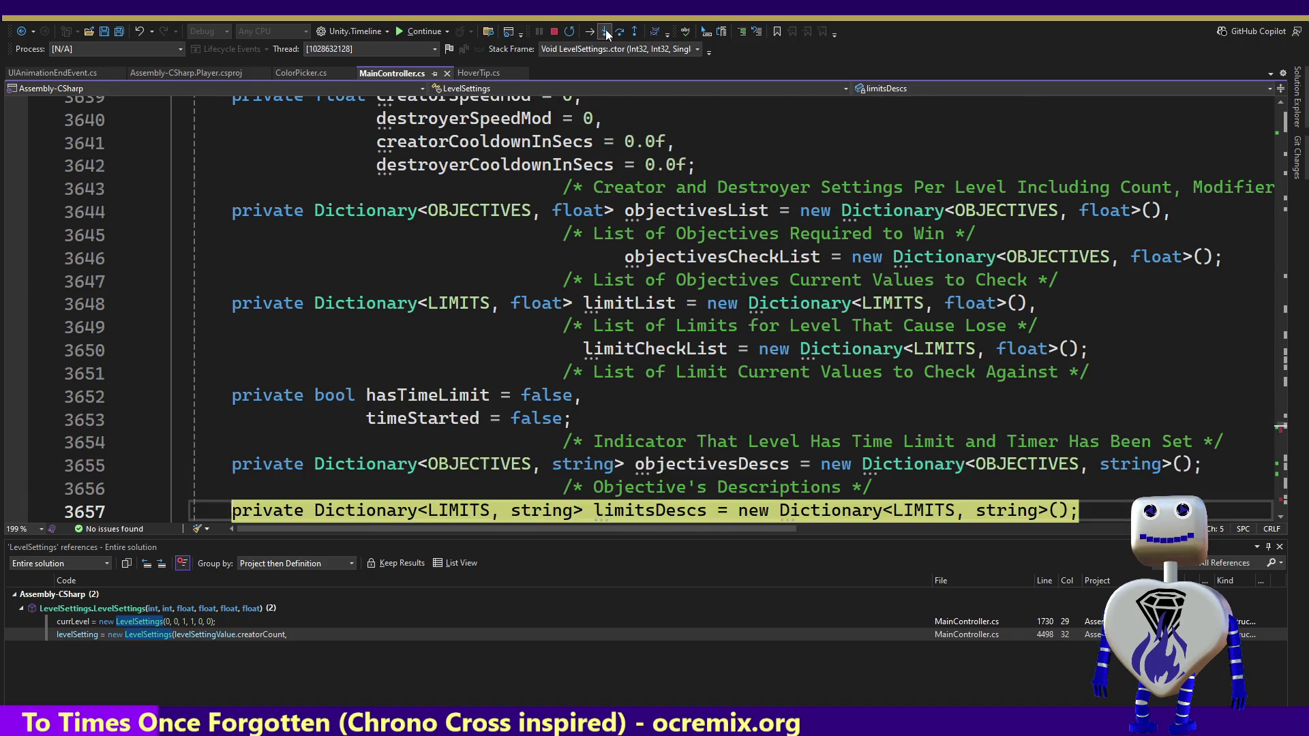
click(605, 30)
click(605, 30)
click(606, 30)
click(605, 30)
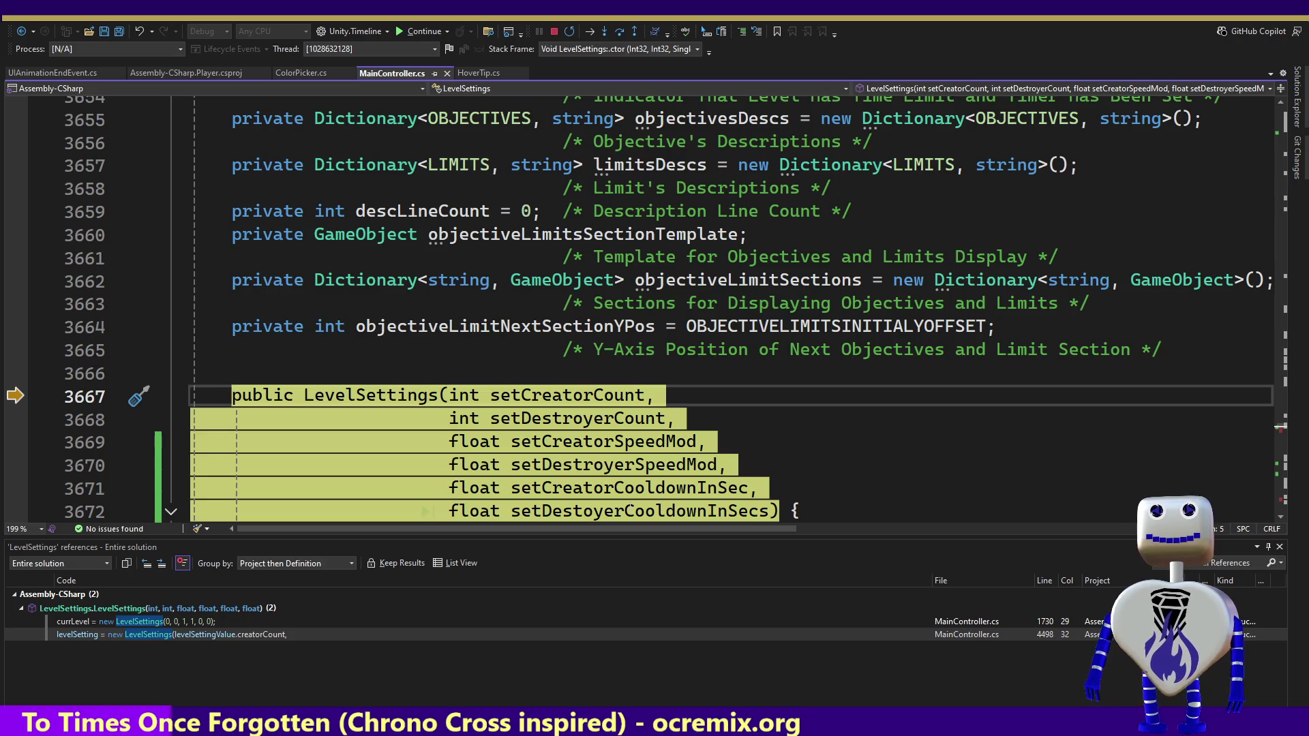
mouse_move(644, 511)
mouse_move(623, 488)
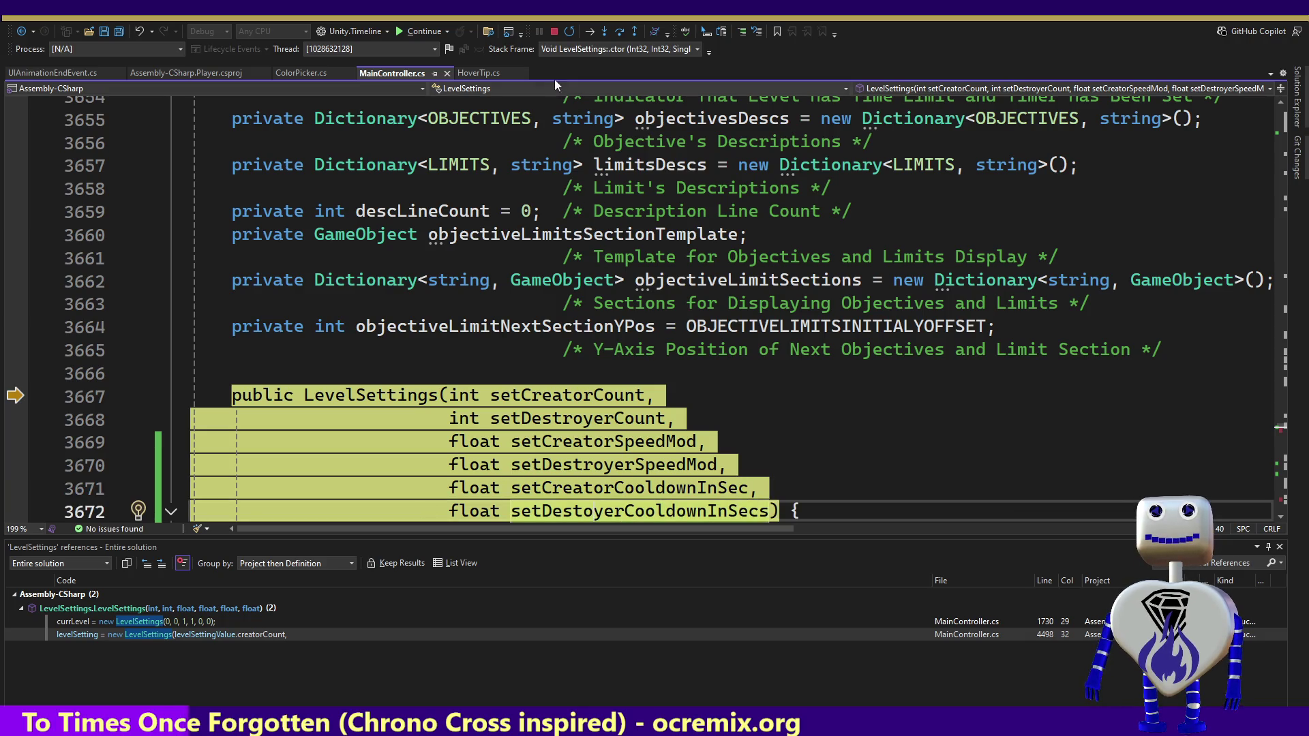
Step: Step through the constructor's creator speed and creator cooldown checks
click(608, 30)
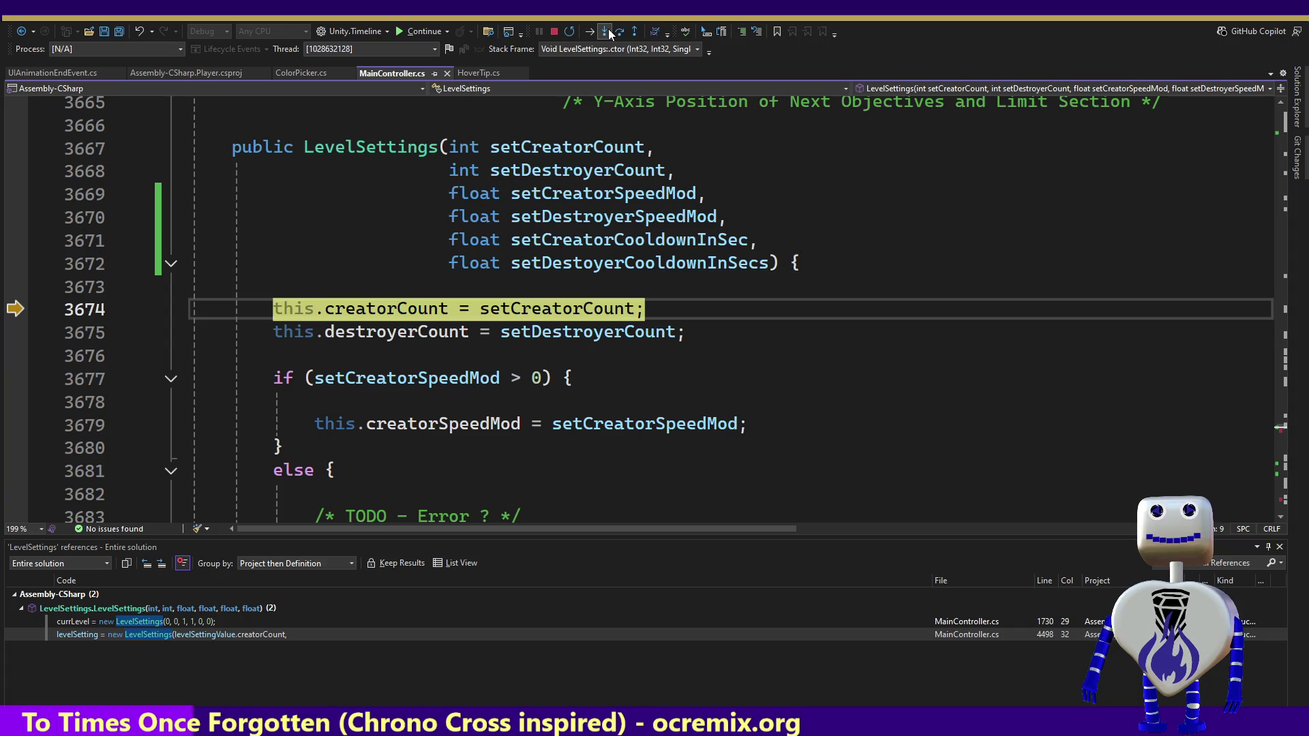
click(608, 30)
click(609, 30)
click(609, 30)
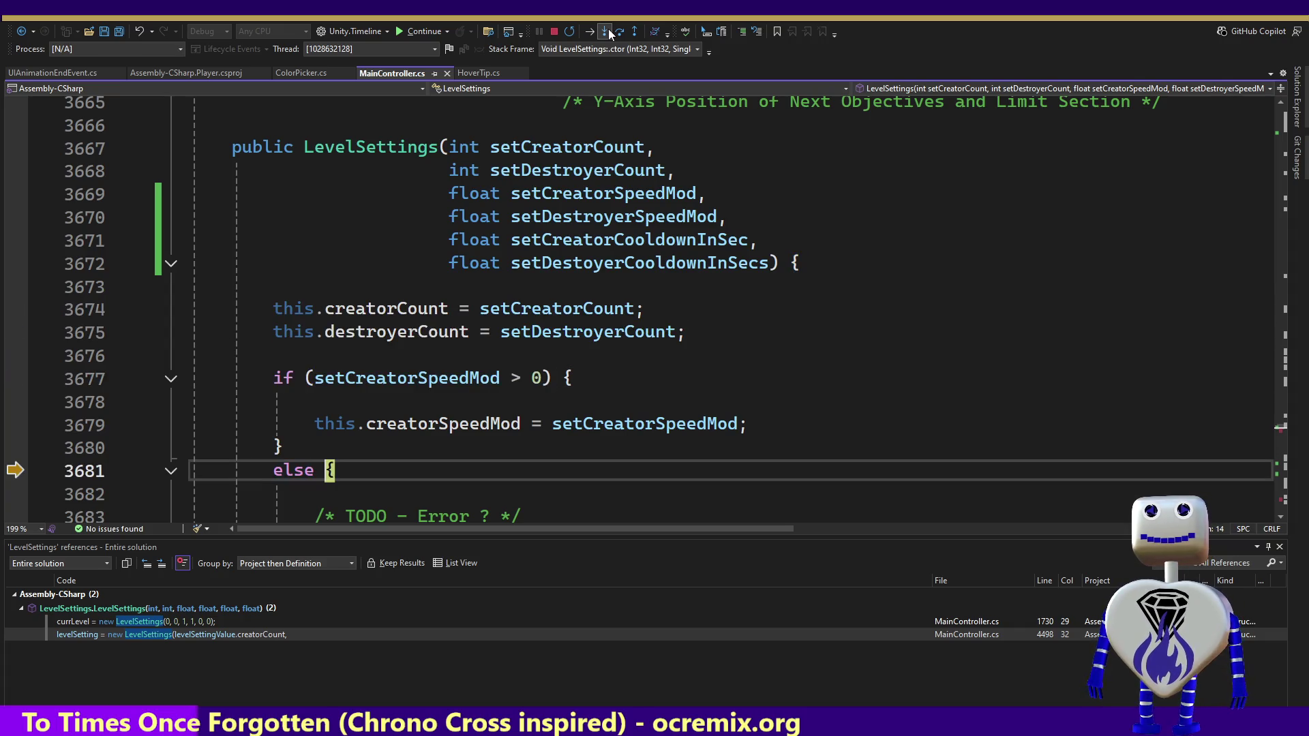
click(608, 30)
click(608, 30)
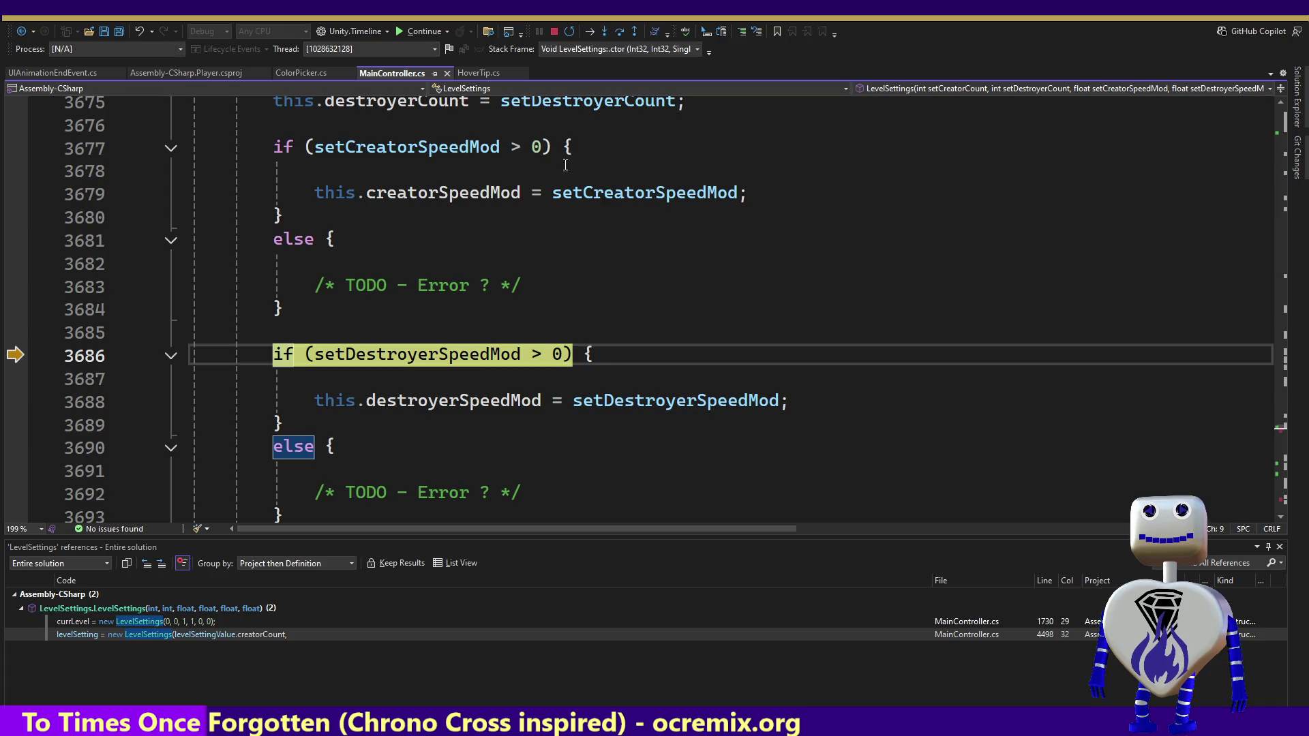
click(608, 32)
click(608, 32)
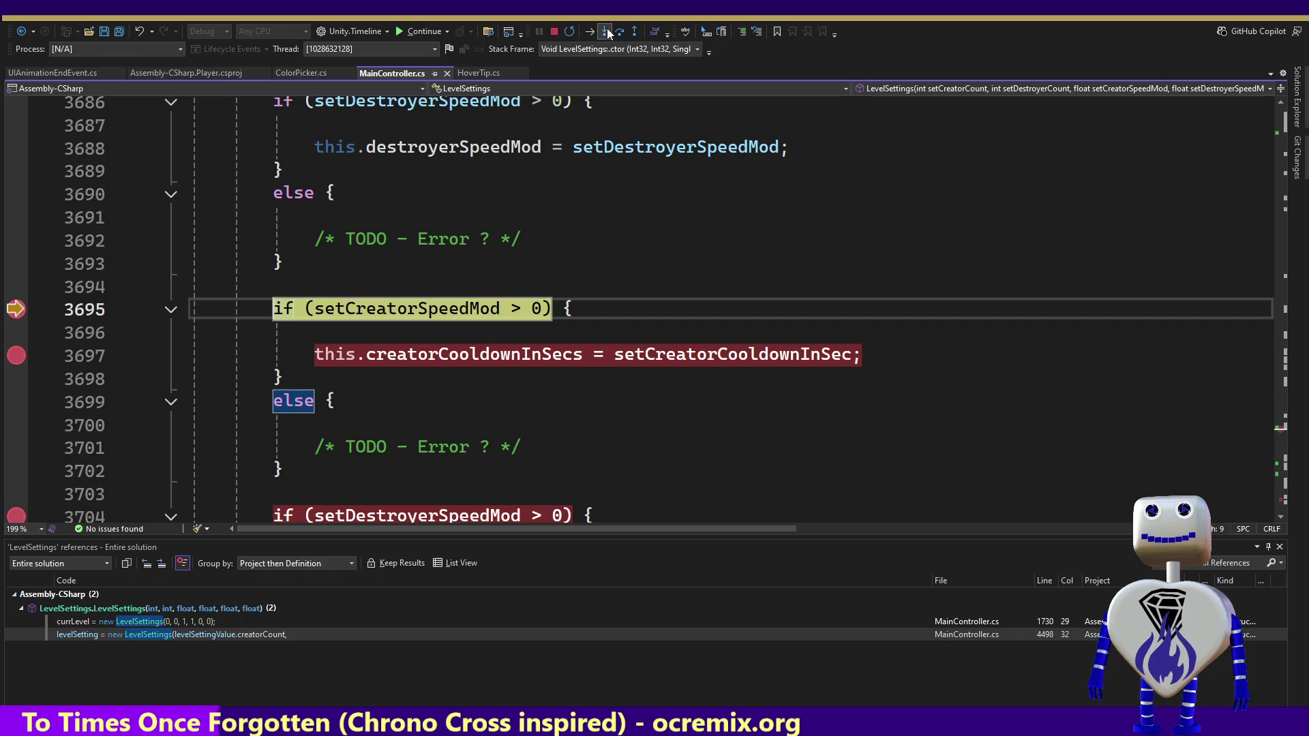
click(608, 32)
click(609, 32)
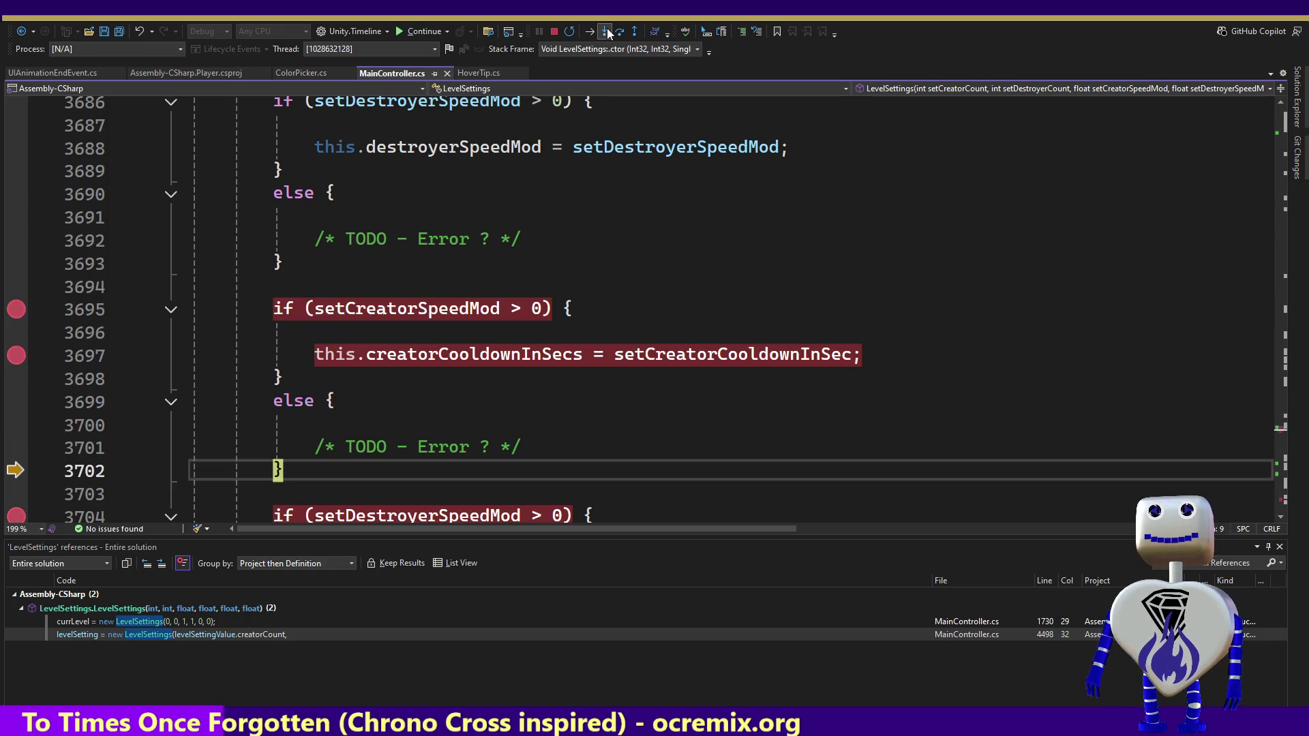
Step: Step past the line 3706 destroyer cooldown assignment, confirming destroyer speed mod 3 and cooldown 0
mouse_move(469, 312)
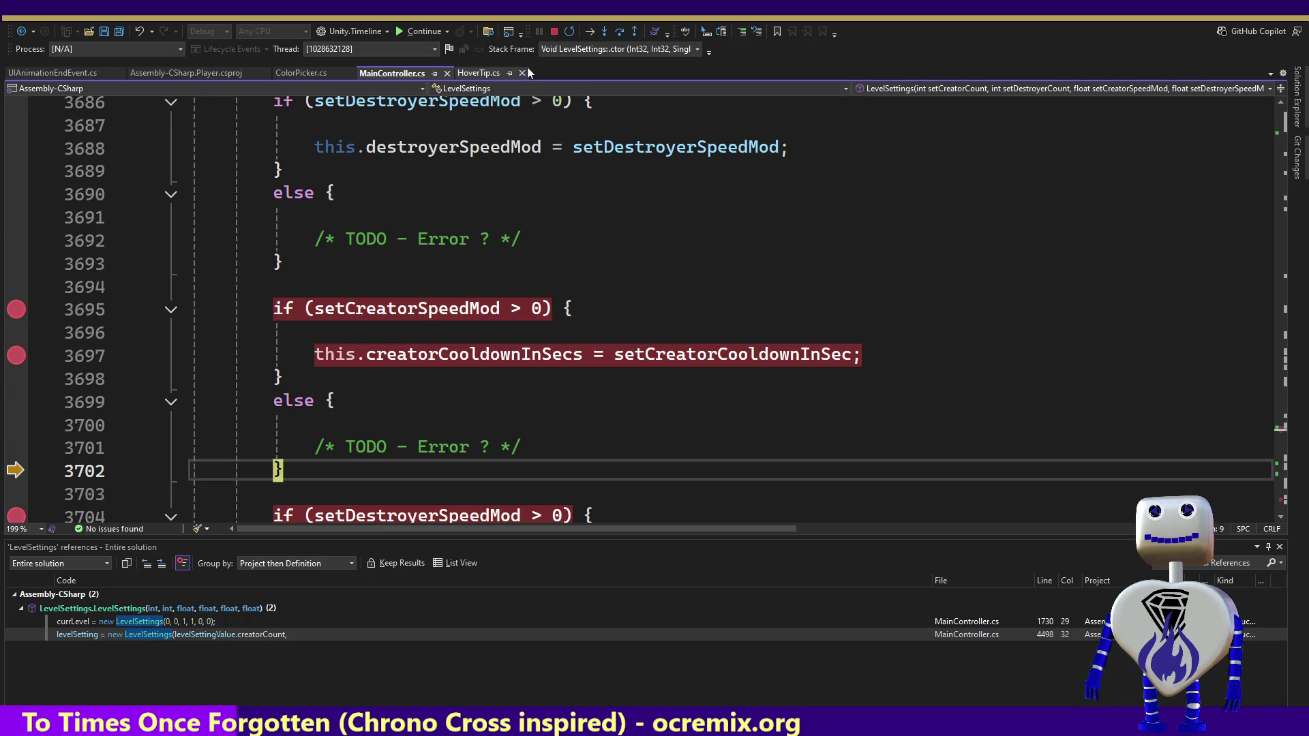
click(604, 31)
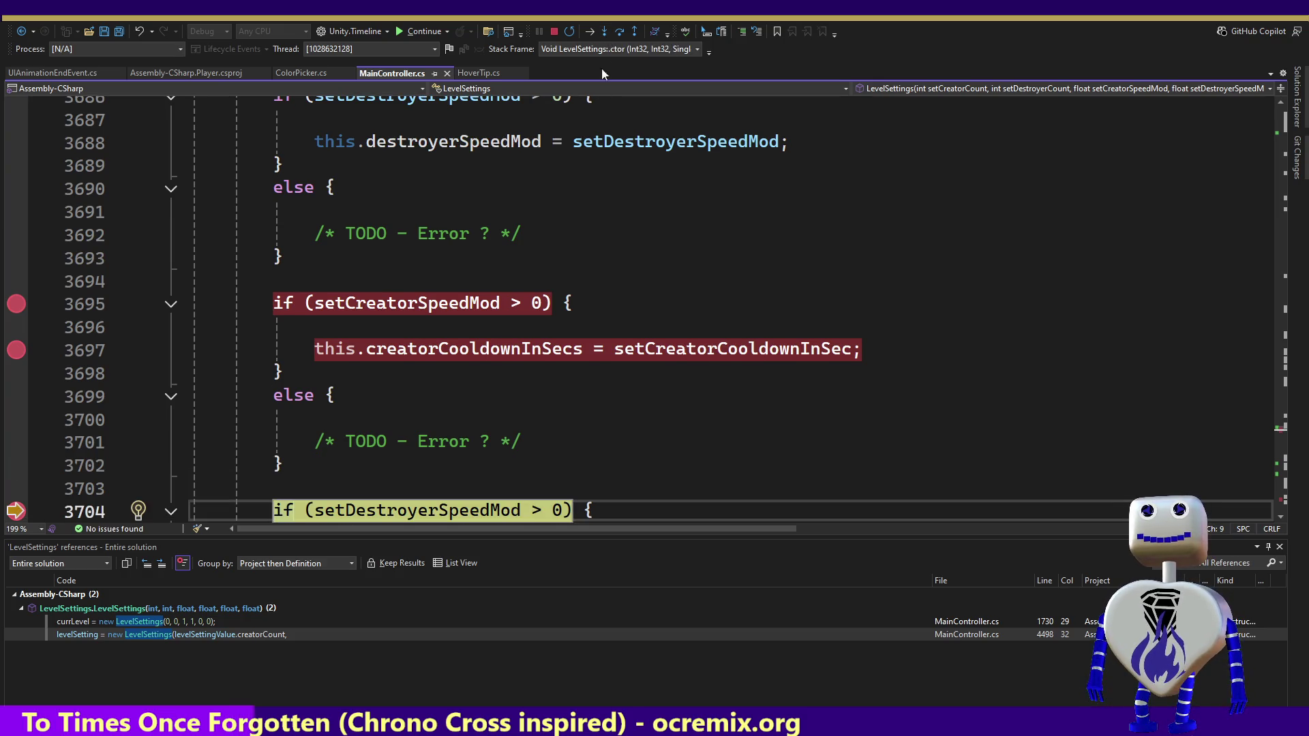
mouse_move(465, 503)
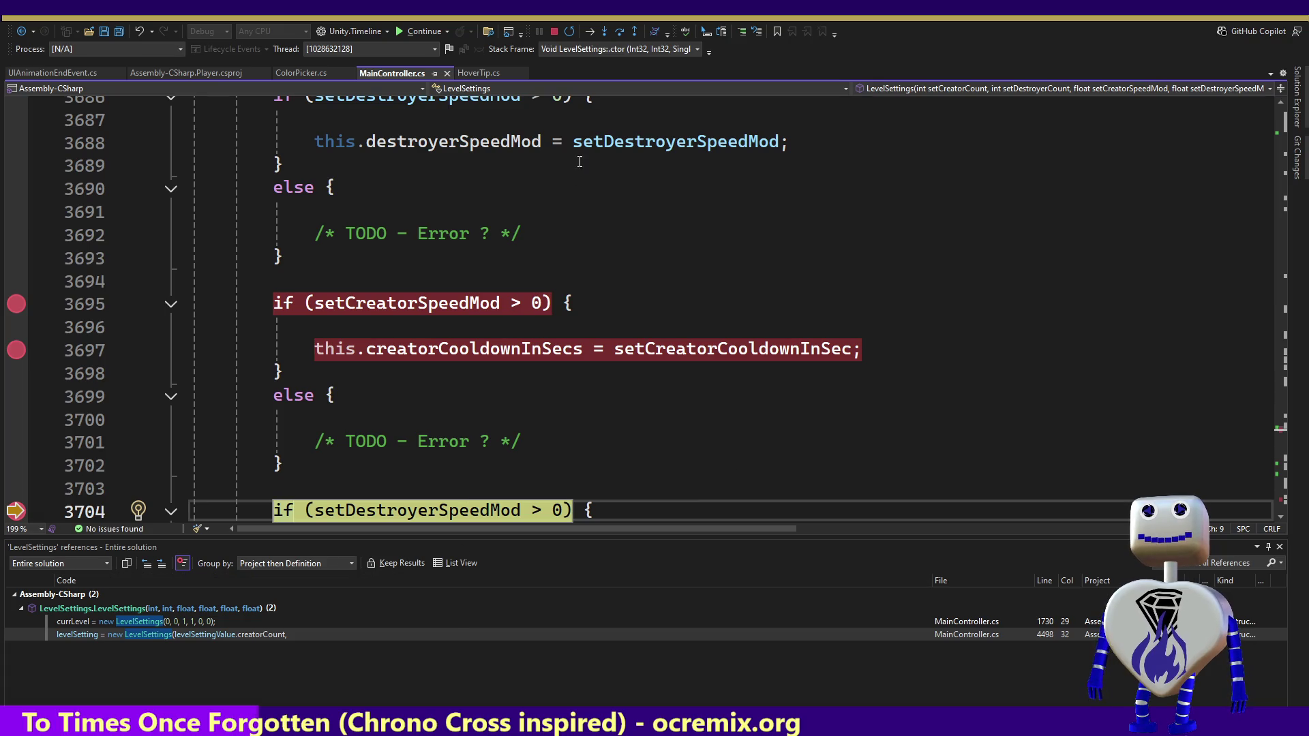
click(604, 34)
click(604, 34)
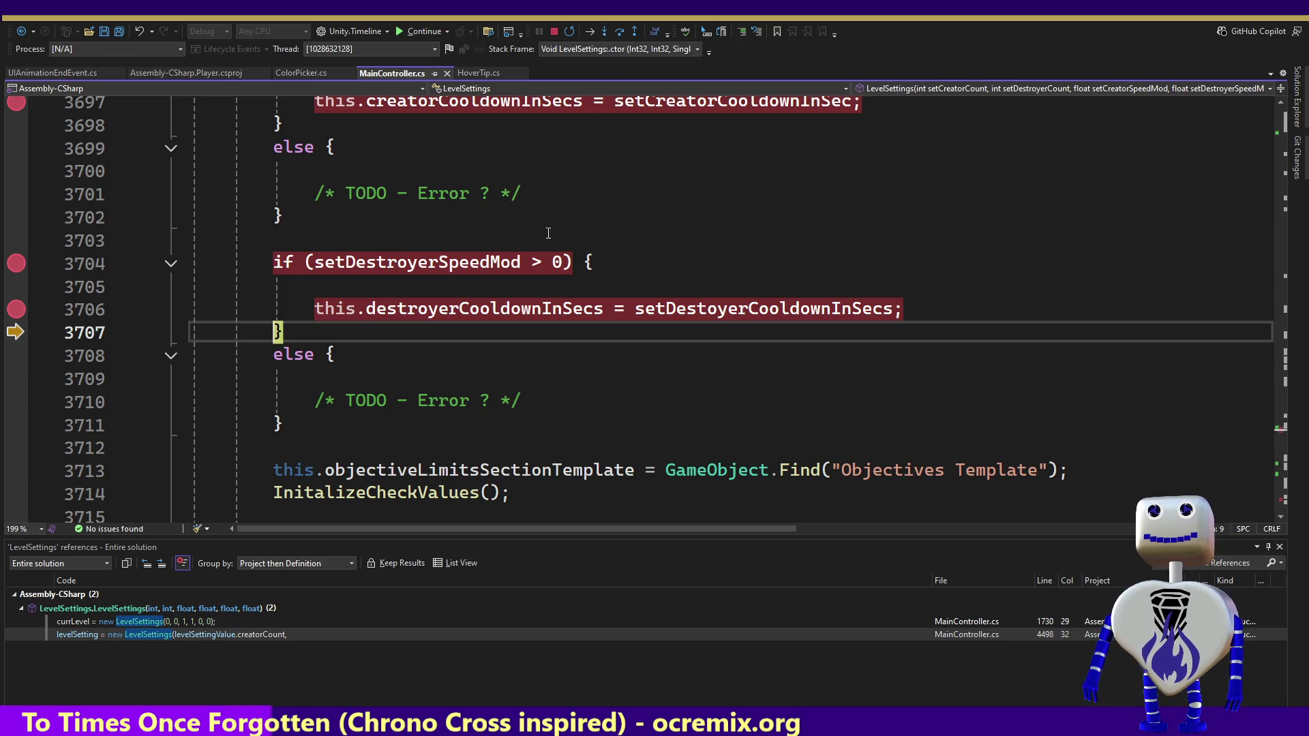
mouse_move(493, 270)
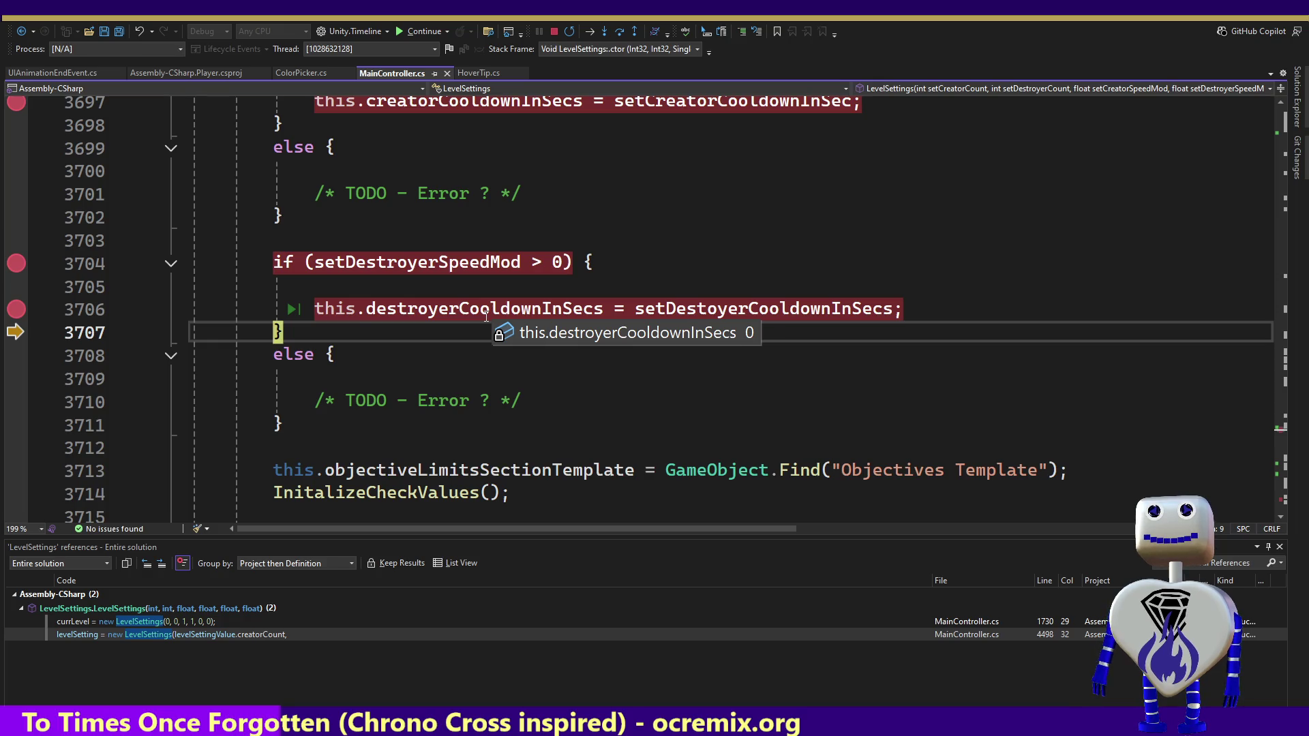
mouse_move(722, 304)
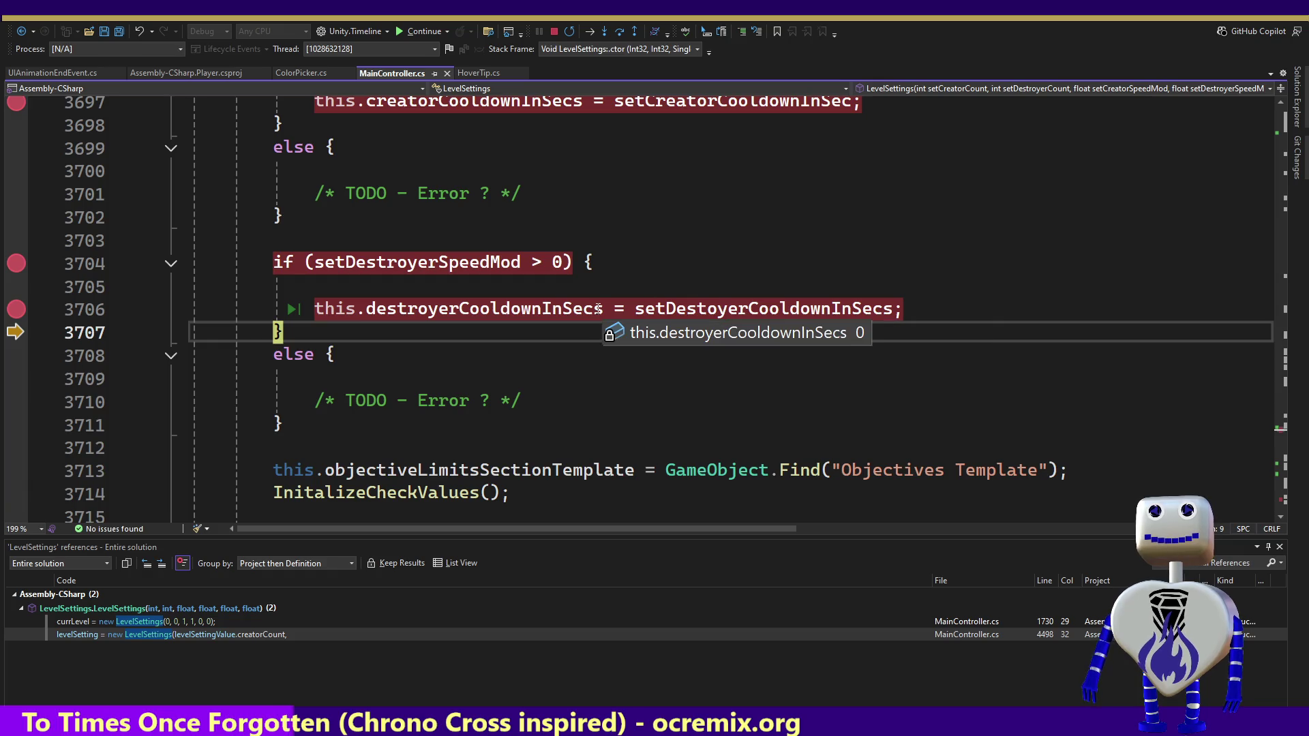
mouse_move(444, 259)
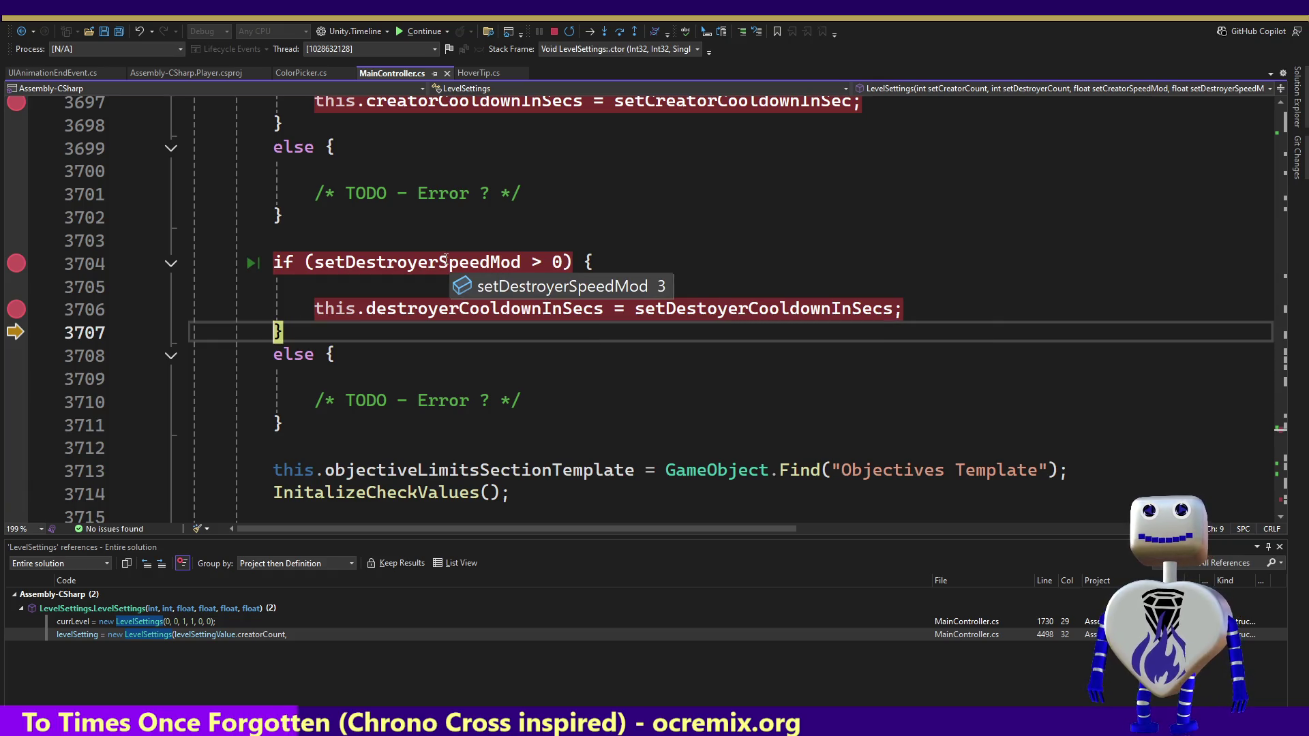
click(428, 265)
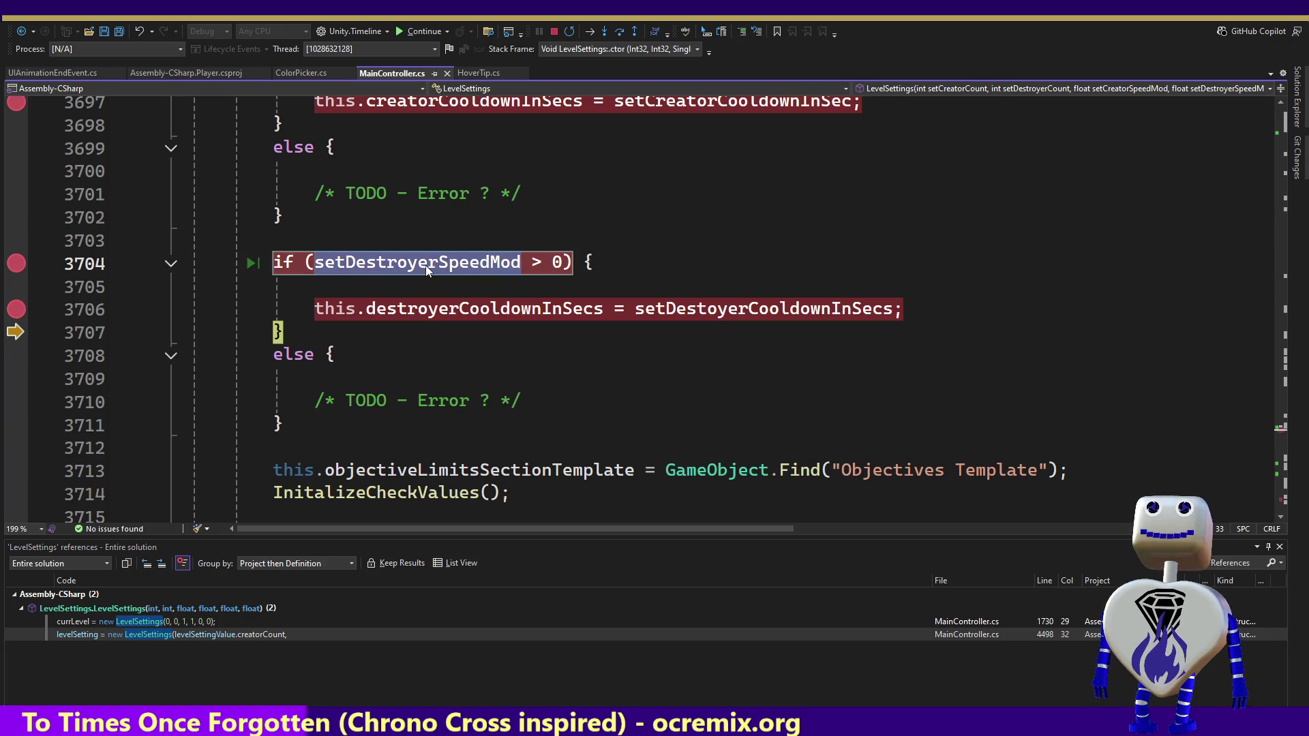
mouse_move(696, 300)
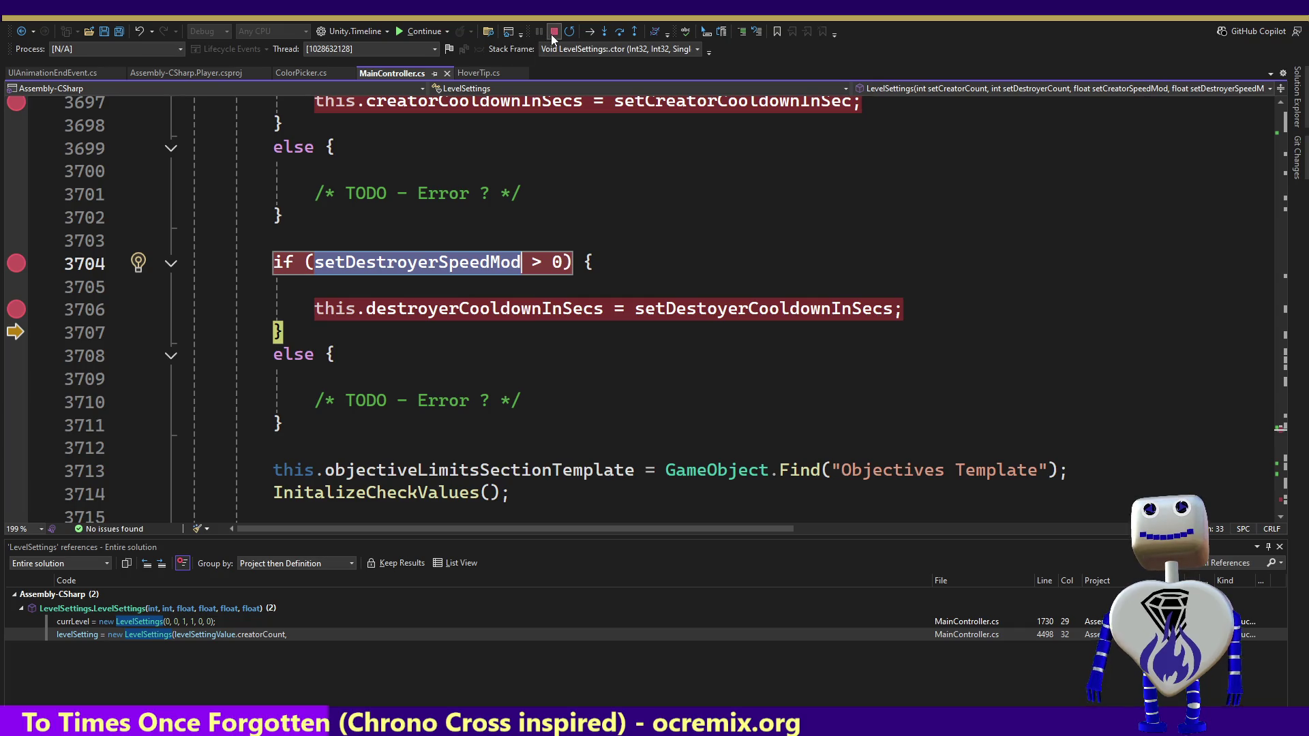
Step: Resume the game with F5, then stop play mode after the level panel shows COOLDOWN 0
key(F5)
key(alt+Tab)
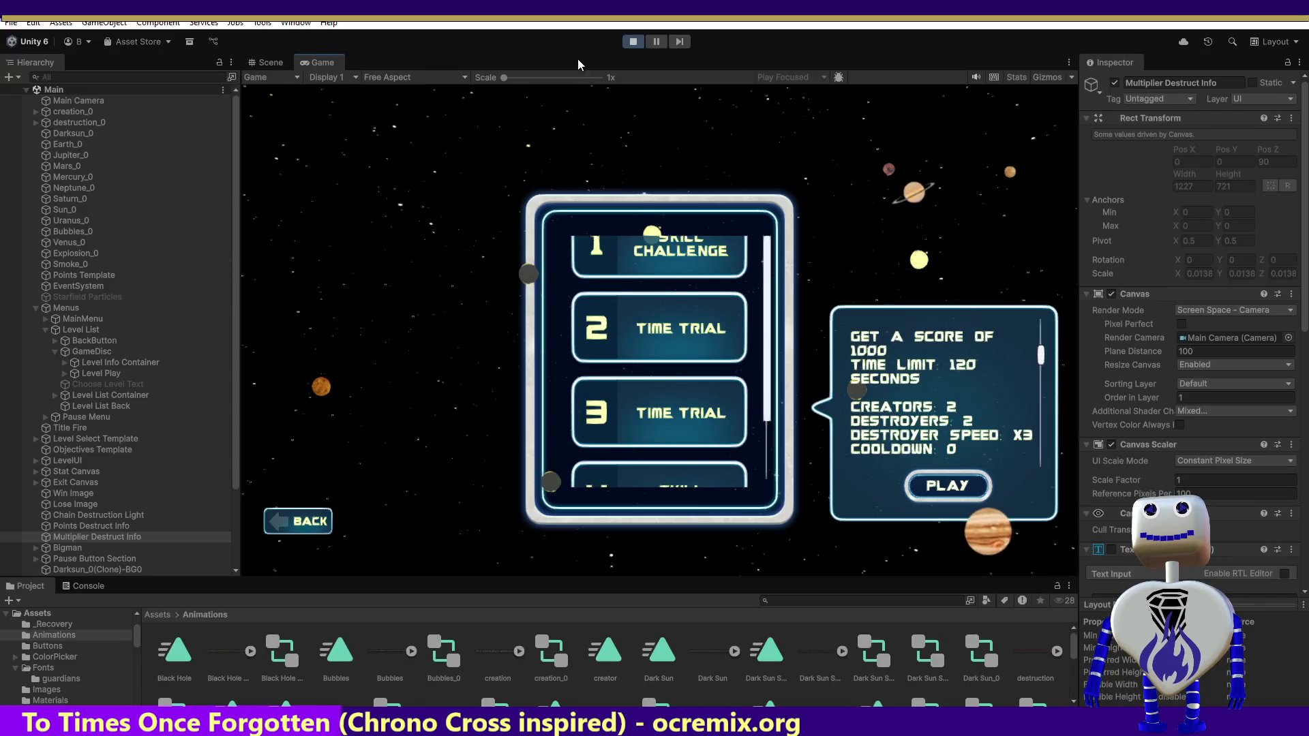
click(632, 42)
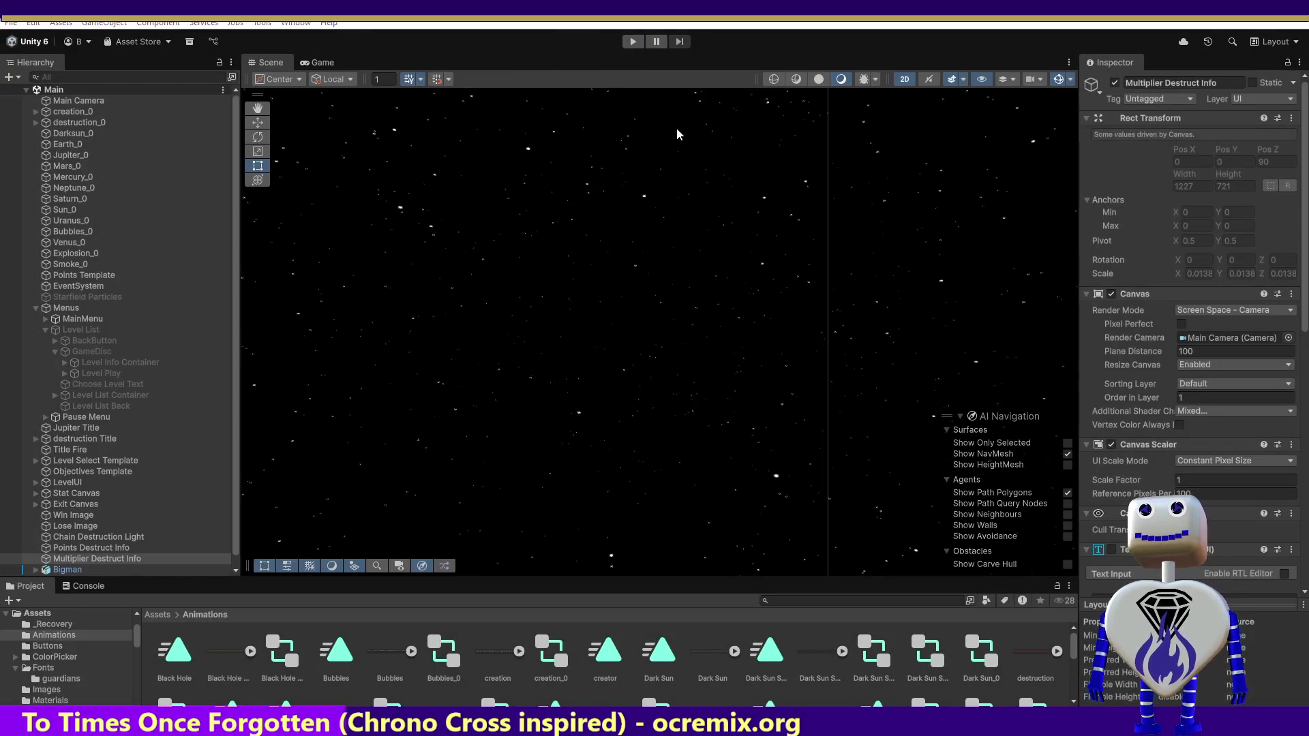
key(alt+Tab)
click(633, 224)
Step: Make the line 3695 check test setCreatorCooldownInSec instead of setCreatorSpeedMod
key(Up)
key(Up)
key(Up)
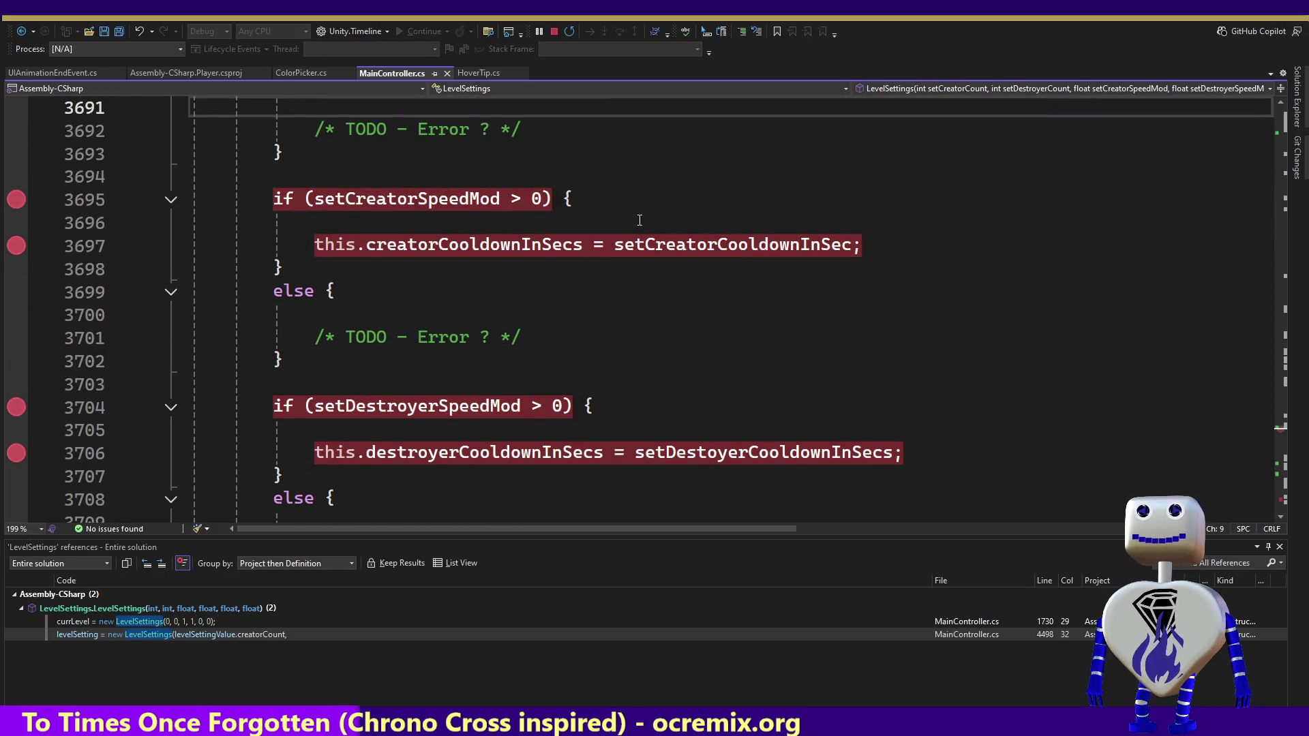
double_click(699, 248)
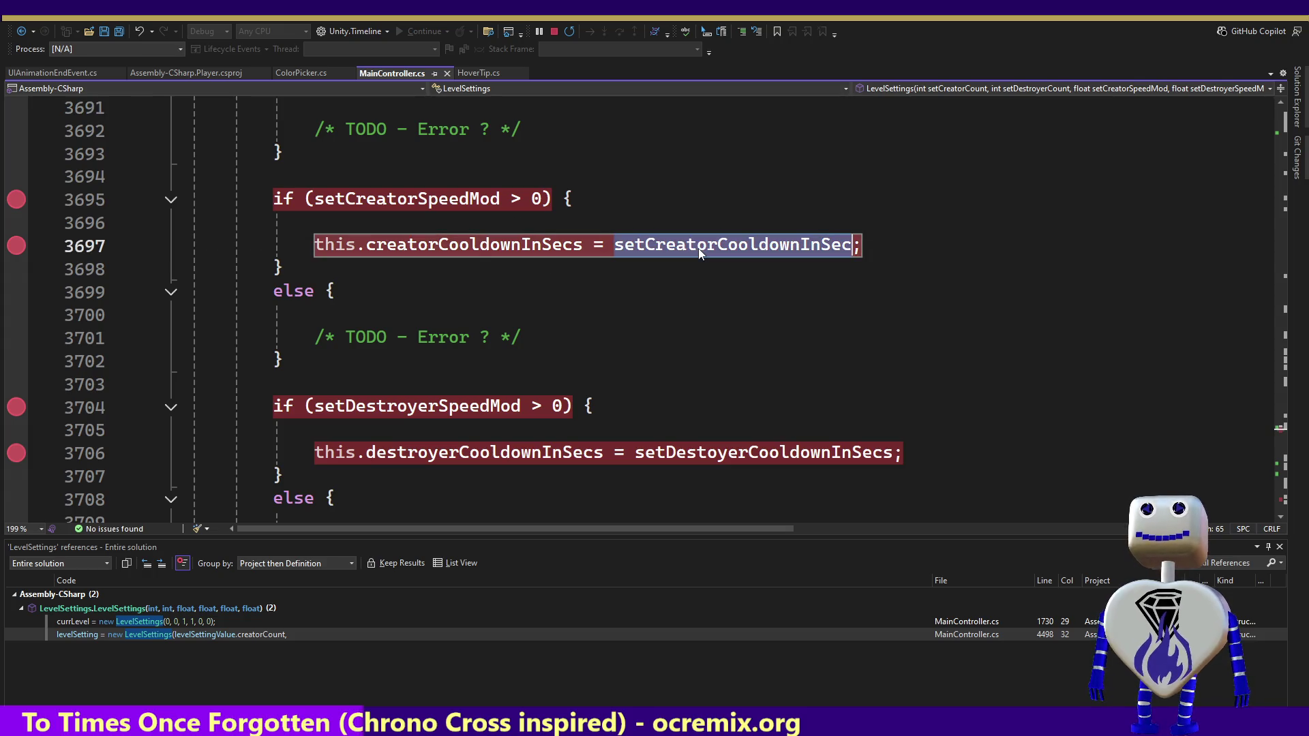
key(ctrl+c)
key(Up)
key(Up)
key(Home)
key(shift+End)
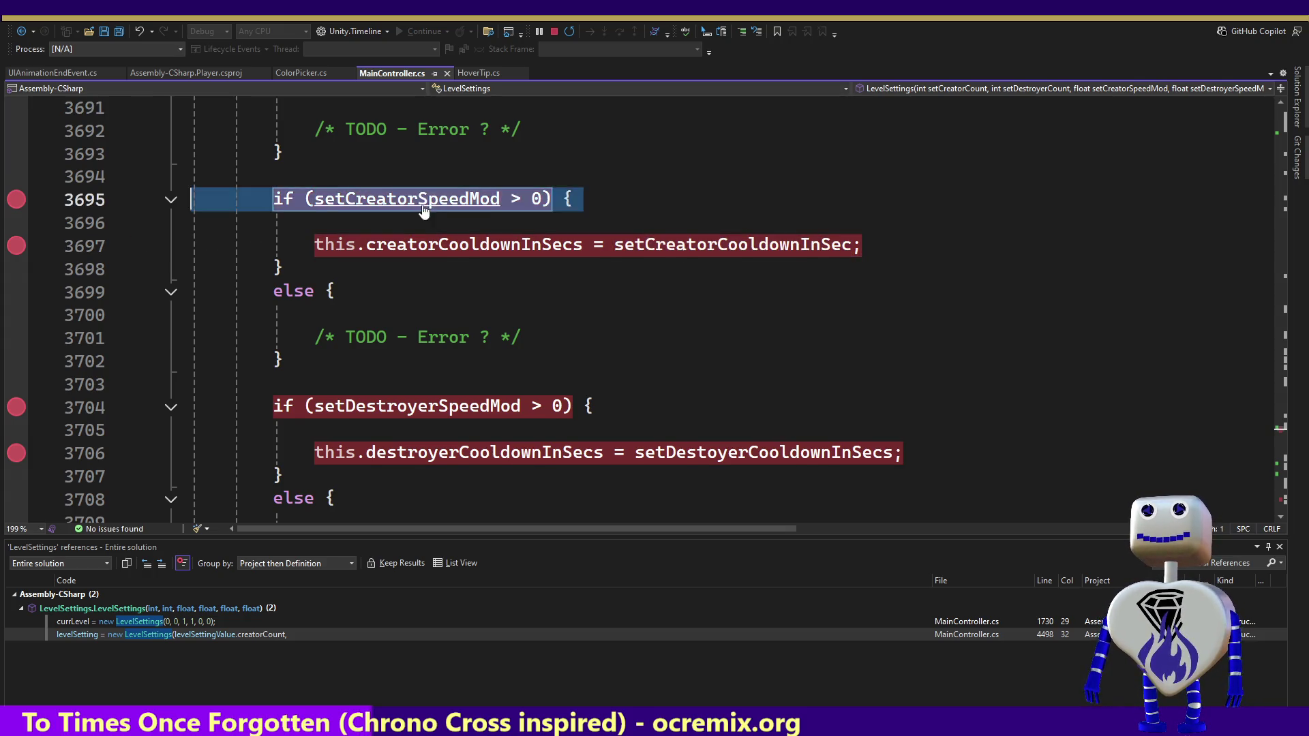
key(ctrl+v)
key(ctrl+z)
key(ctrl+z)
double_click(379, 201)
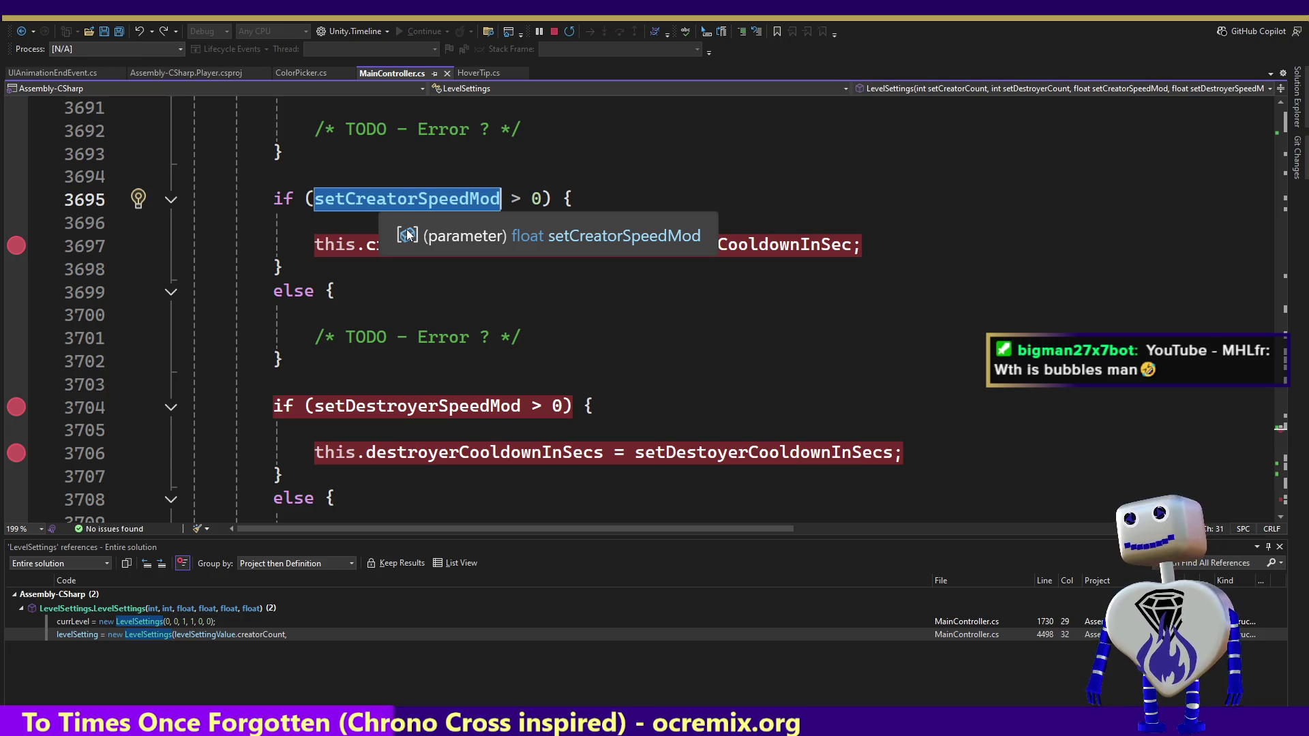
key(ctrl+v)
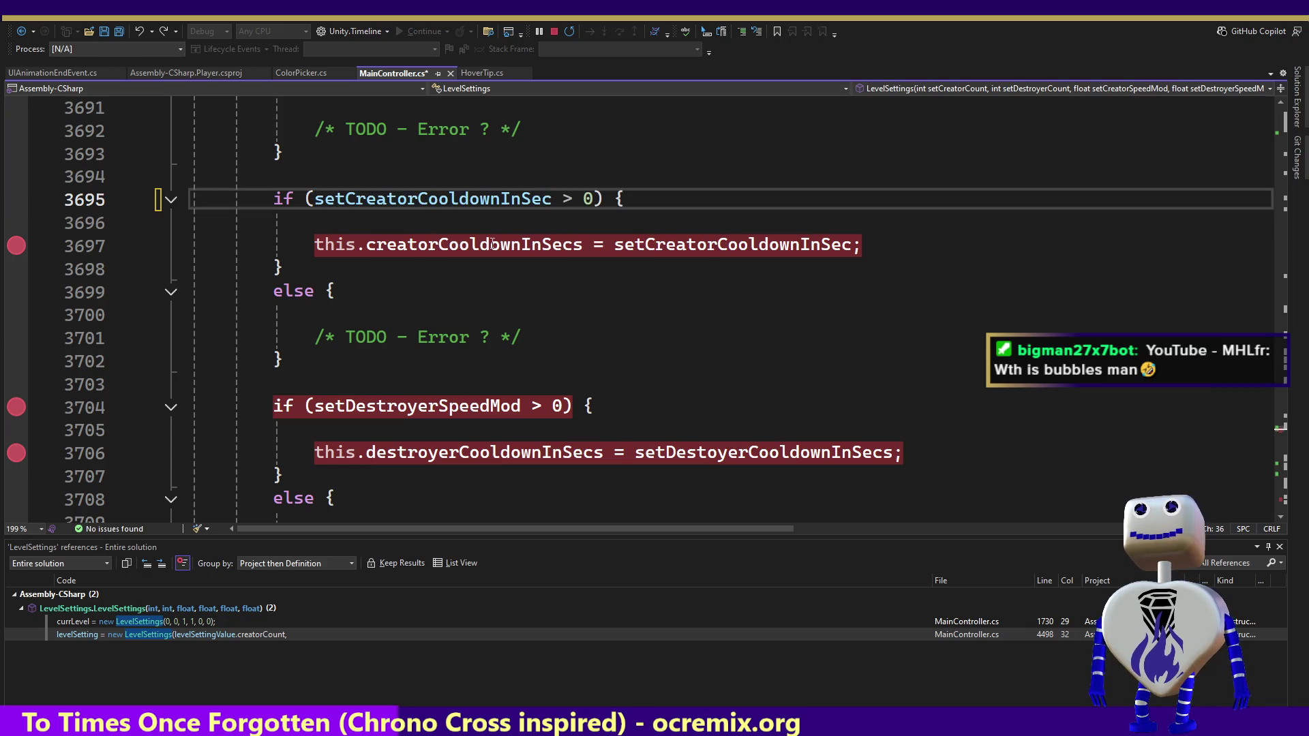
Step: Make the line 3704 check test setDestoyerCooldownInSecs instead of setDestroyerSpeedMod
double_click(720, 461)
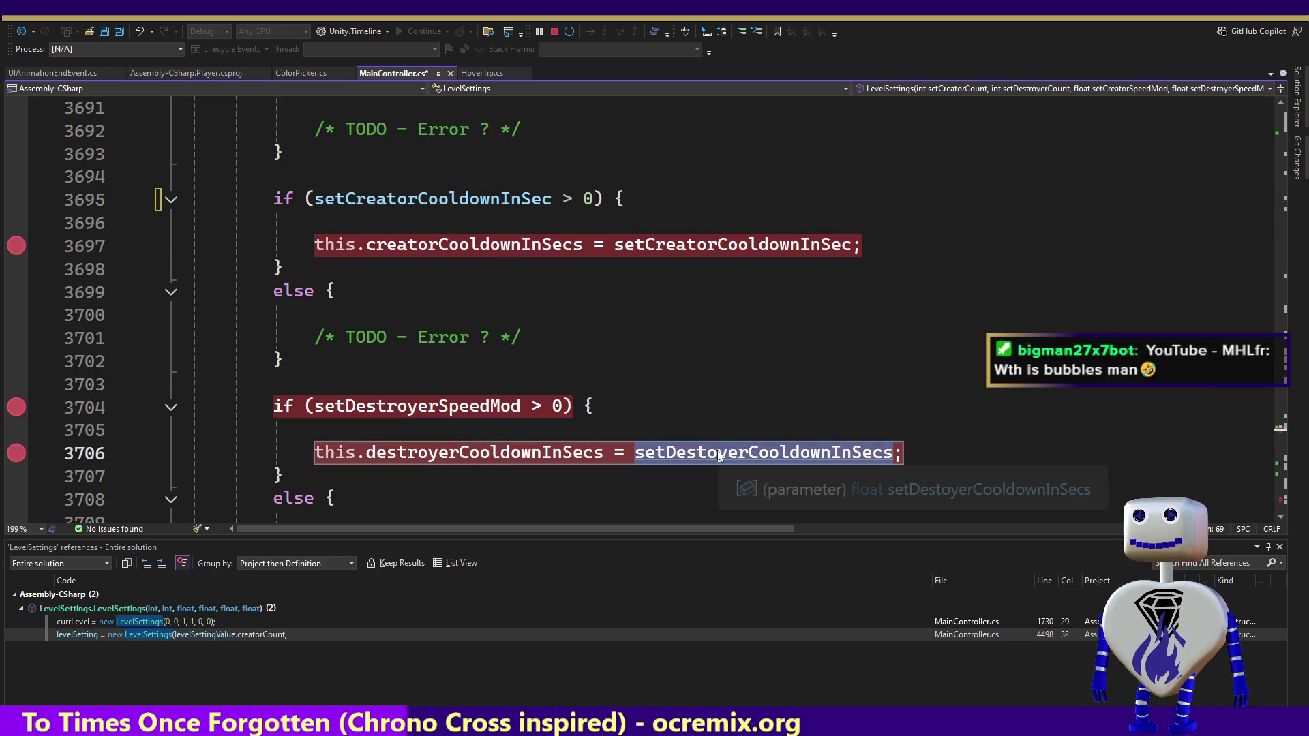
double_click(406, 406)
key(ctrl+v)
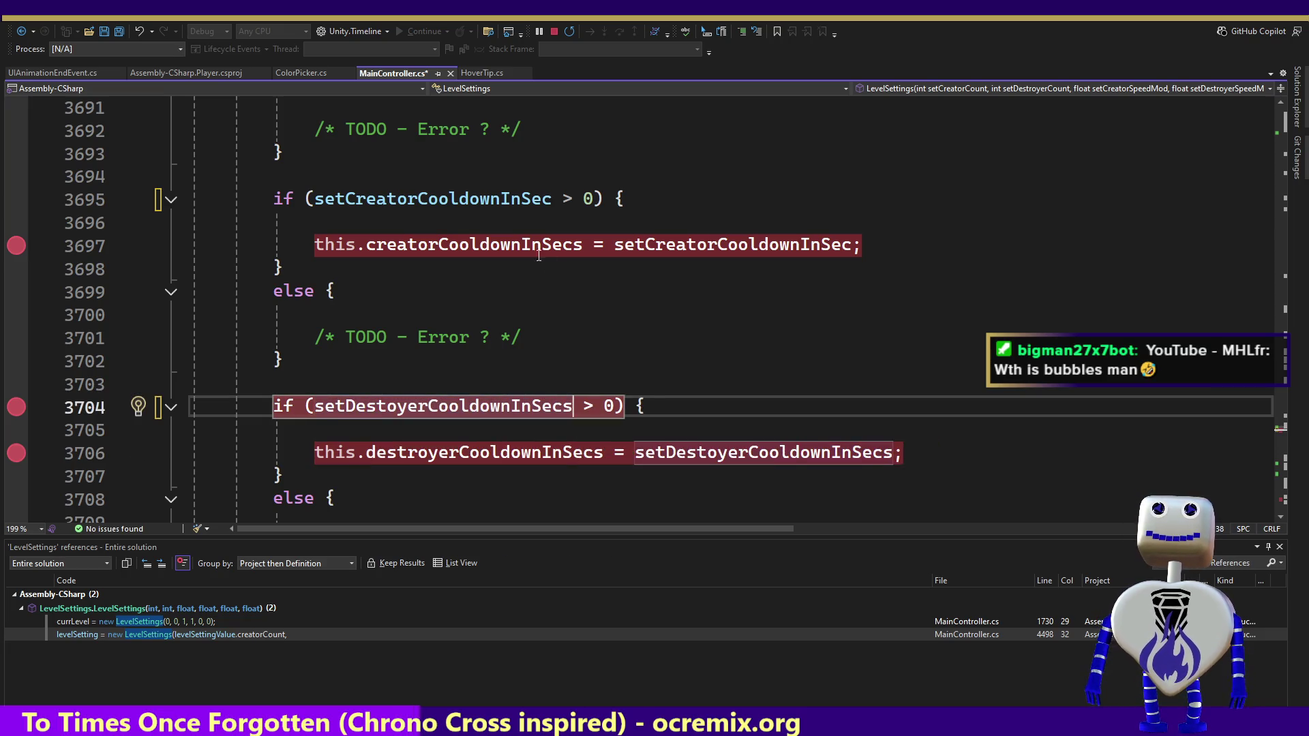
mouse_move(27, 247)
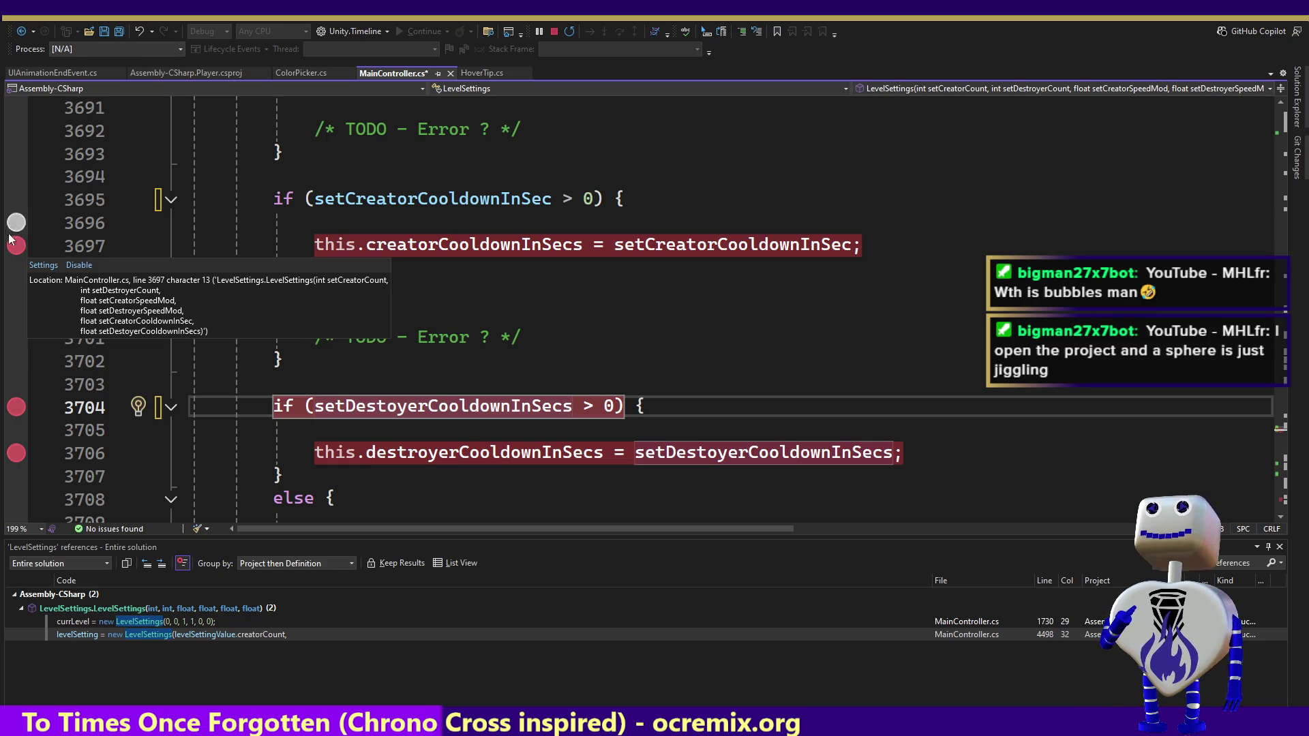
Step: Remove the breakpoints on lines 3697, 3704 and 3706 and let Unity recompile
click(14, 251)
click(18, 407)
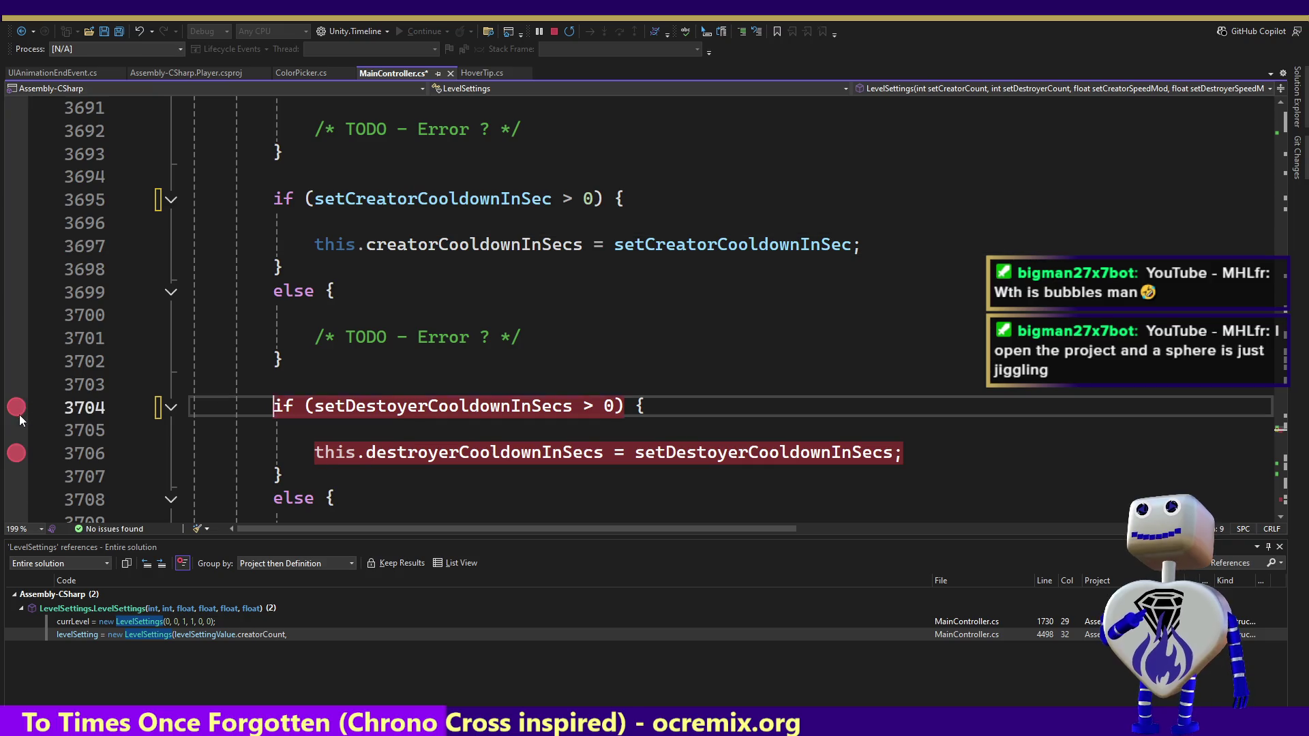
click(21, 452)
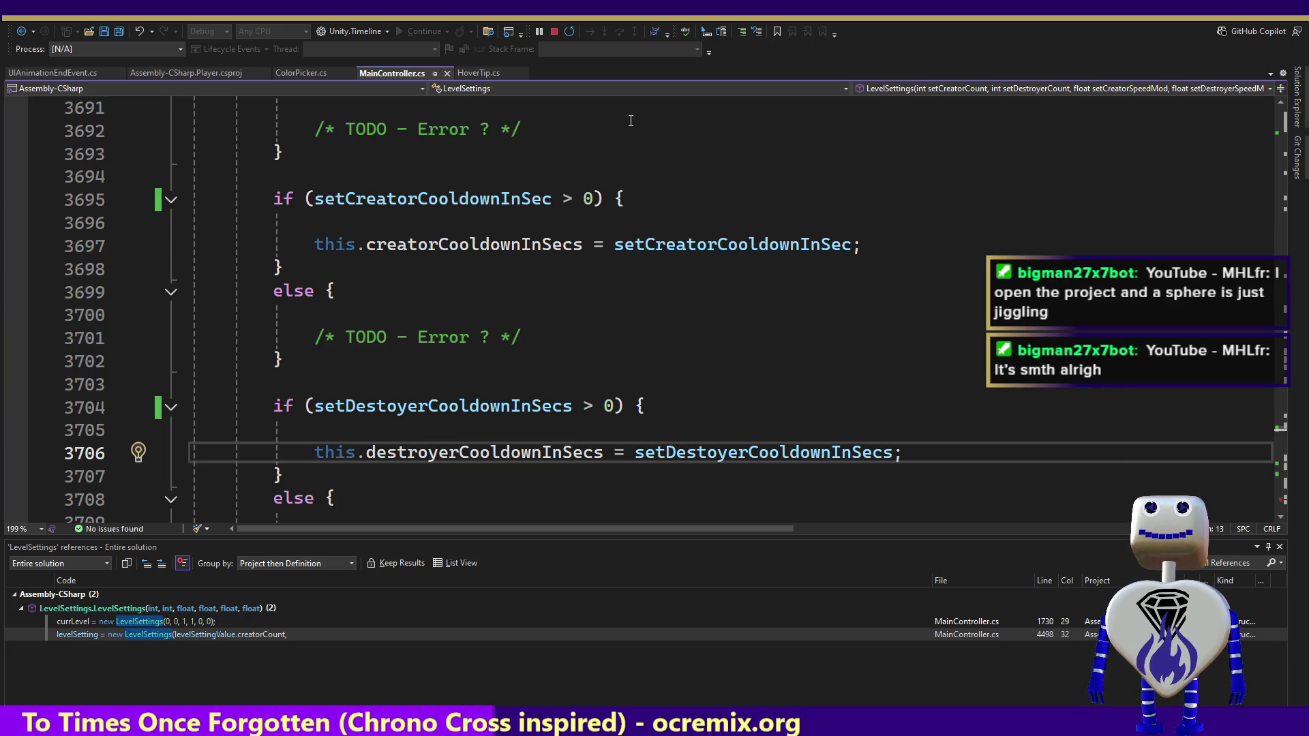
key(alt+Tab)
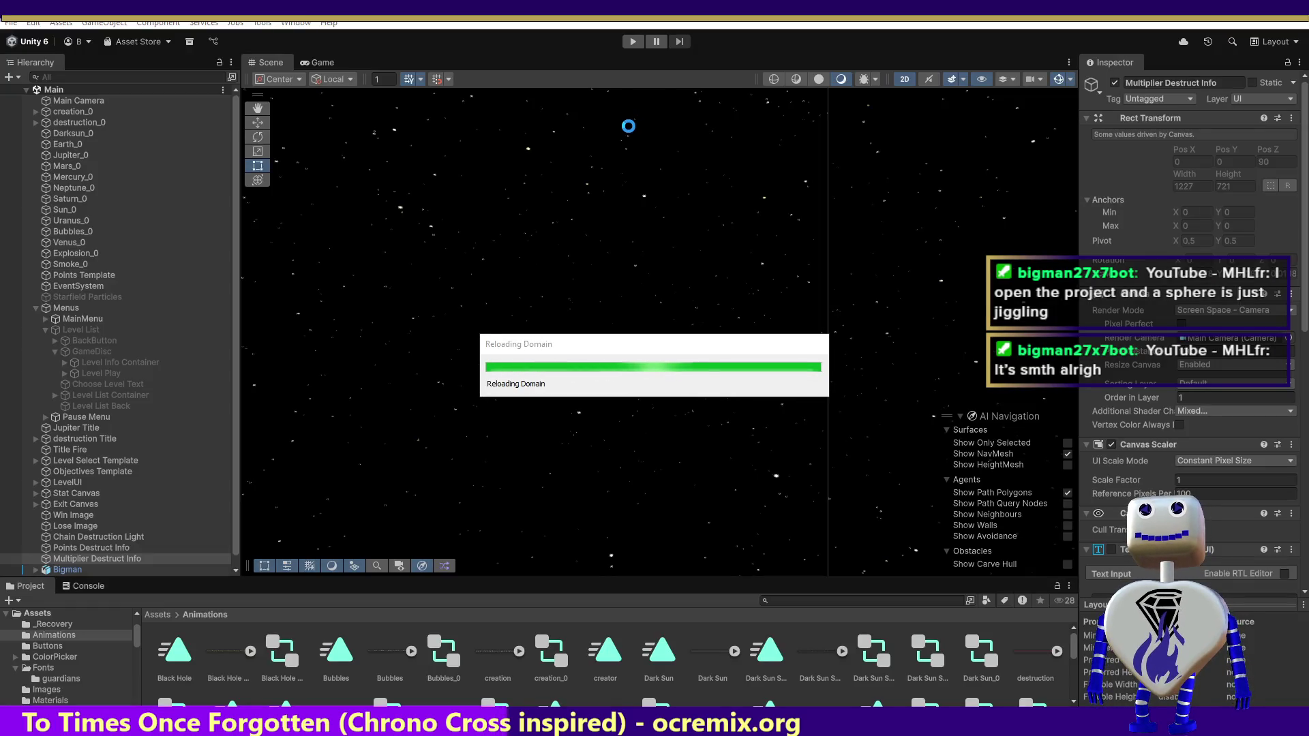
key(alt+Tab)
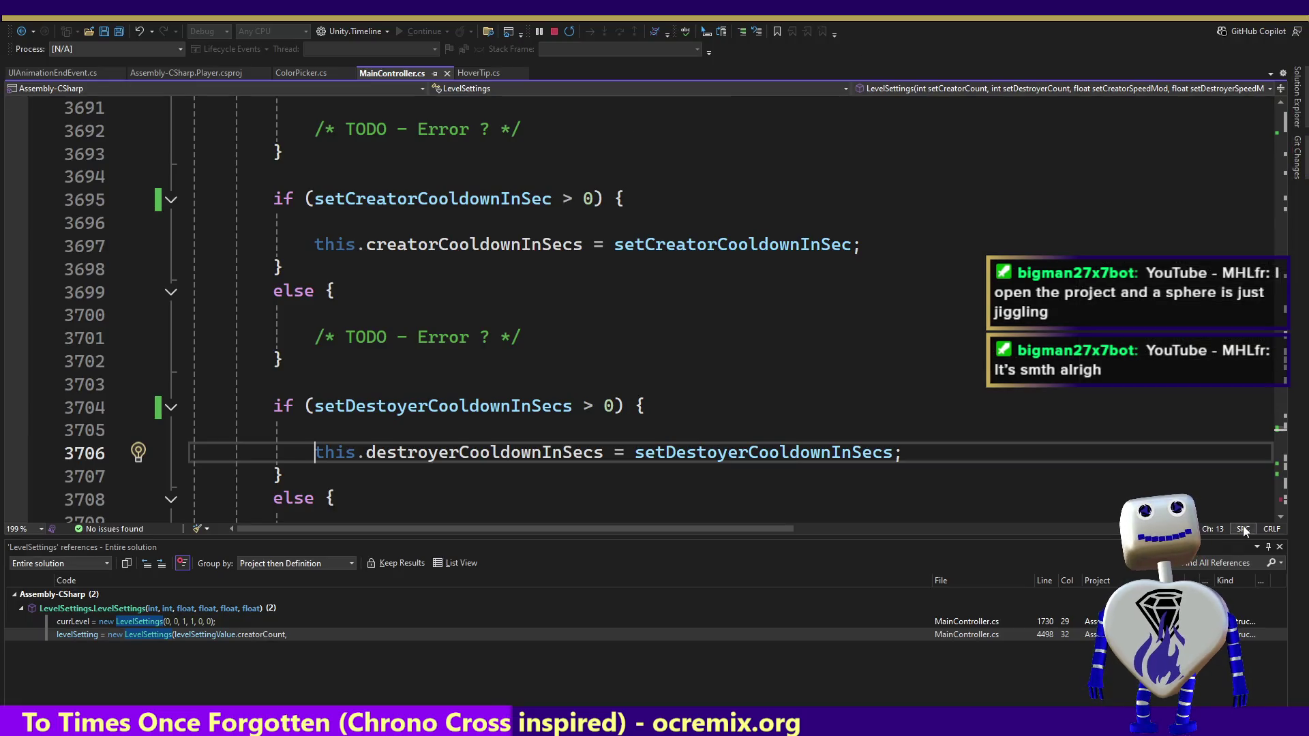
Step: Delete the temporary desc.Append("COOLDOWN: "...) debug line 4082 and return to Unity
scroll(1281, 431, up, 6)
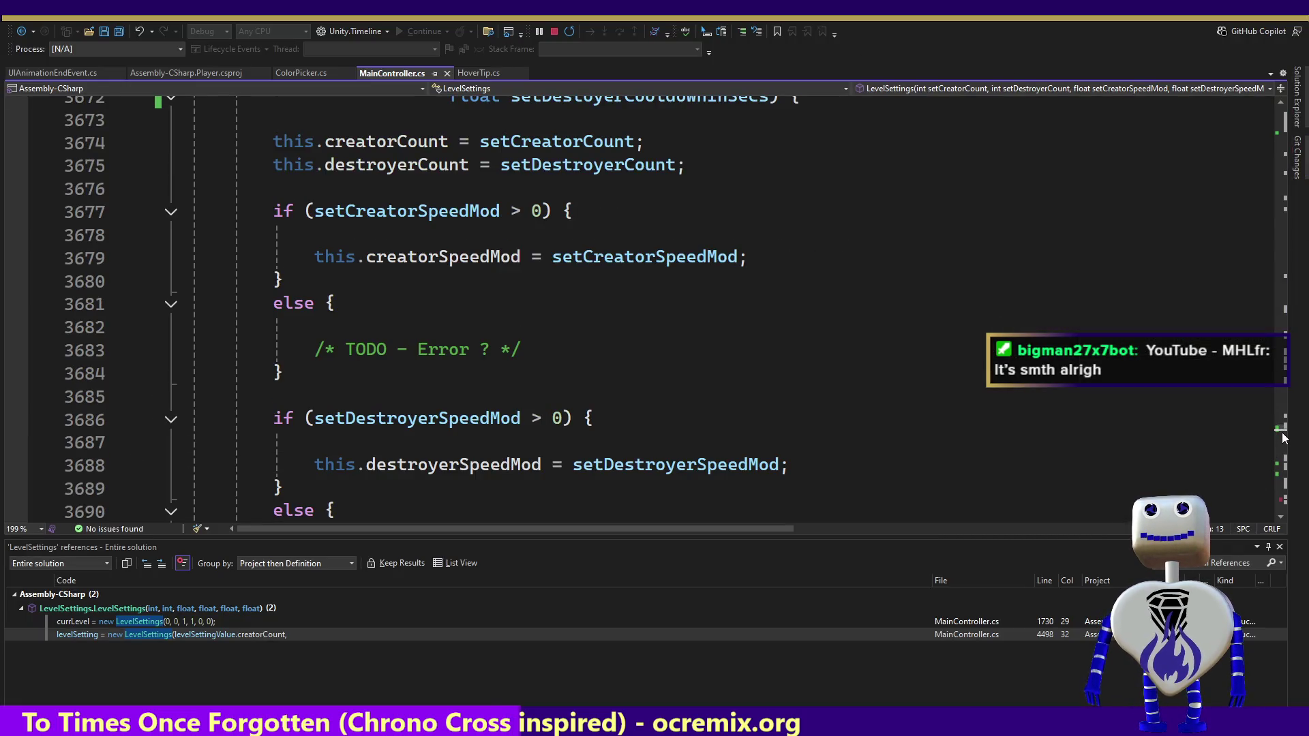
drag(1281, 431, 1282, 467)
click(555, 452)
click(811, 450)
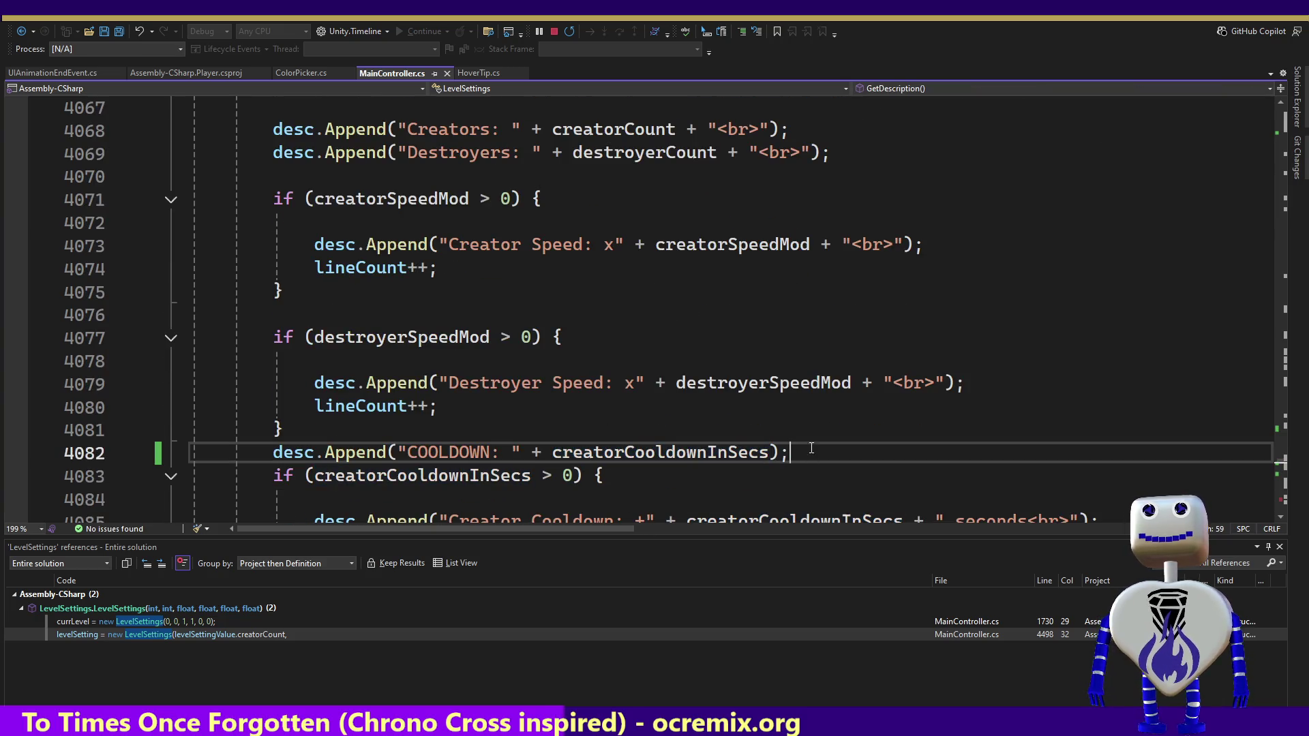
drag(811, 448, 814, 433)
key(Return)
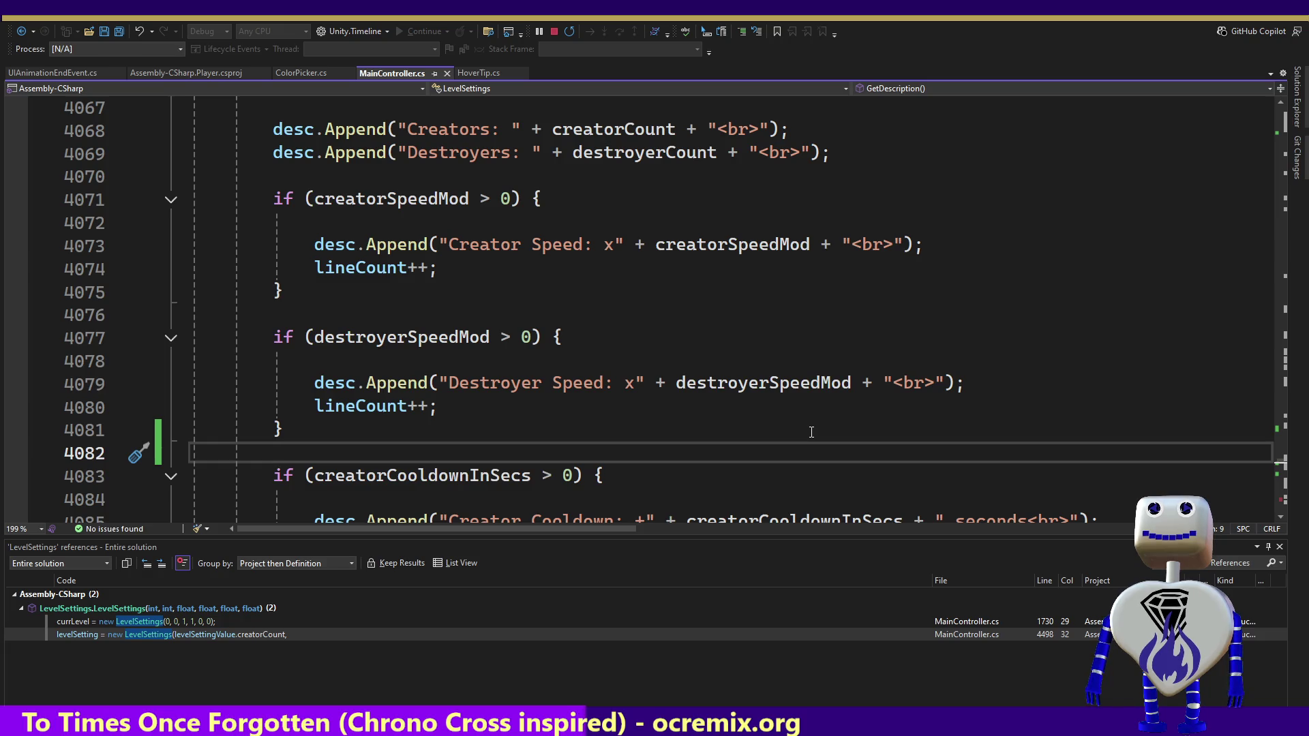
key(alt+Tab)
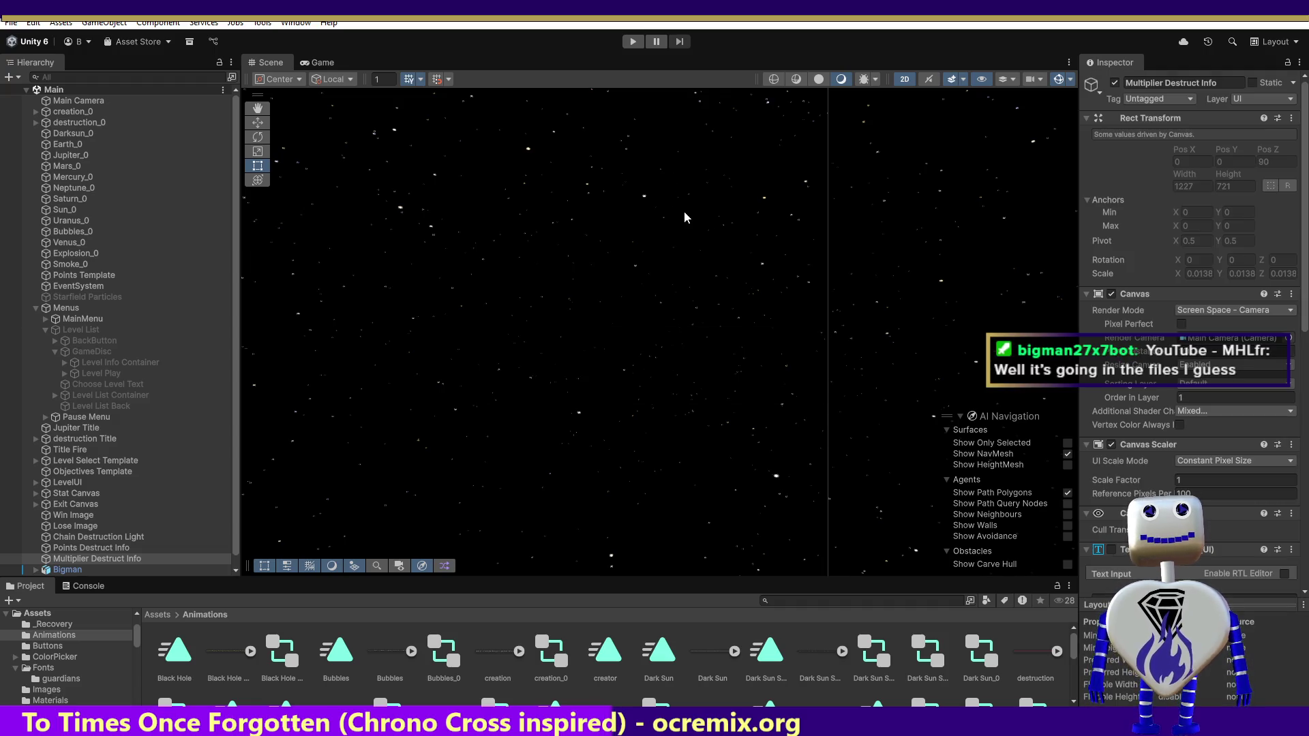
Step: Start the game and choose level 3 Time Trial from the level list
click(632, 43)
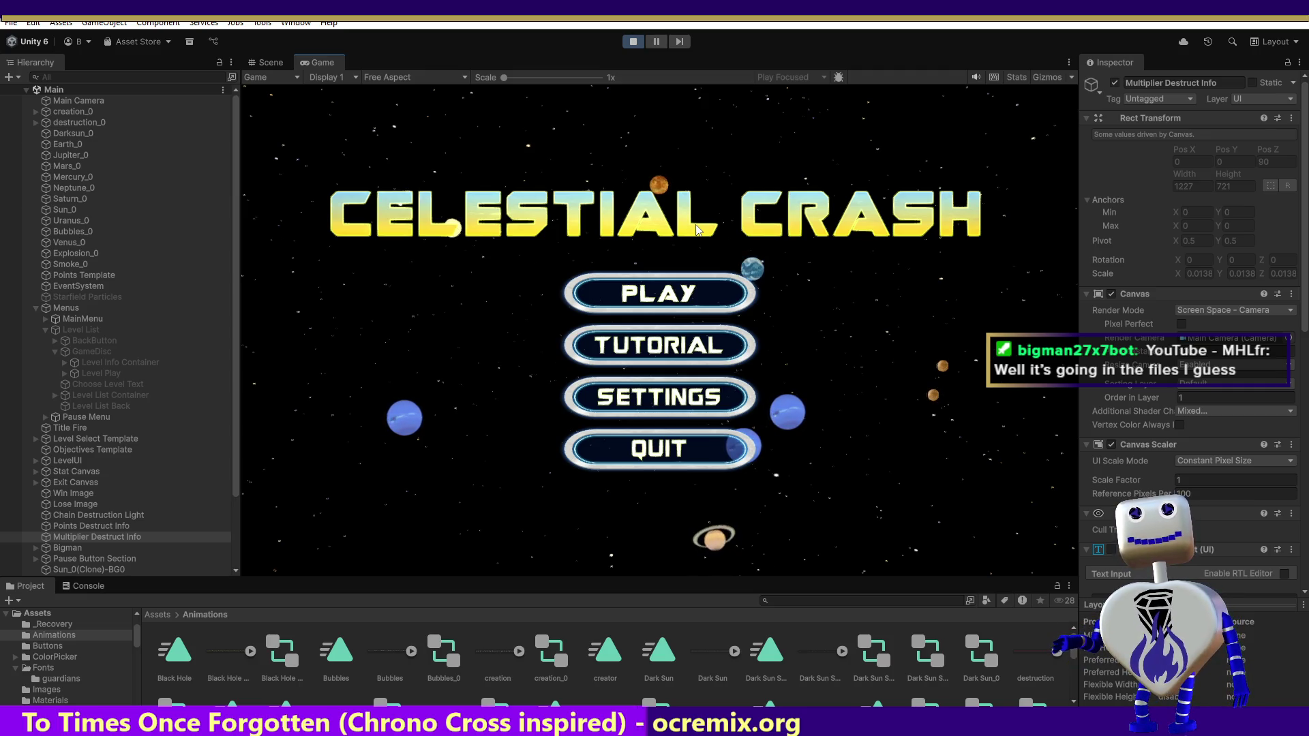
click(688, 300)
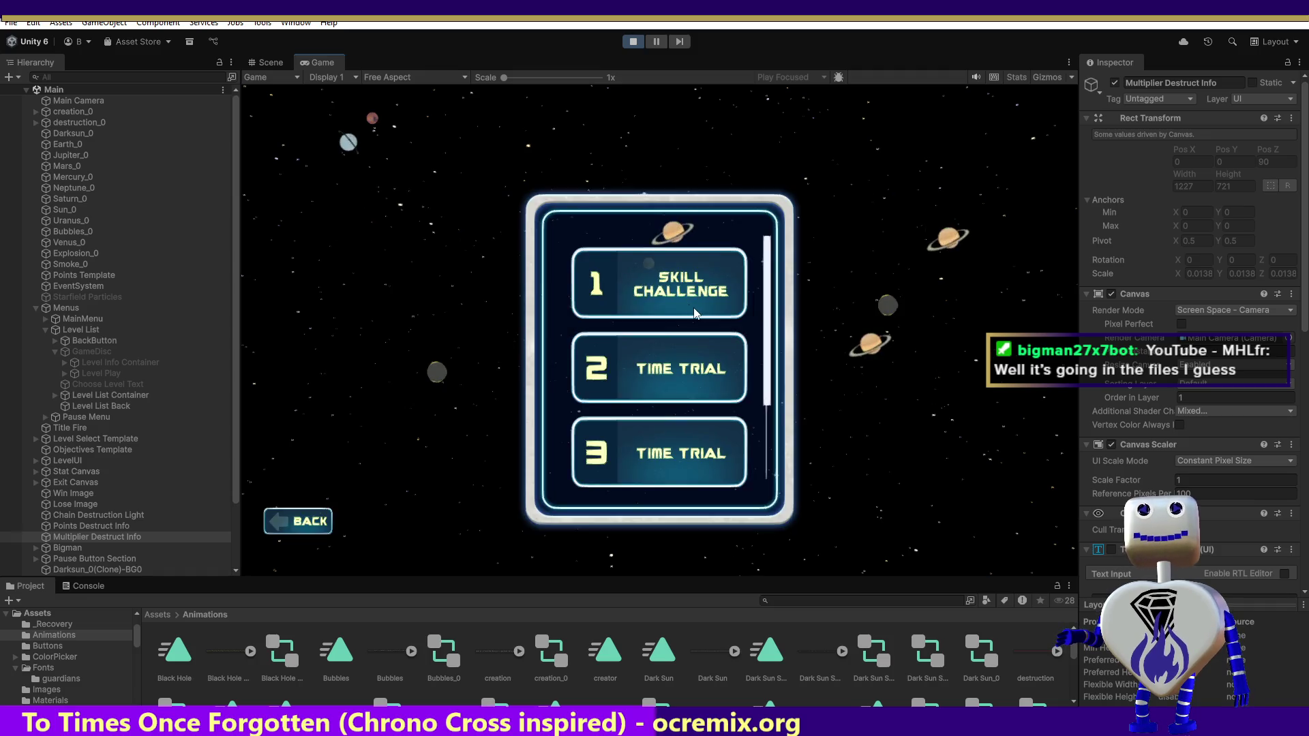
scroll(716, 334, down, 2)
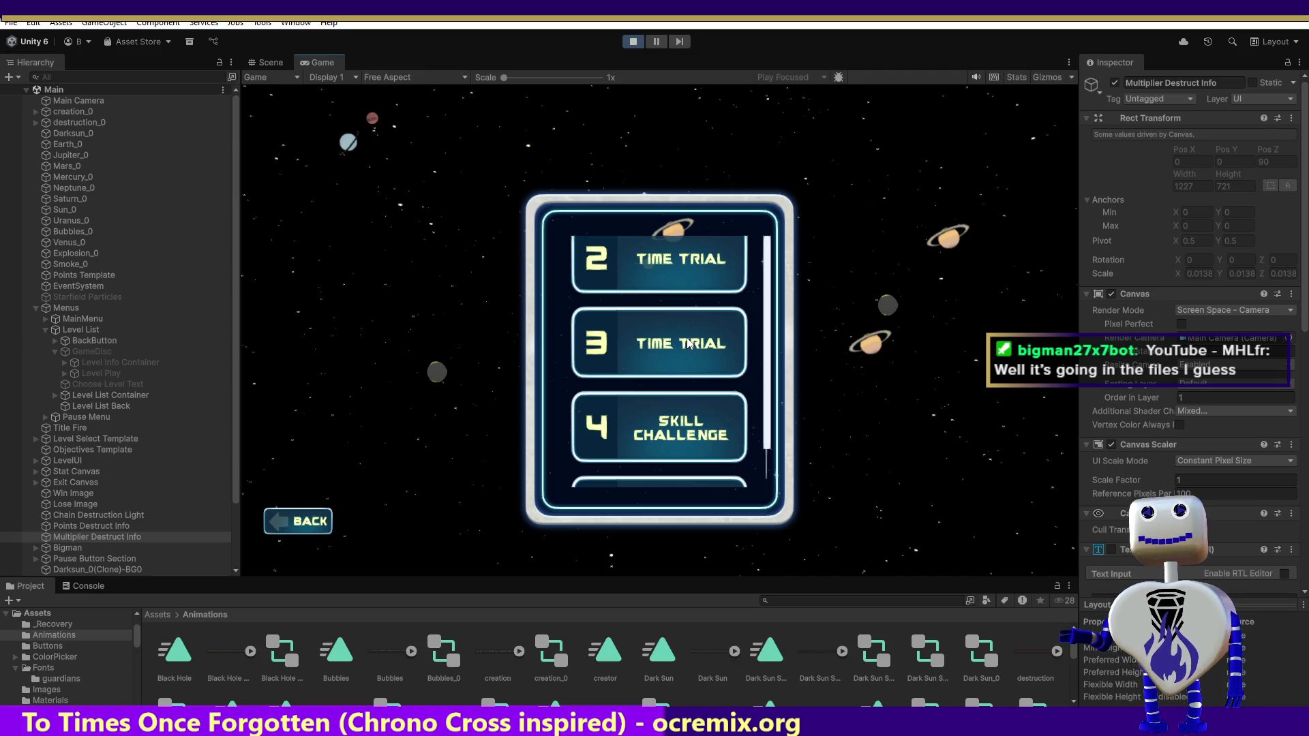
click(688, 343)
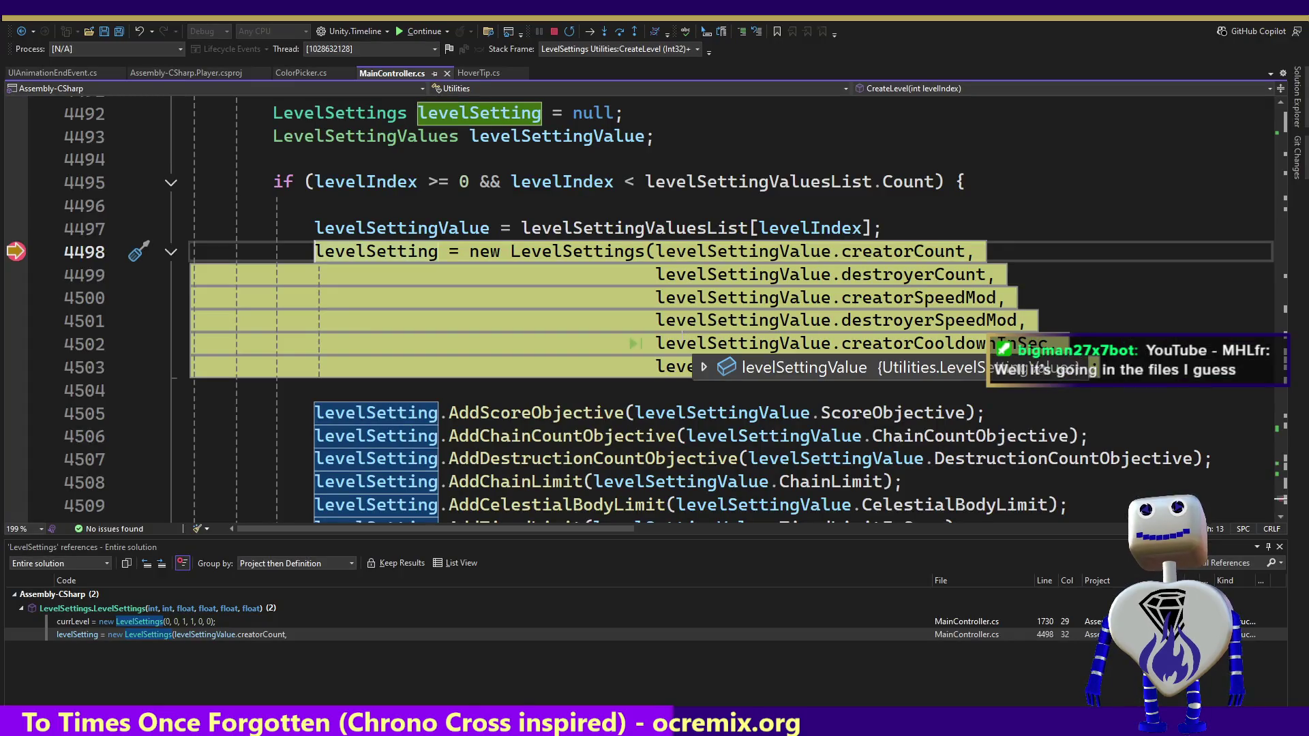
Step: Clear the line 4498 breakpoint, resume, review the level info panel, and start the level
click(15, 253)
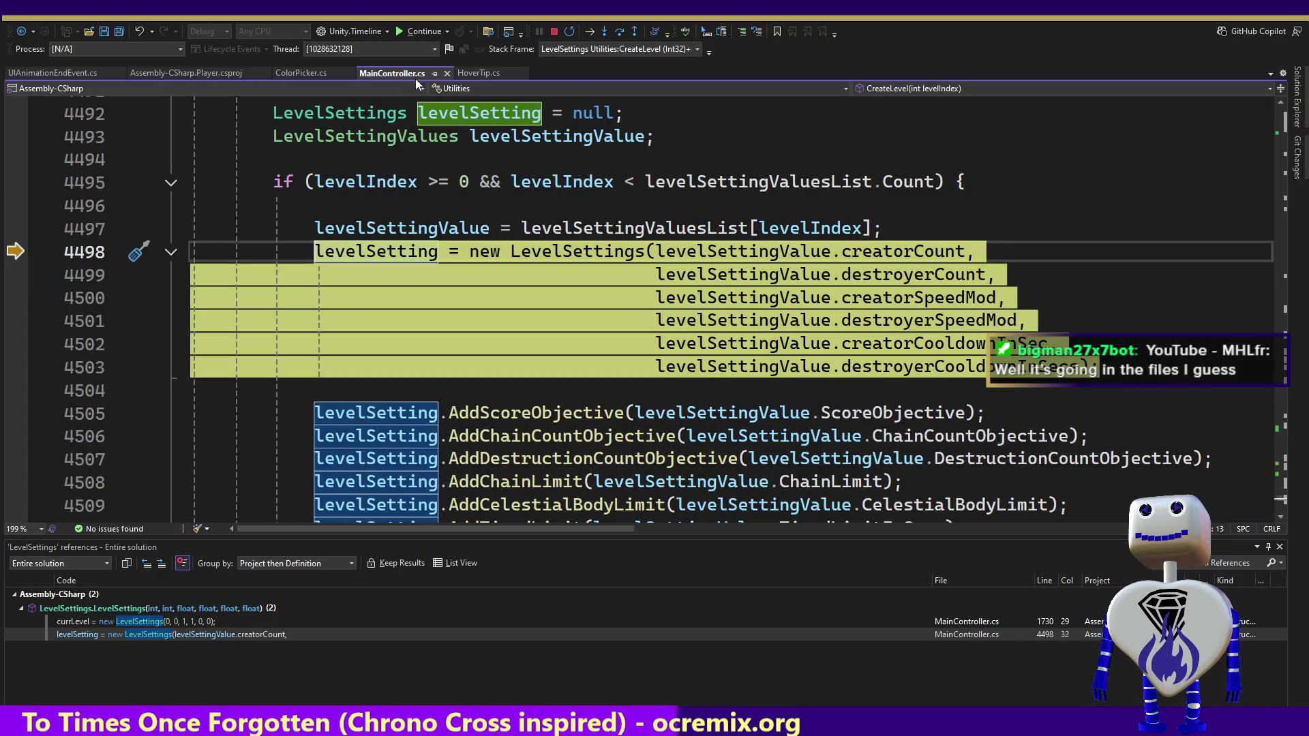
click(421, 30)
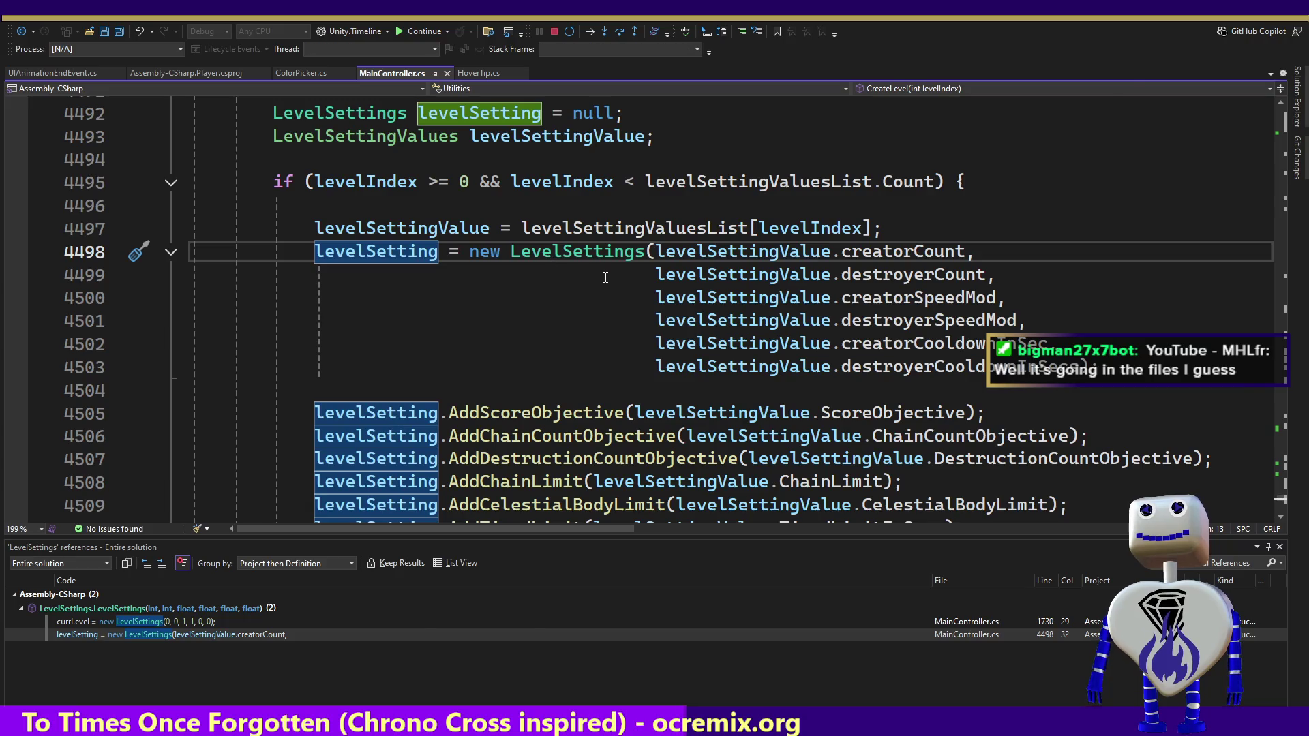
key(alt+Tab)
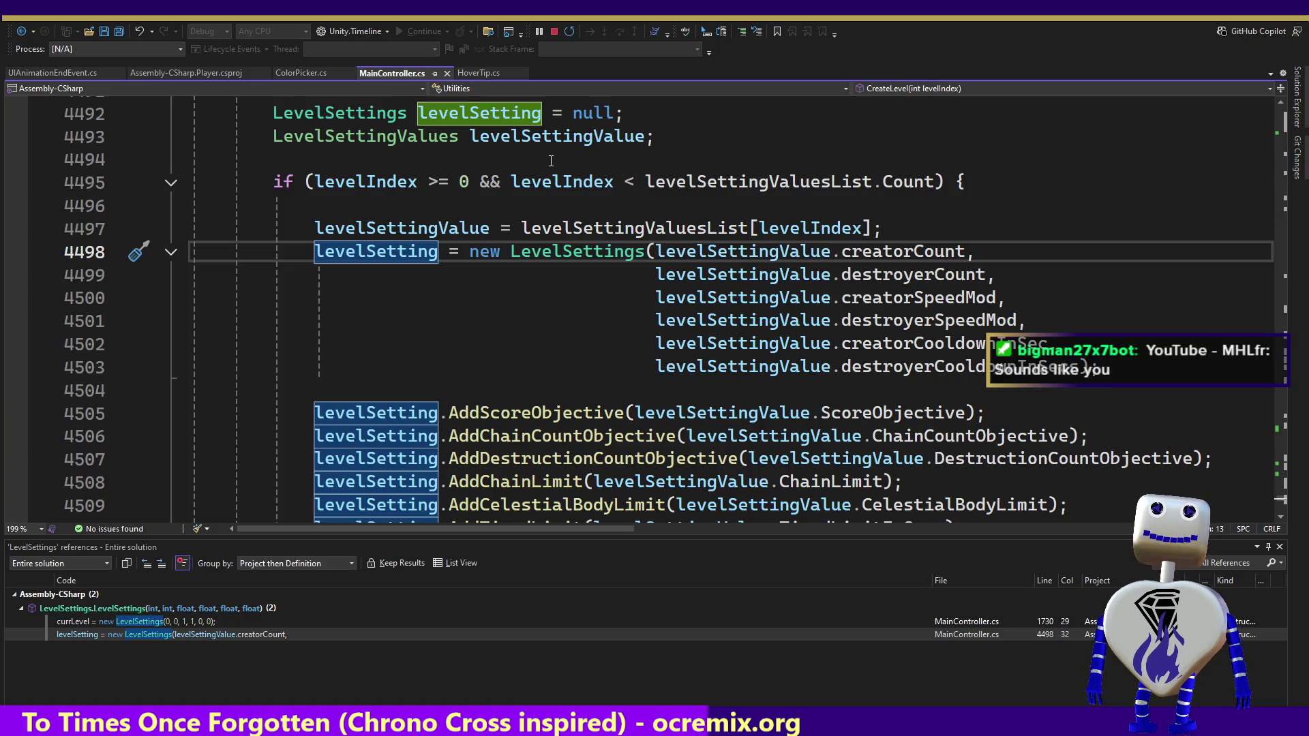
key(alt+Tab)
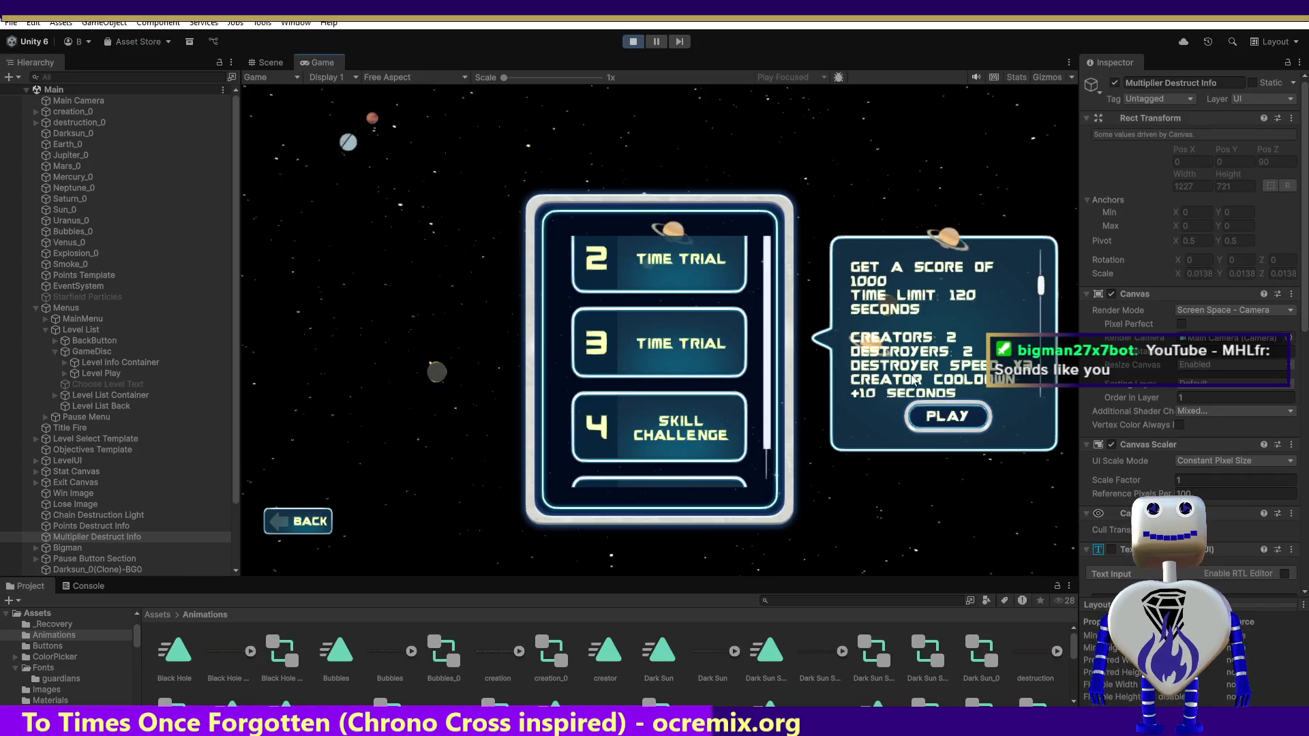
scroll(1032, 292, up, 3)
scroll(1037, 293, down, 4)
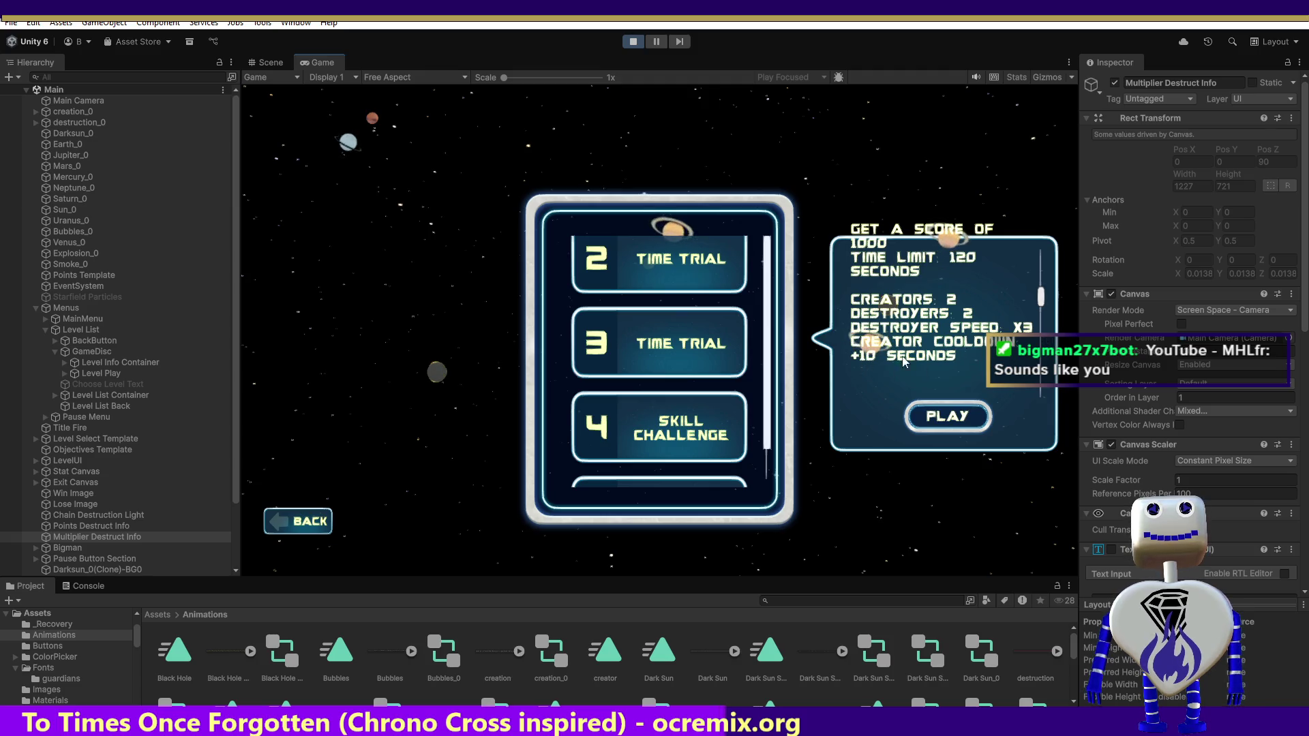
click(956, 418)
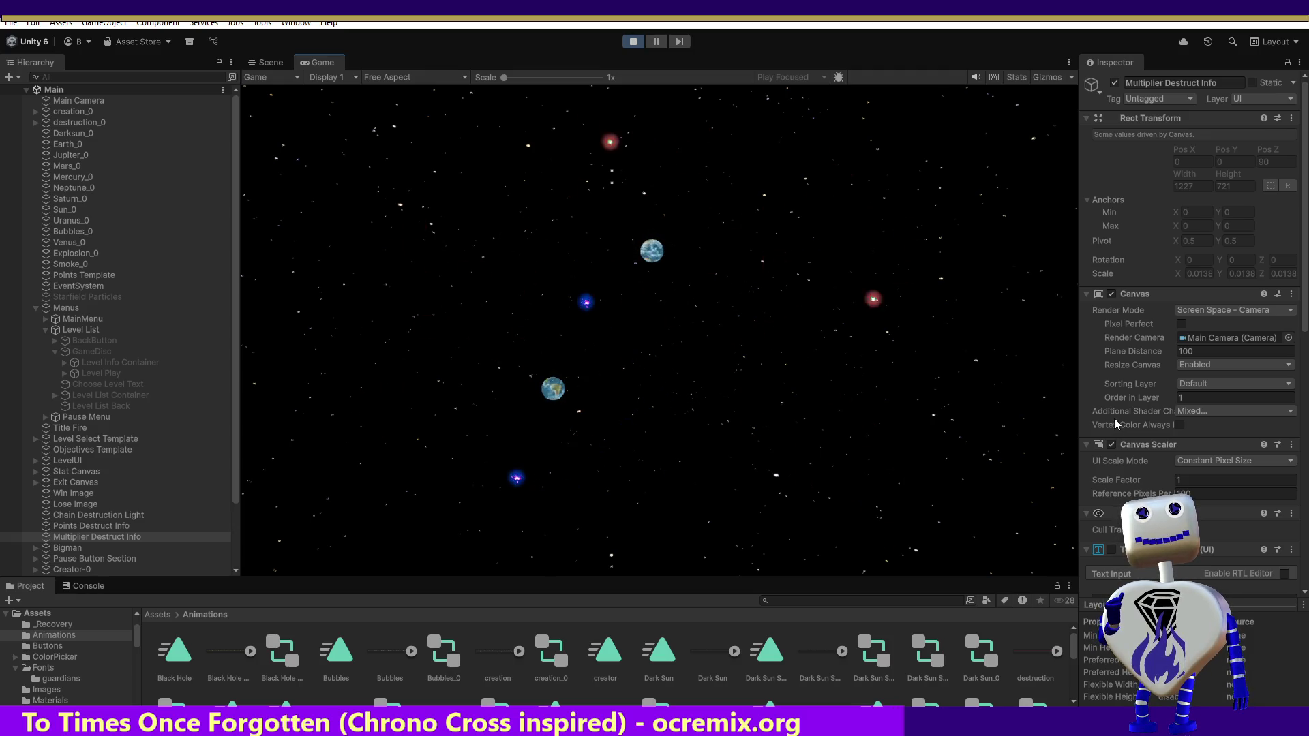
Step: Stop play mode once the level's countdown timer reaches 00:59
click(631, 43)
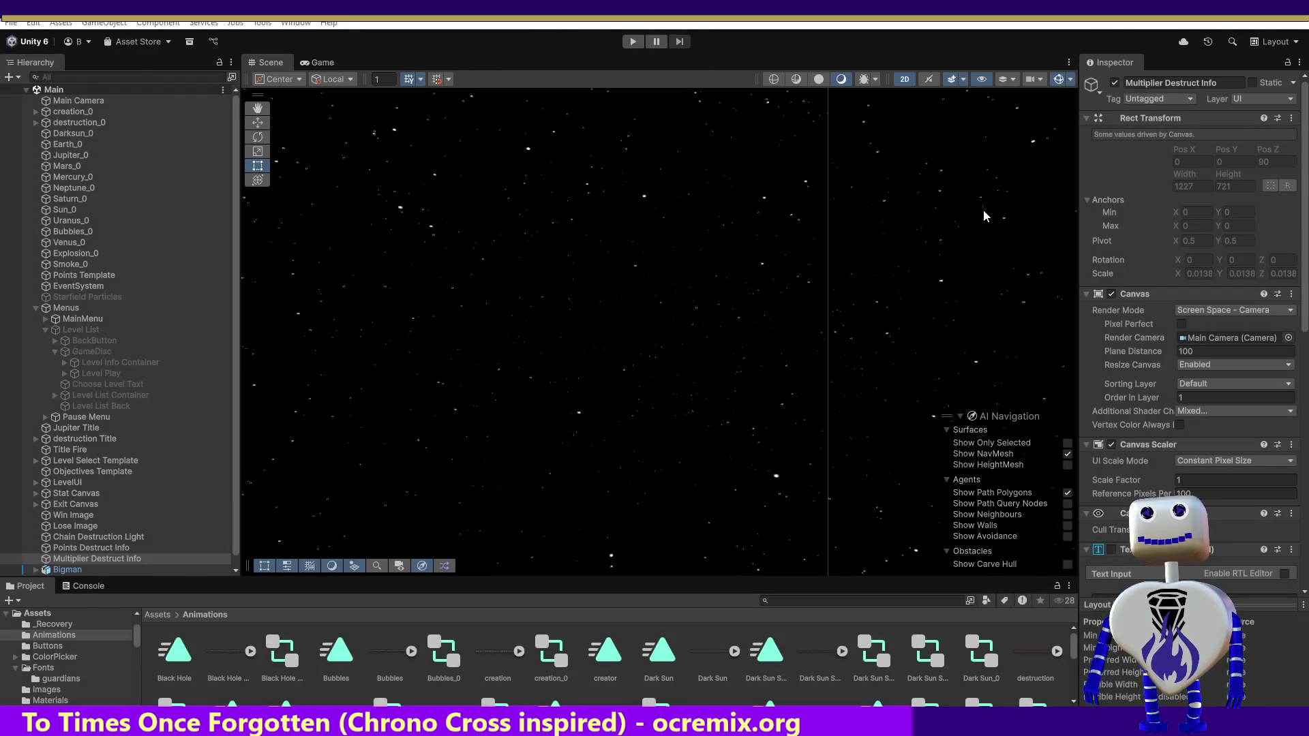
Step: In MainController.cs, change the AddLevelSettingValue call on line 292 to pass 100 instead of 0
key(alt+Tab)
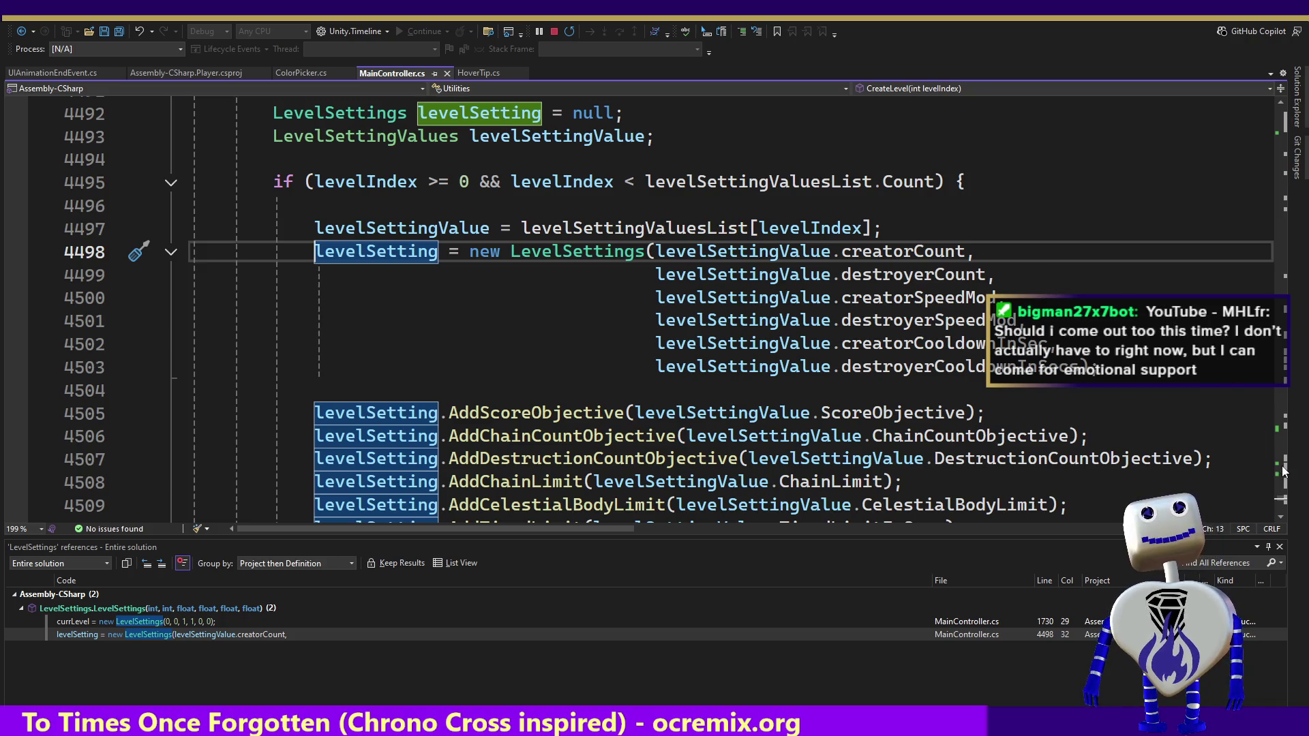
drag(1282, 487, 1288, 143)
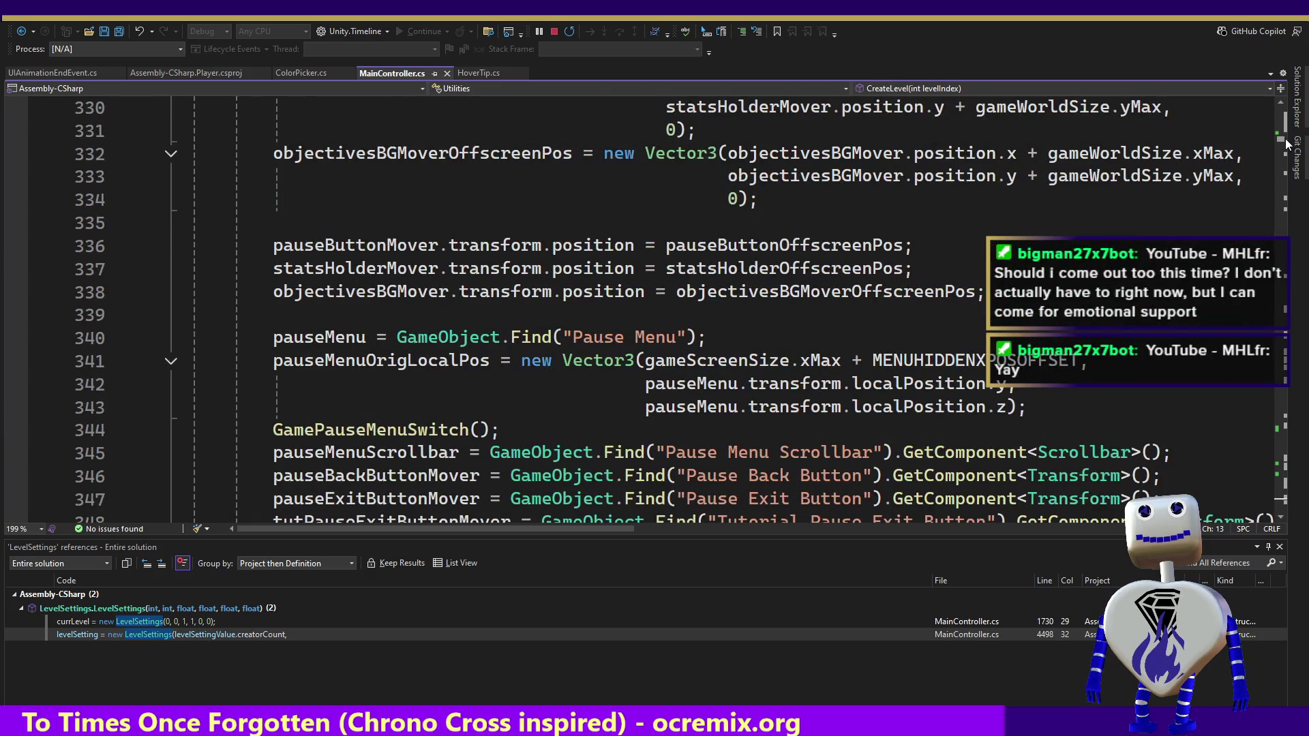
drag(1285, 140, 1286, 137)
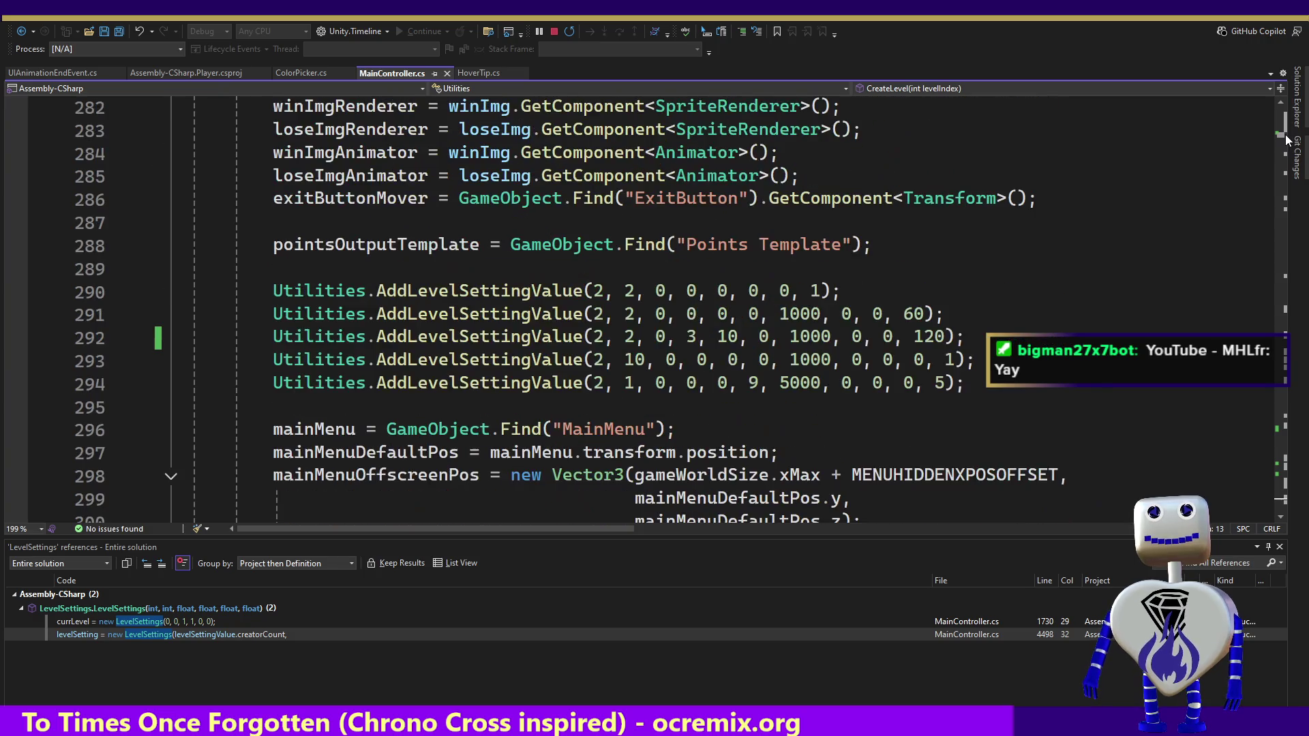
double_click(762, 337)
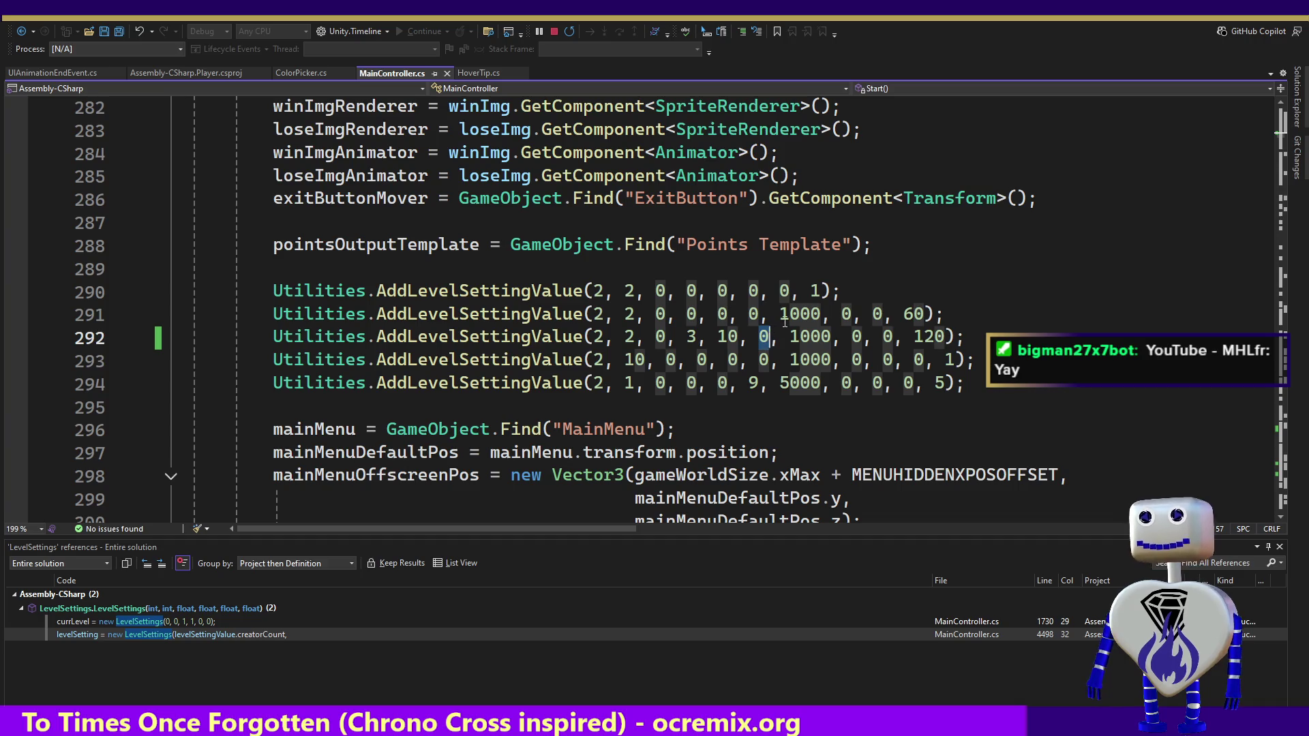
text(100)
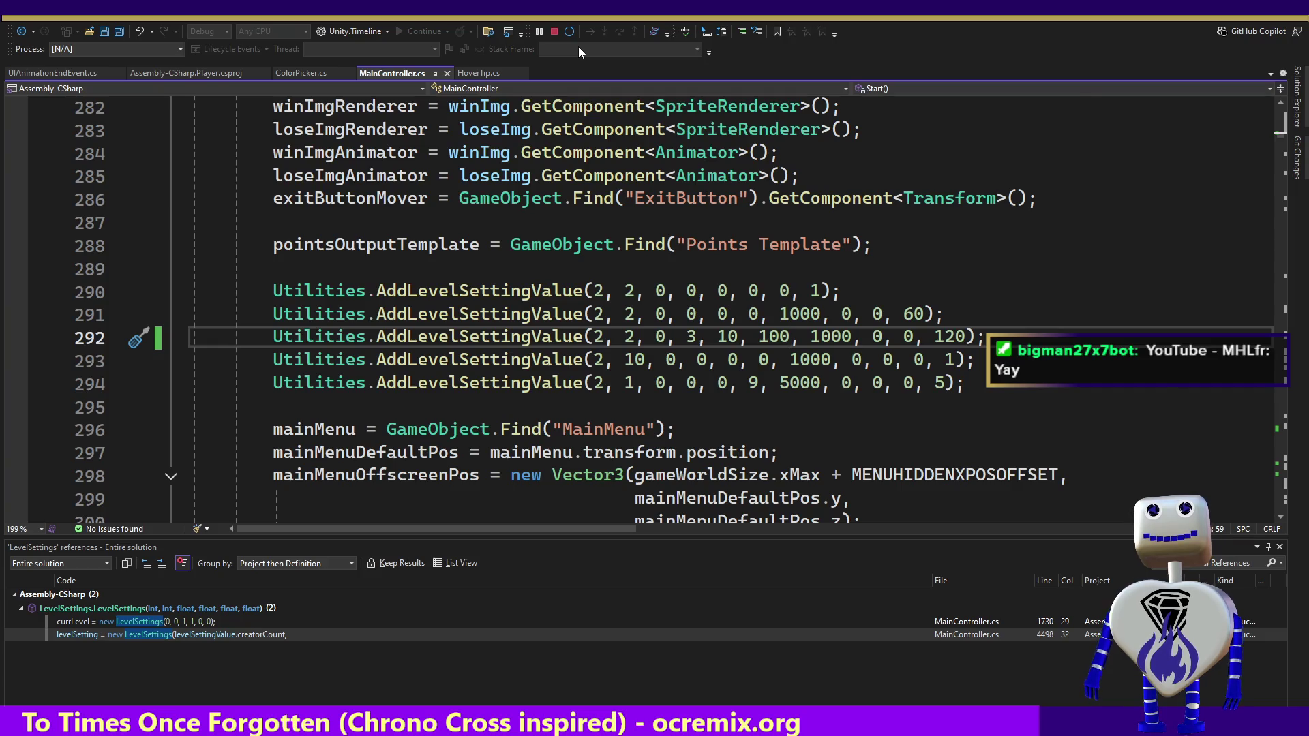
Step: Back in Unity, open the level select menu and bring up Time Trial 3's info panel
key(alt+Tab)
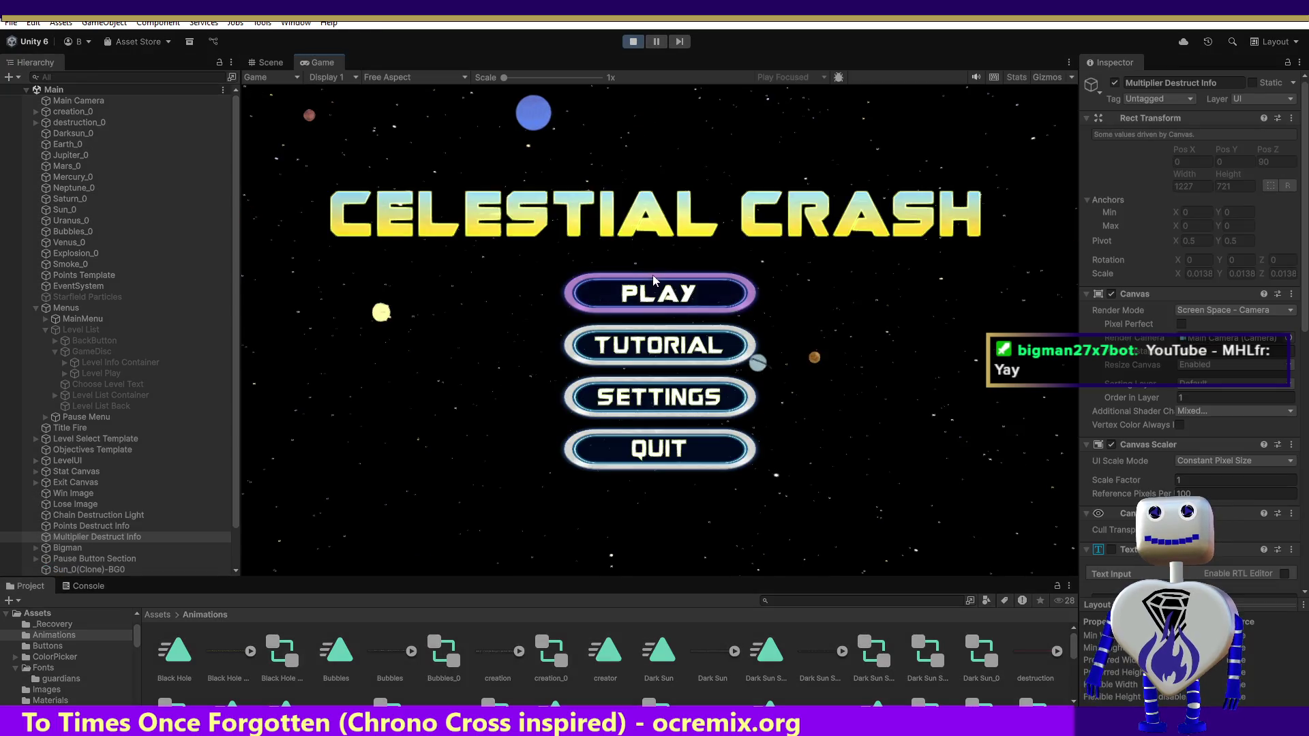
click(654, 289)
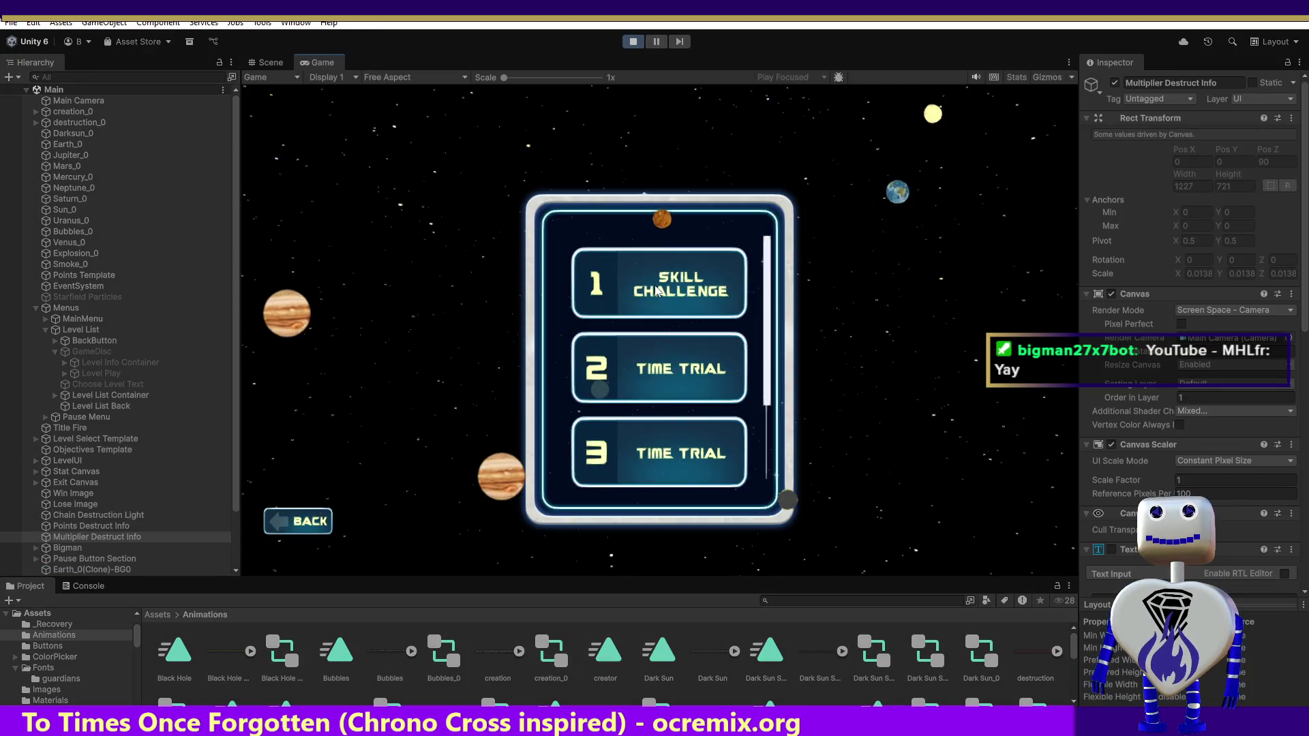
scroll(717, 394, down, 2)
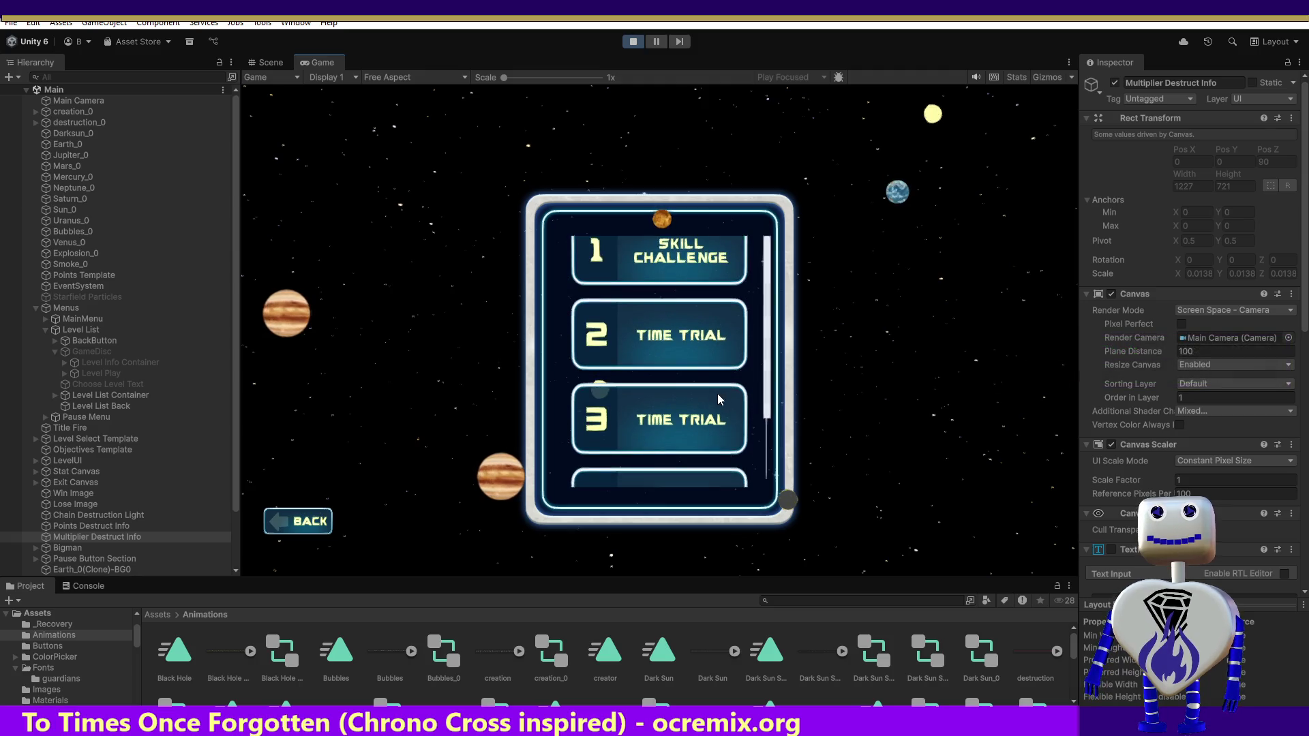
click(711, 394)
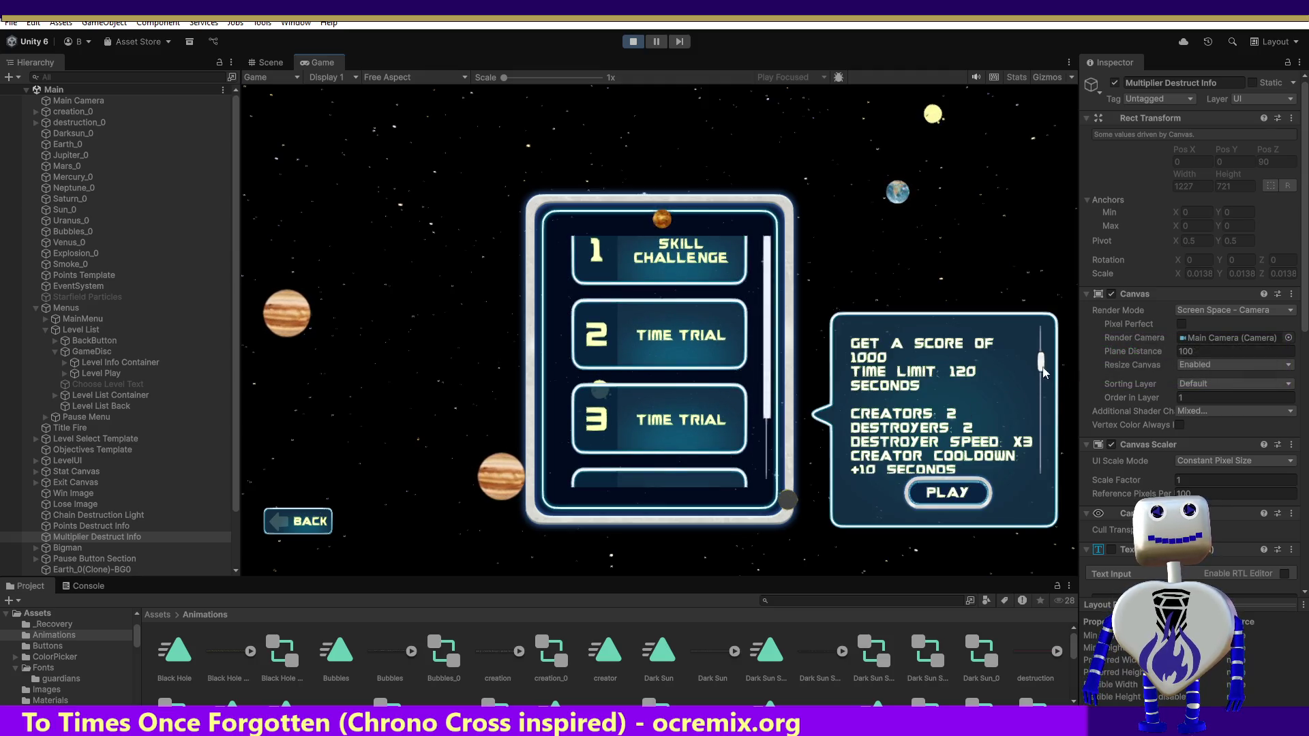
Step: Check the panel's DESTROYER COOLDOWN +100 SECONDS line, then test-play Time Trial 3 and stop
scroll(1041, 362, up, 3)
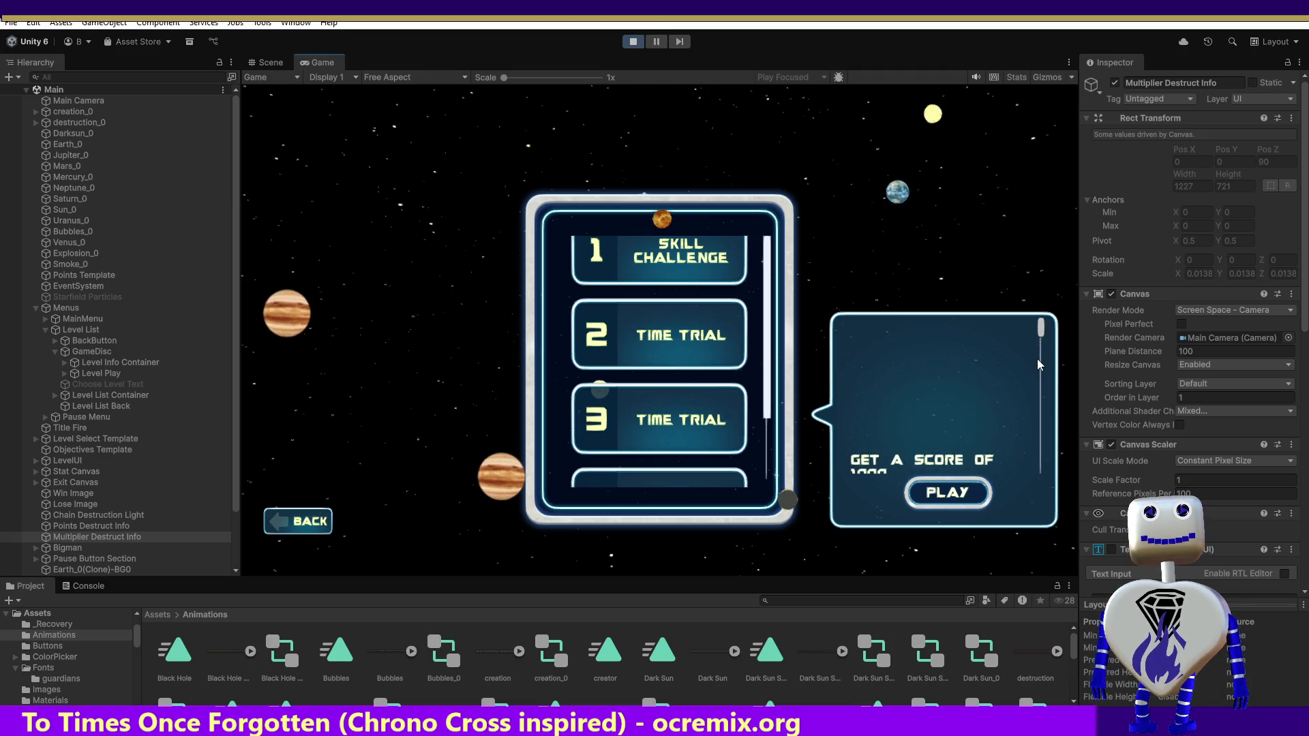
scroll(999, 437, down, 2)
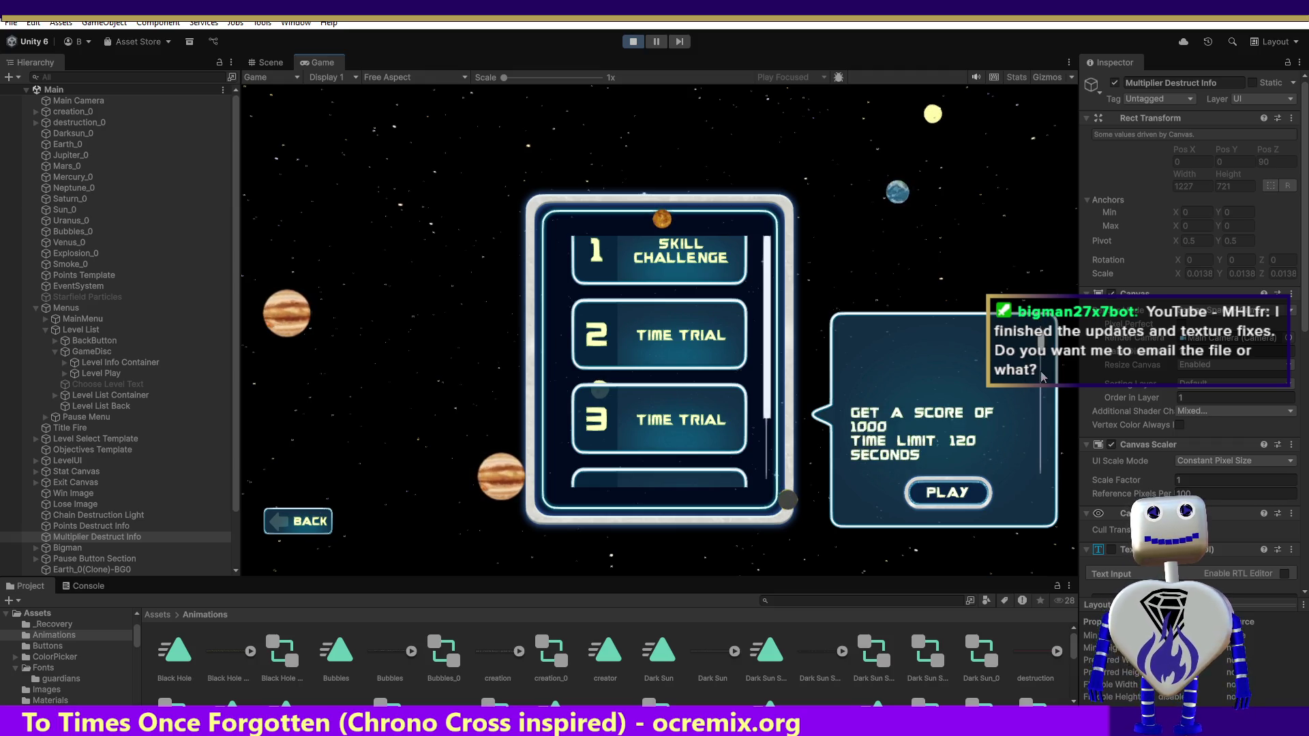
scroll(1039, 383, up, 1)
drag(1039, 383, 1041, 387)
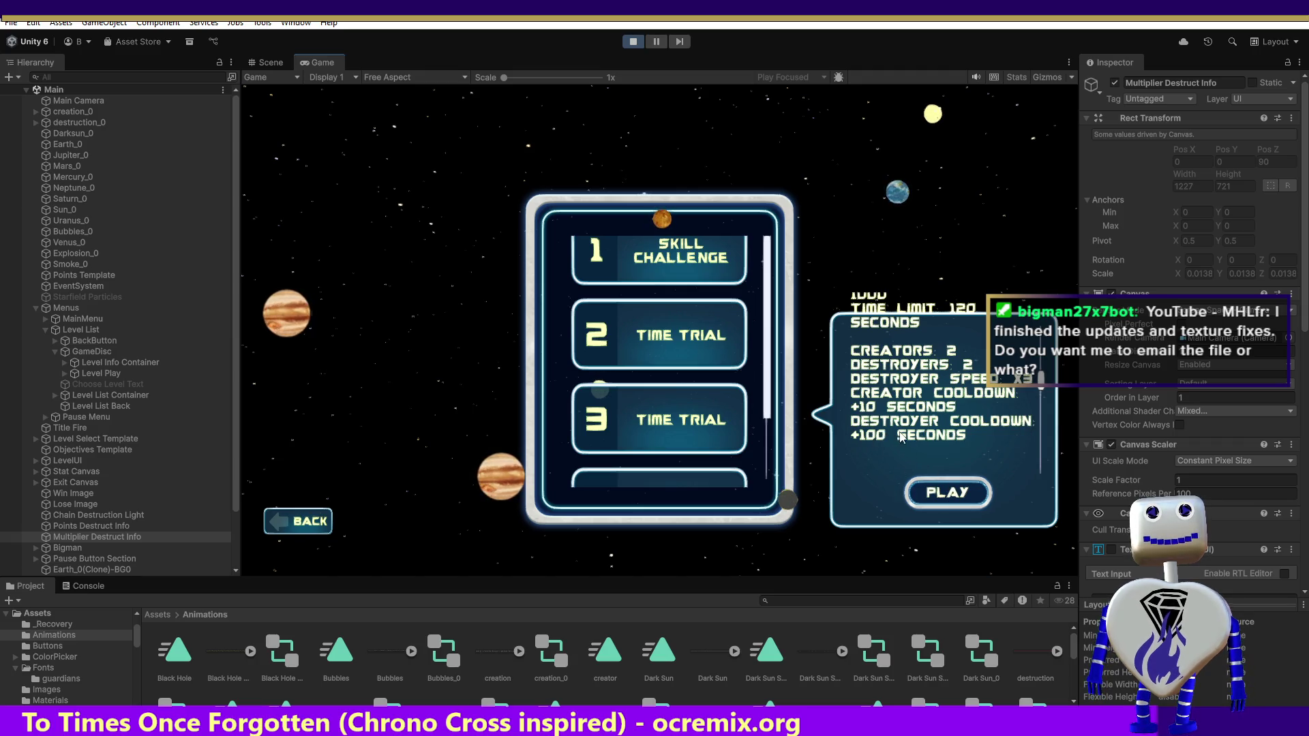
click(935, 497)
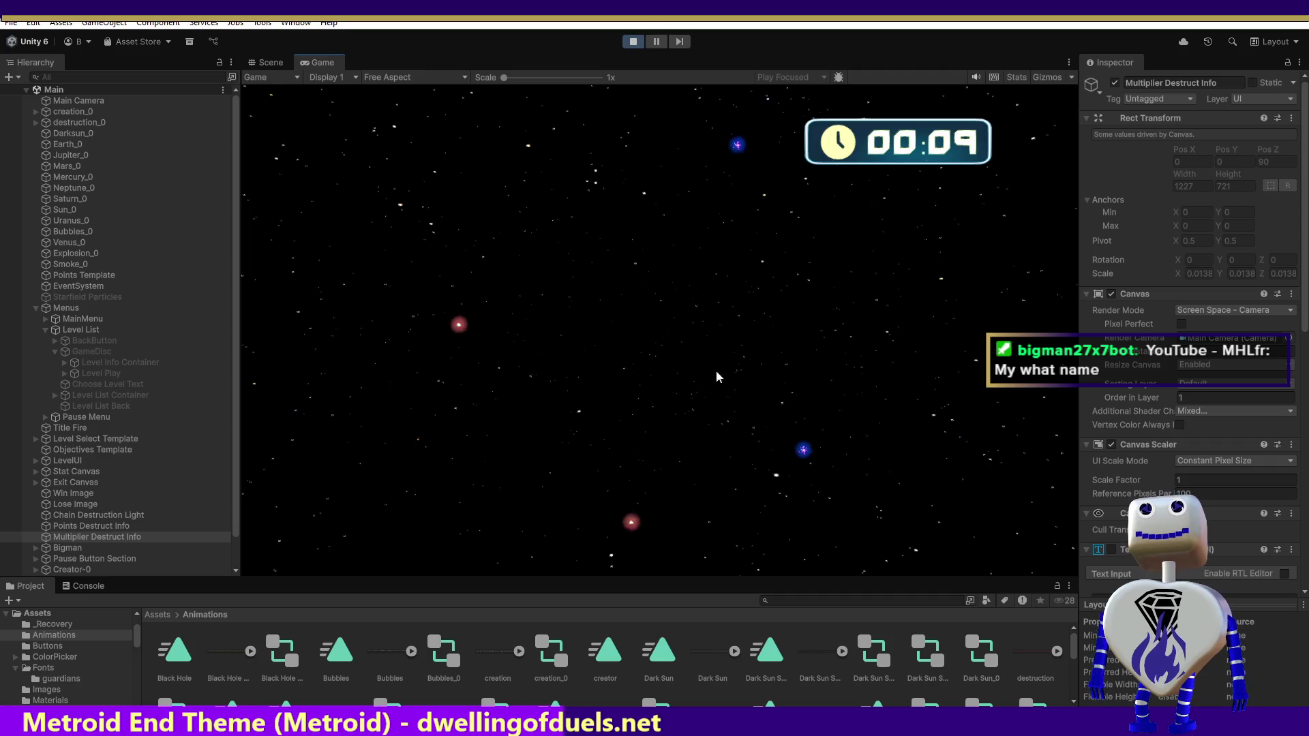
click(631, 44)
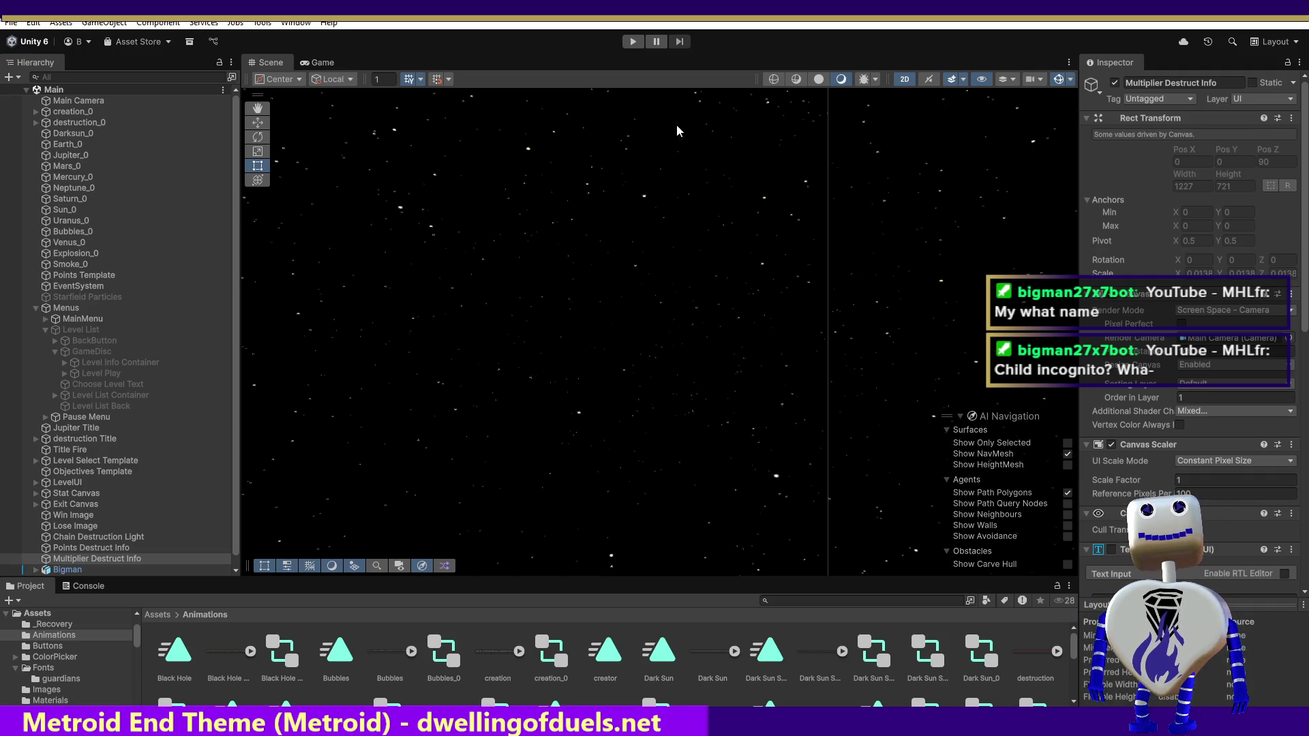
Step: Enter play mode again with Ctrl+P so the editor reloads its scripts
key(ctrl+p)
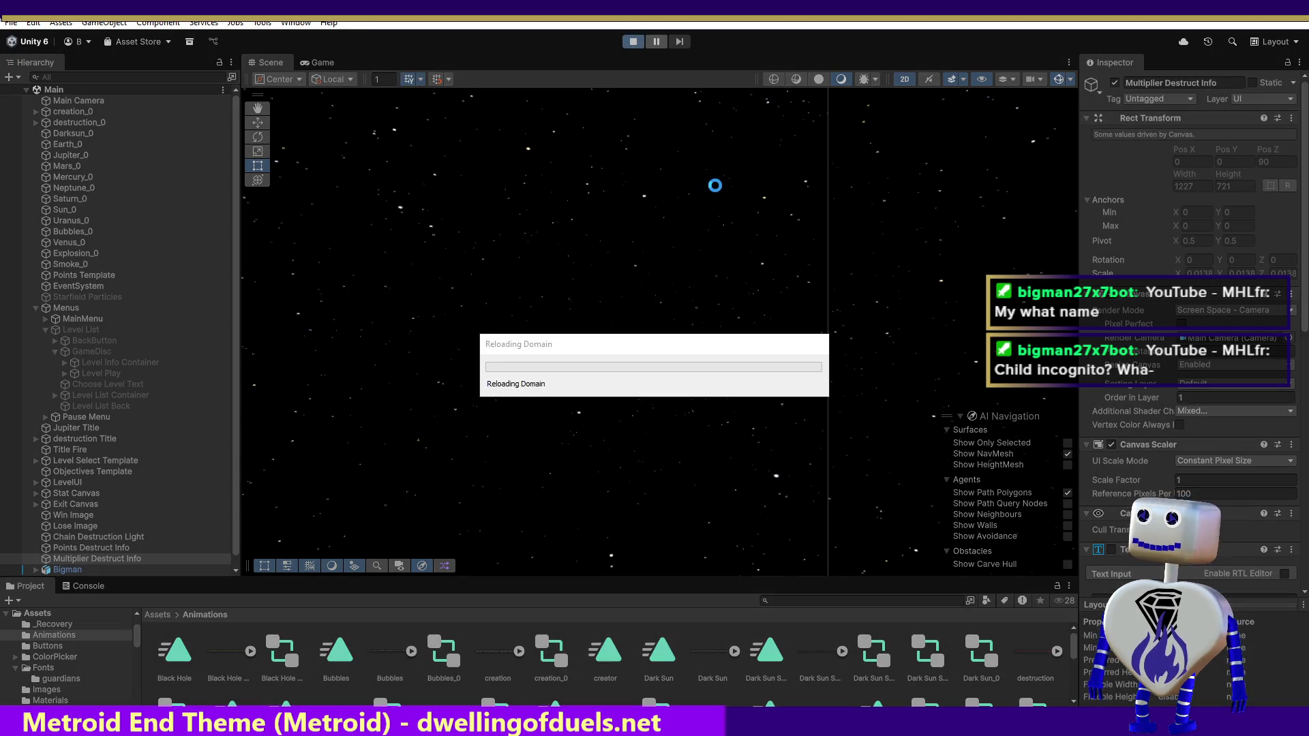
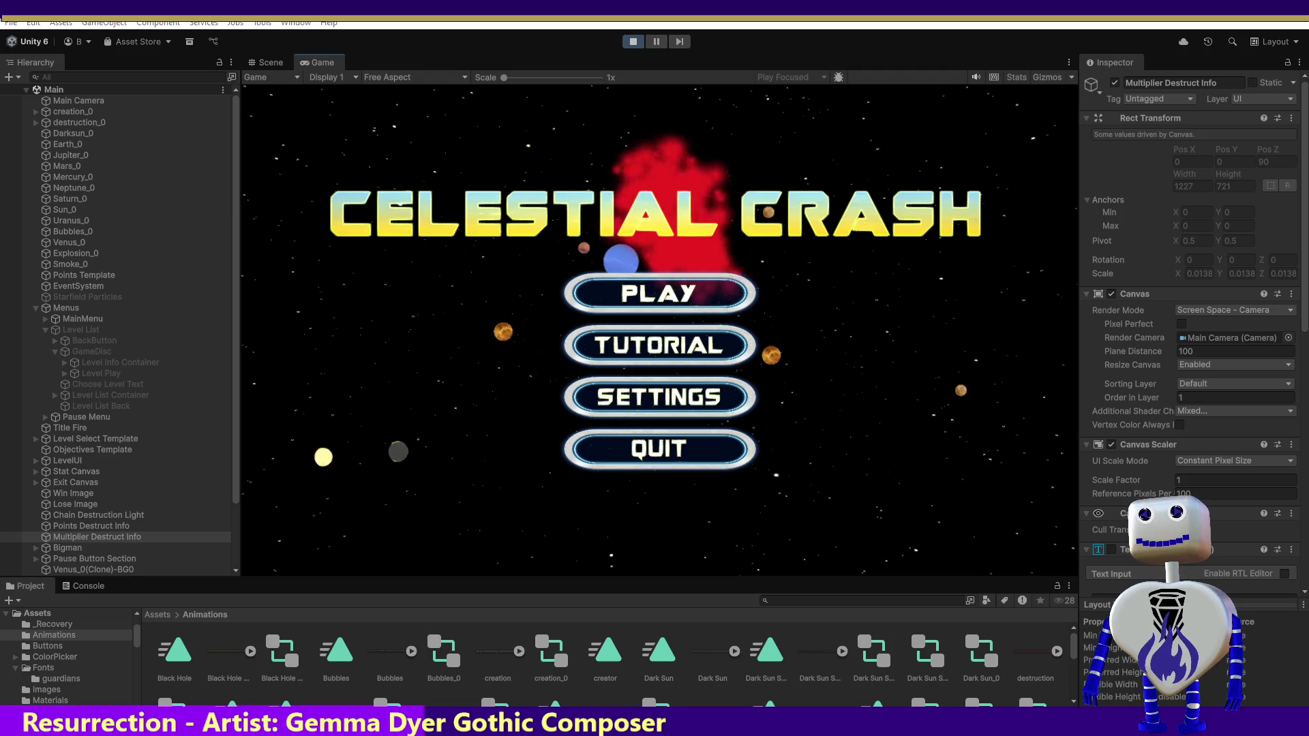
Step: Stop Play mode in Unity and return to MainController.cs in Visual Studio
click(632, 41)
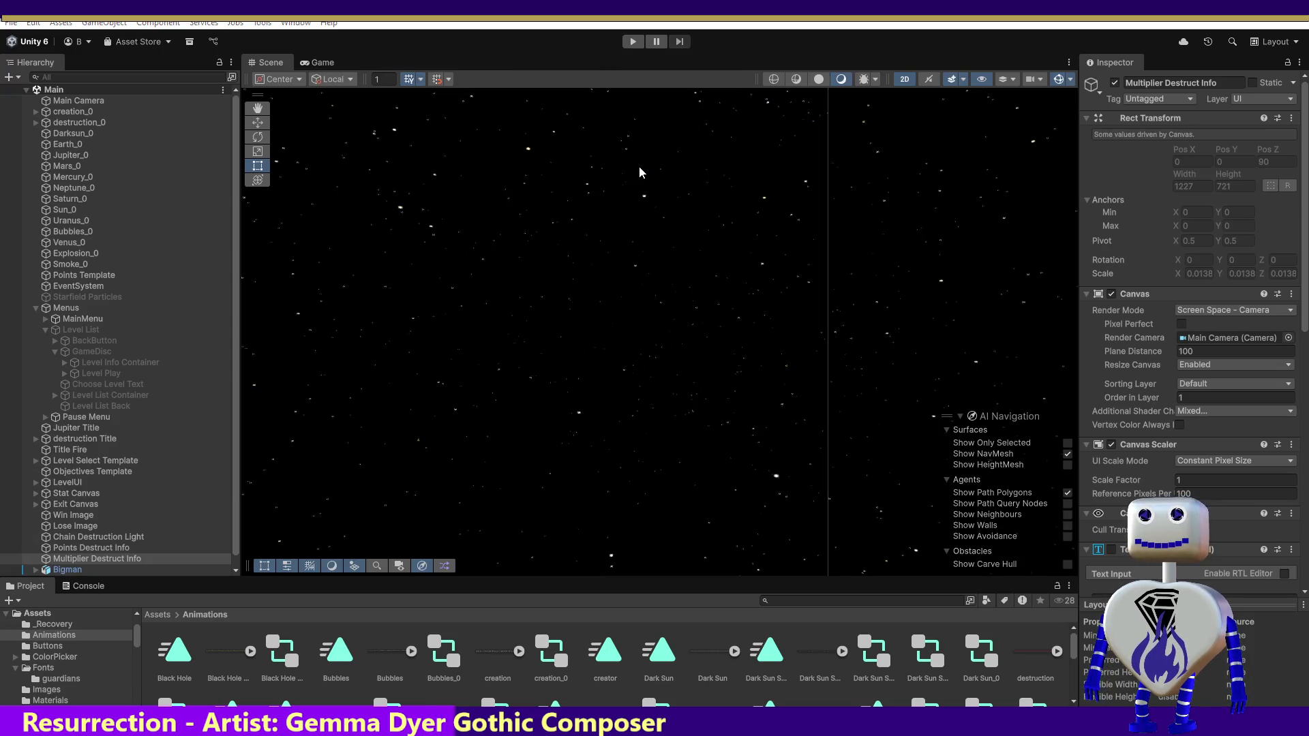
key(alt+Tab)
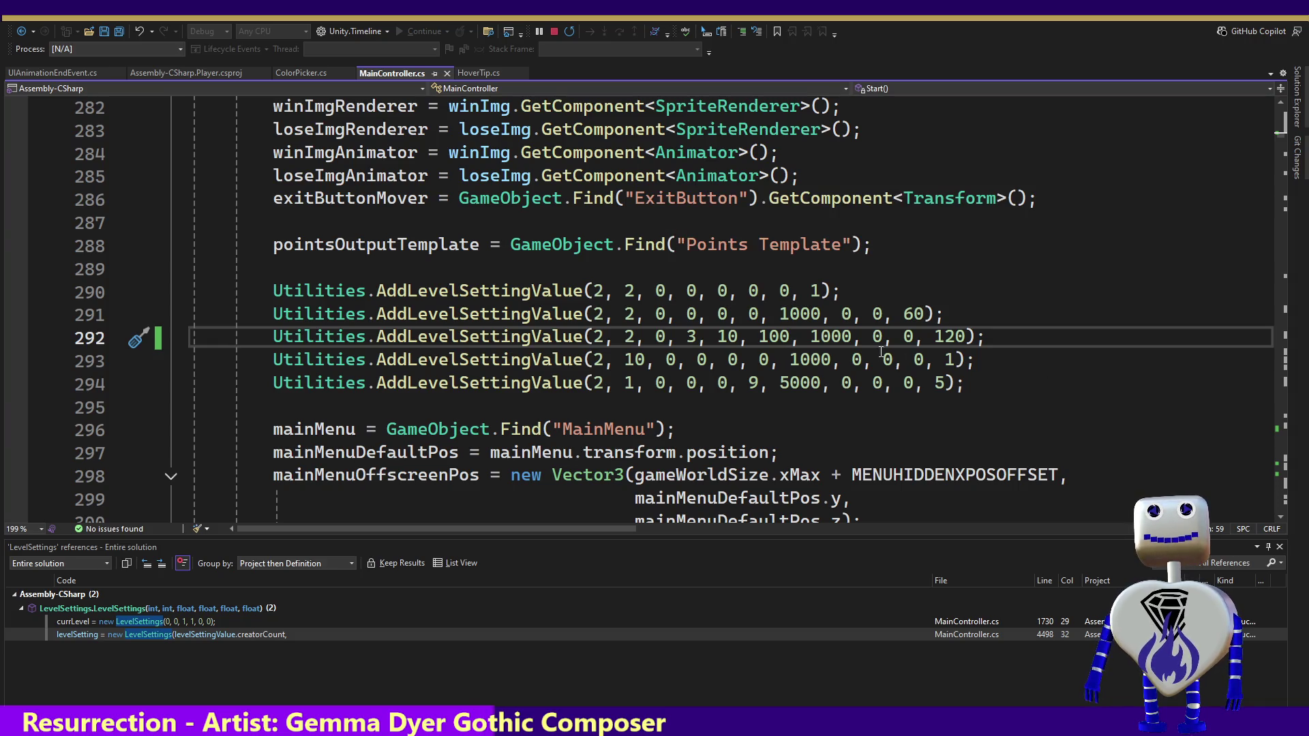
Step: Replace the third level's destroyer cooldown 100 with 0 on line 292 and save
key(BackSpace)
key(BackSpace)
key(BackSpace)
text(0)
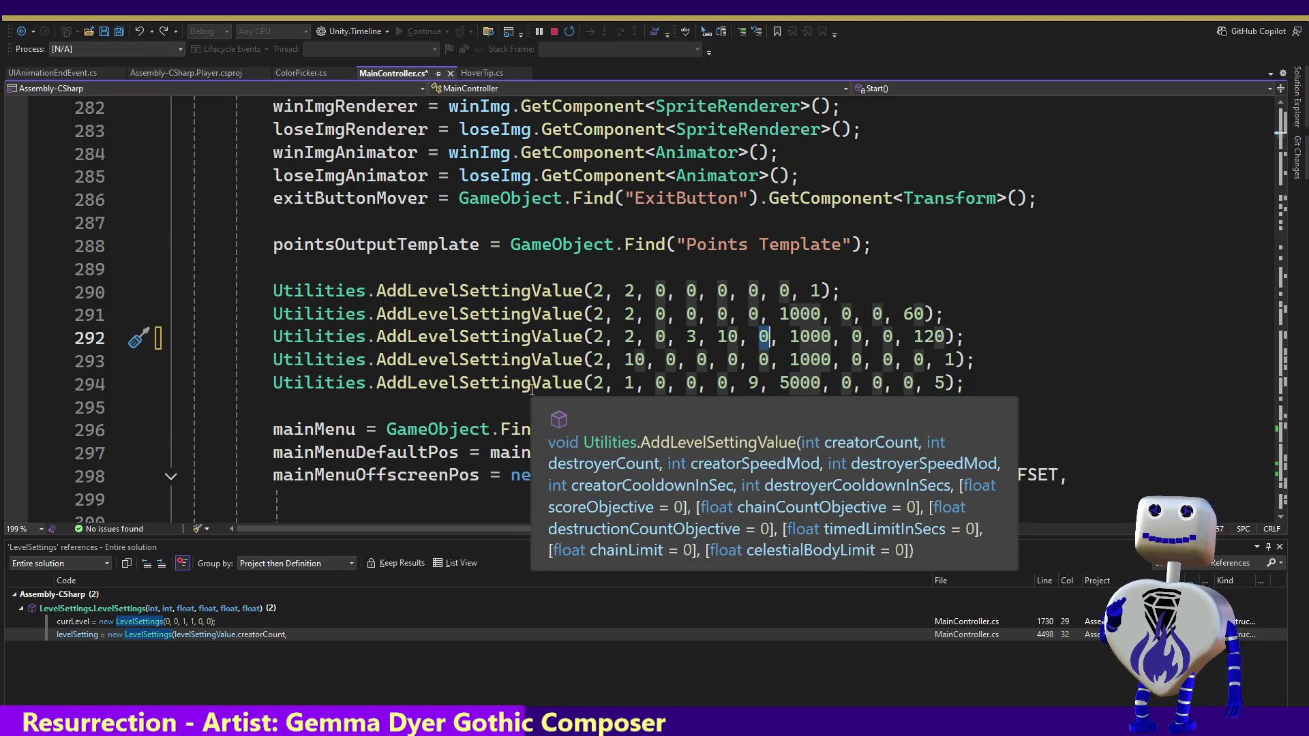
mouse_move(503, 380)
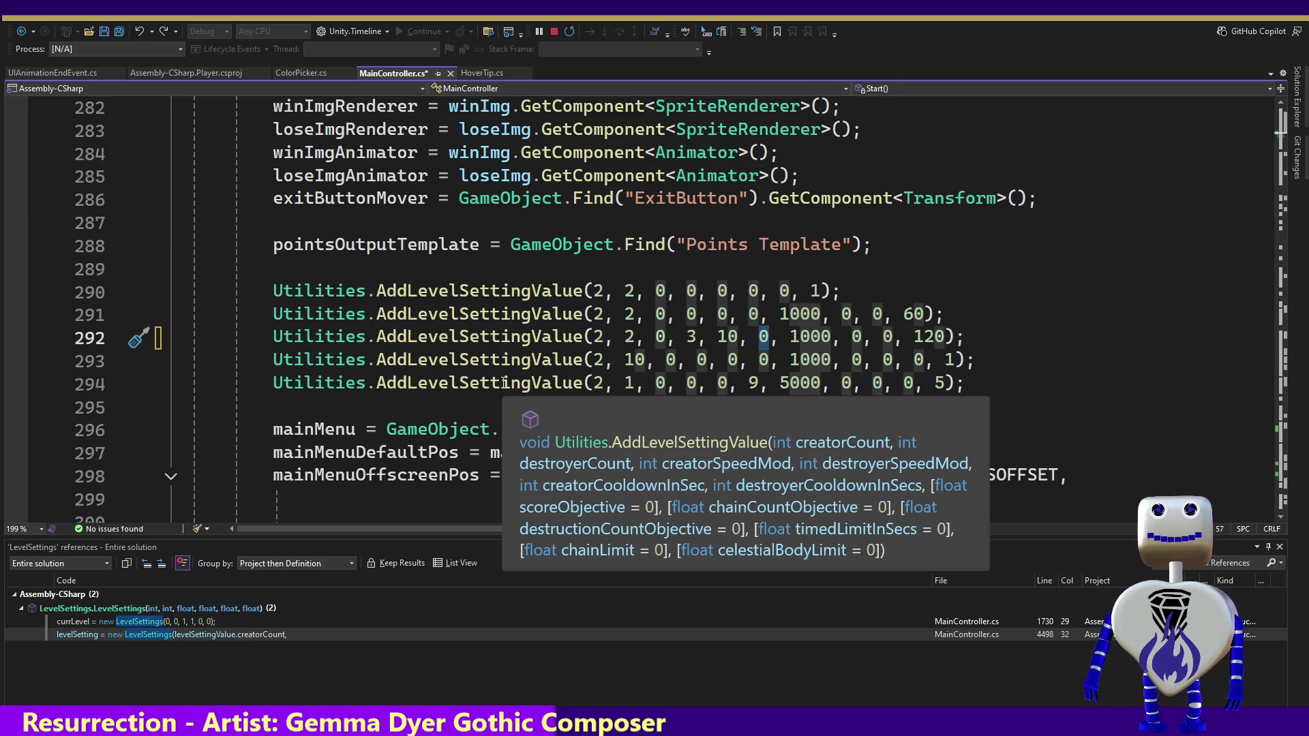
key(ctrl+minus)
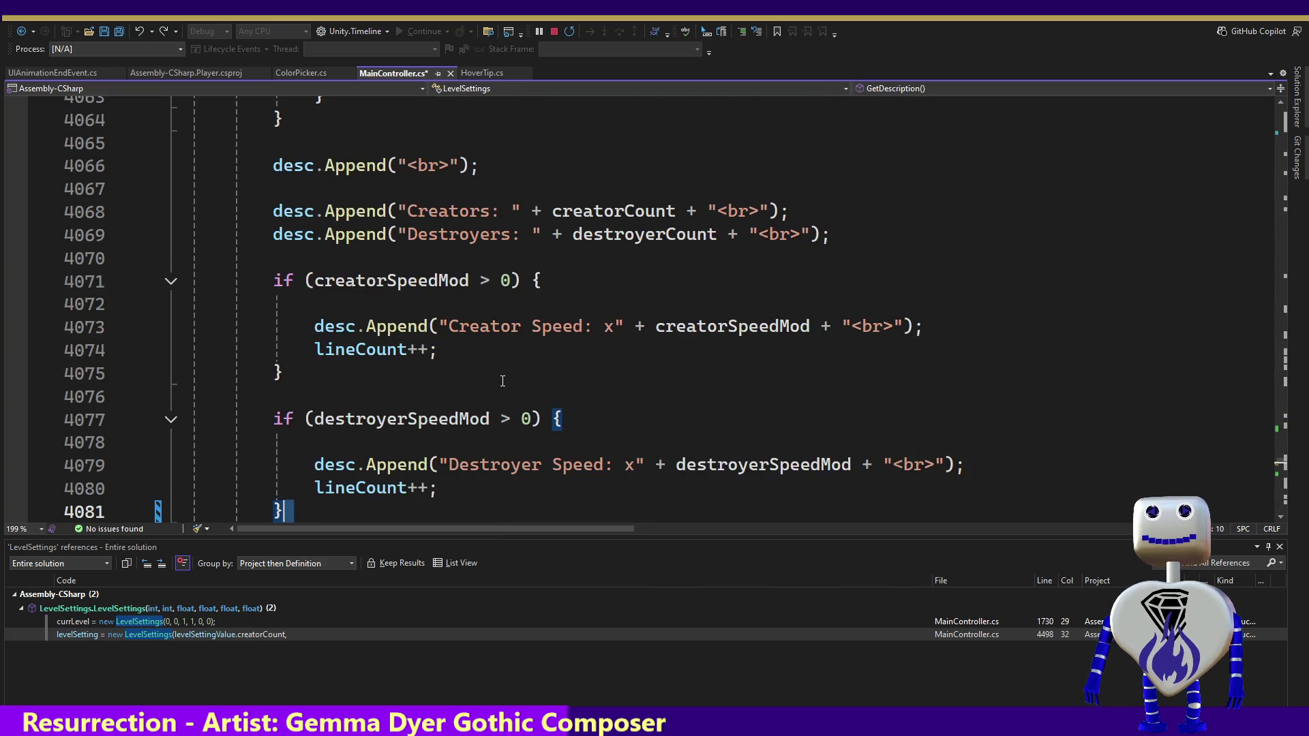
key(Down)
key(ctrl+s)
key(ctrl+minus)
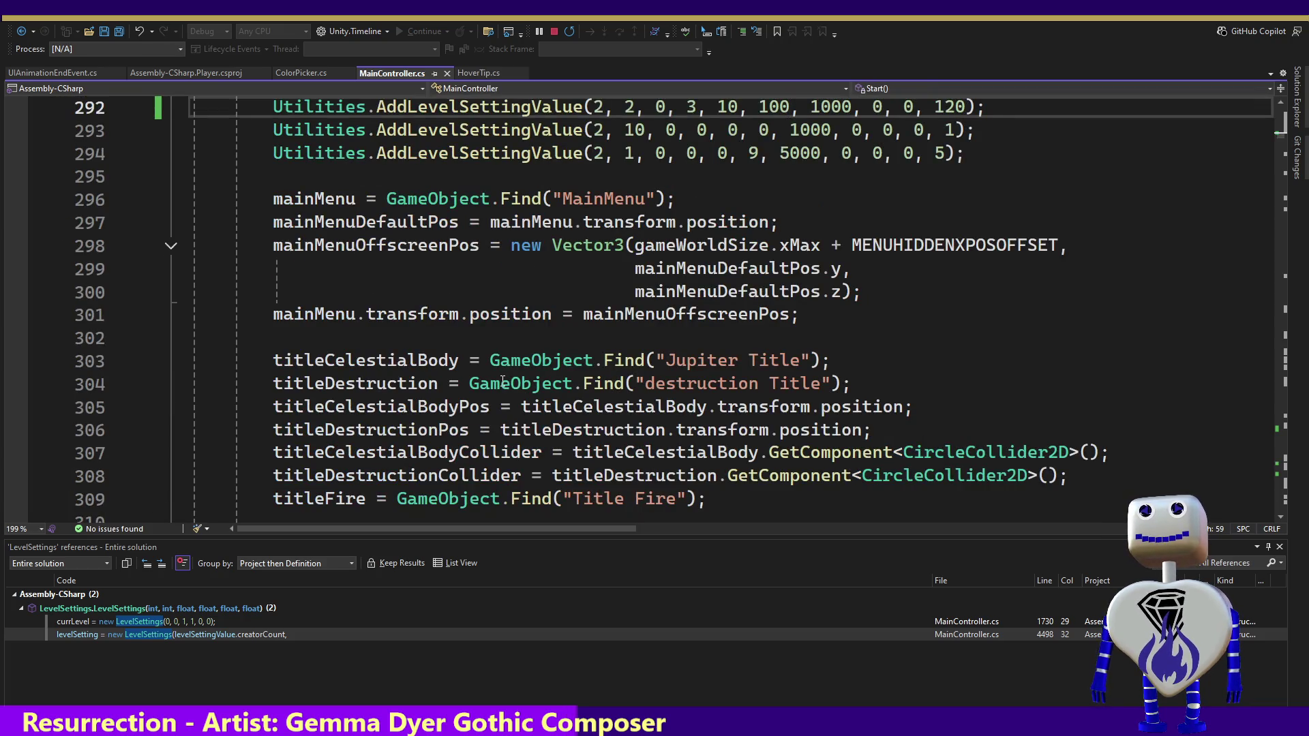
key(BackSpace)
key(BackSpace)
key(BackSpace)
text(0)
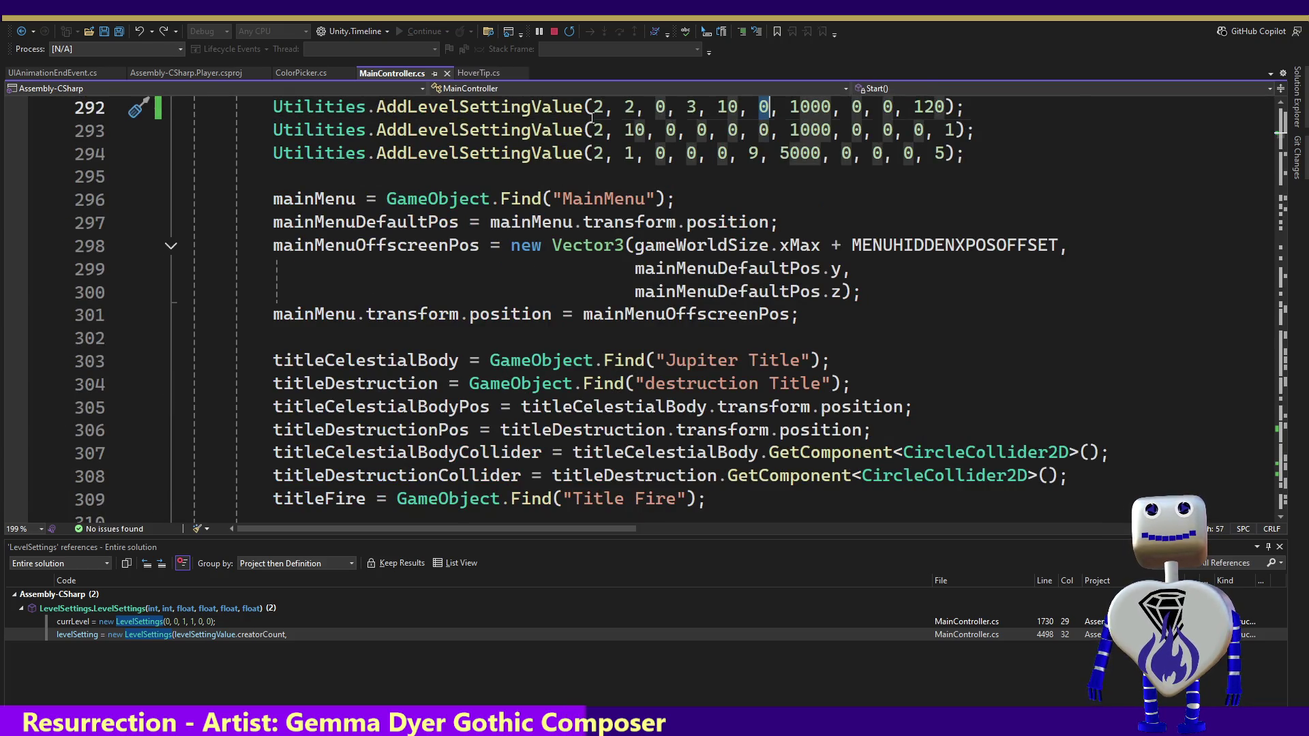
click(678, 145)
key(Up)
key(Up)
key(Up)
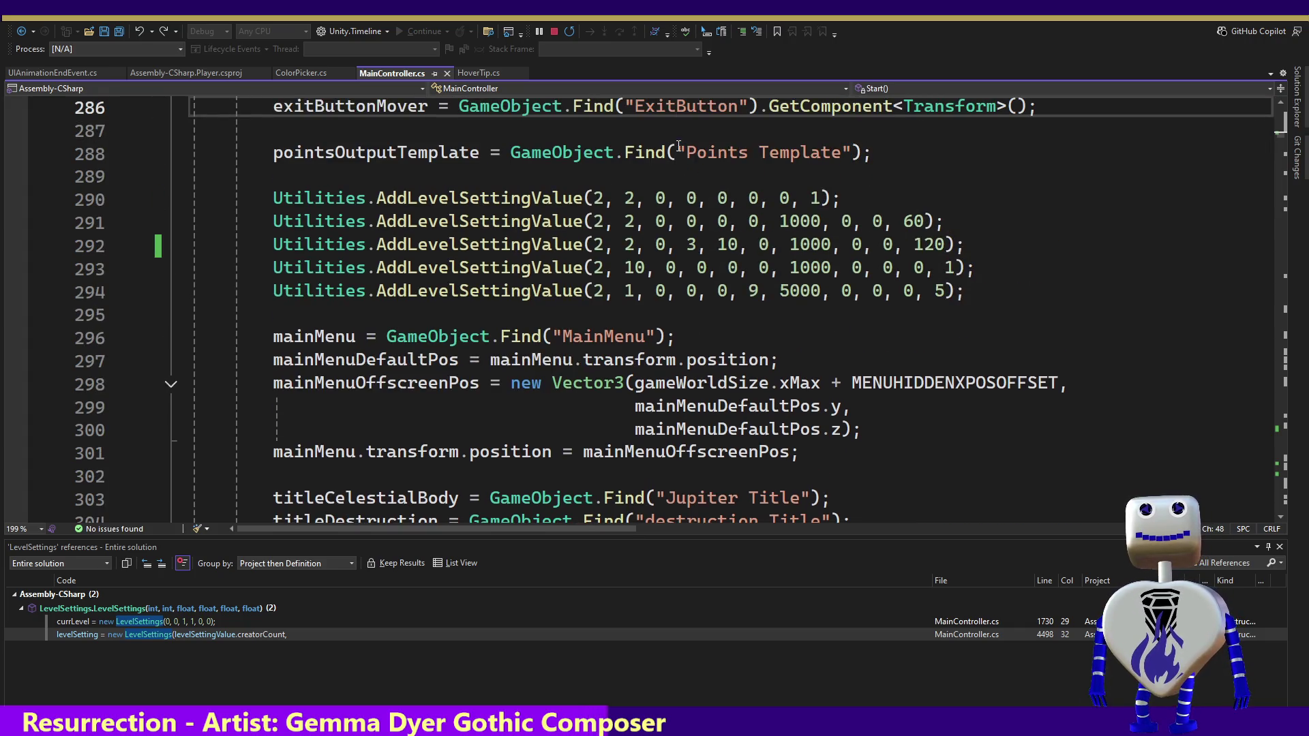
mouse_move(546, 286)
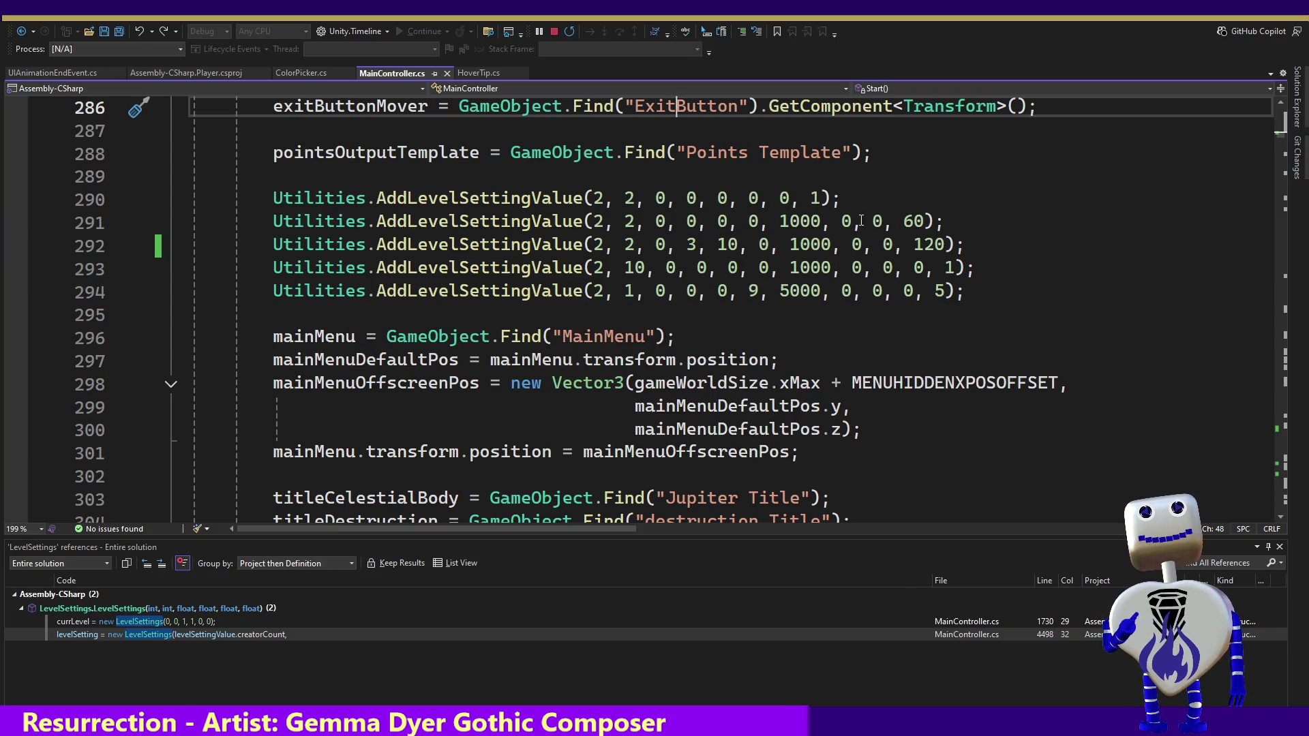
mouse_move(850, 223)
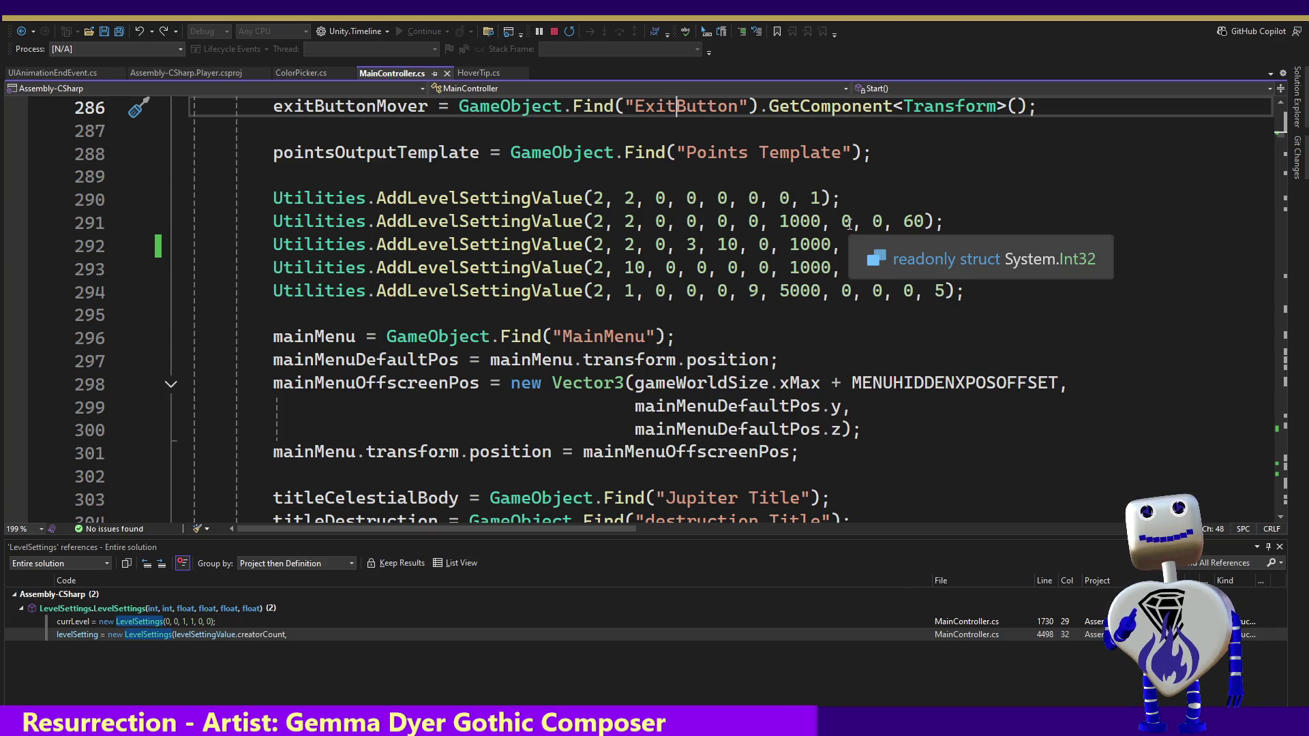
click(784, 198)
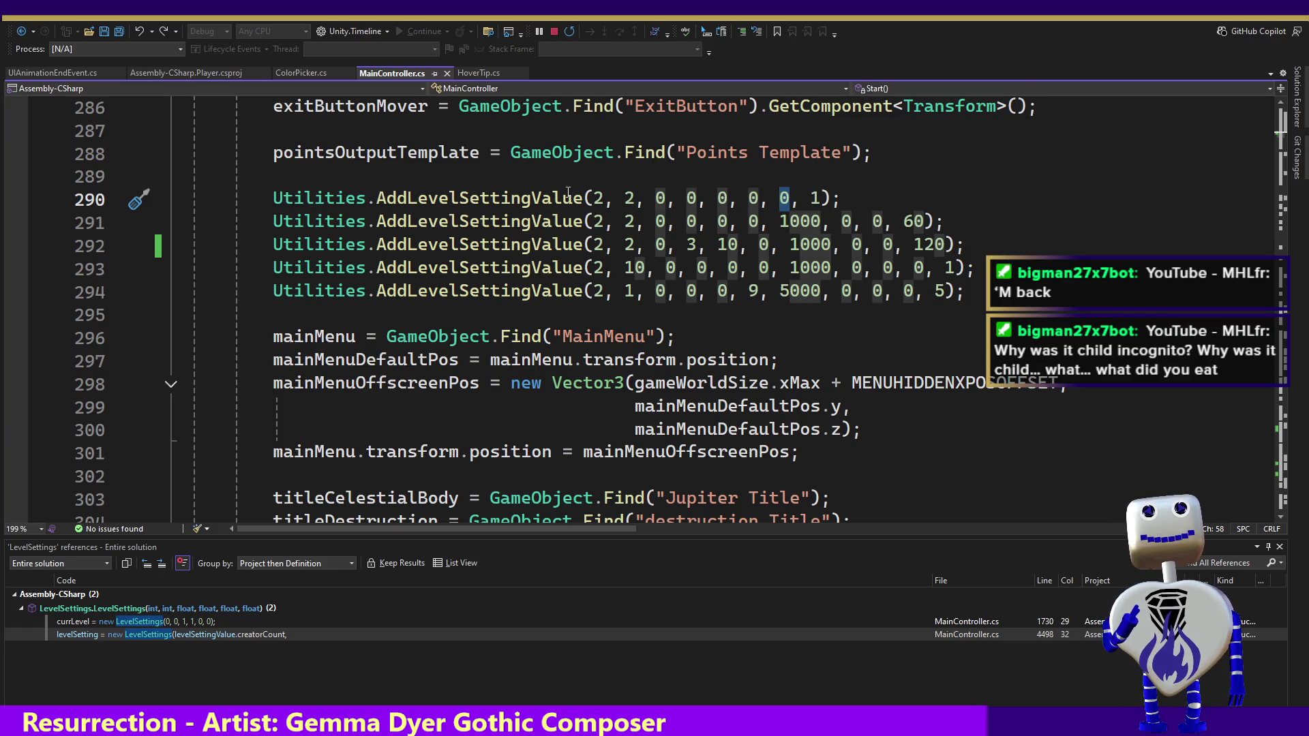
mouse_move(555, 198)
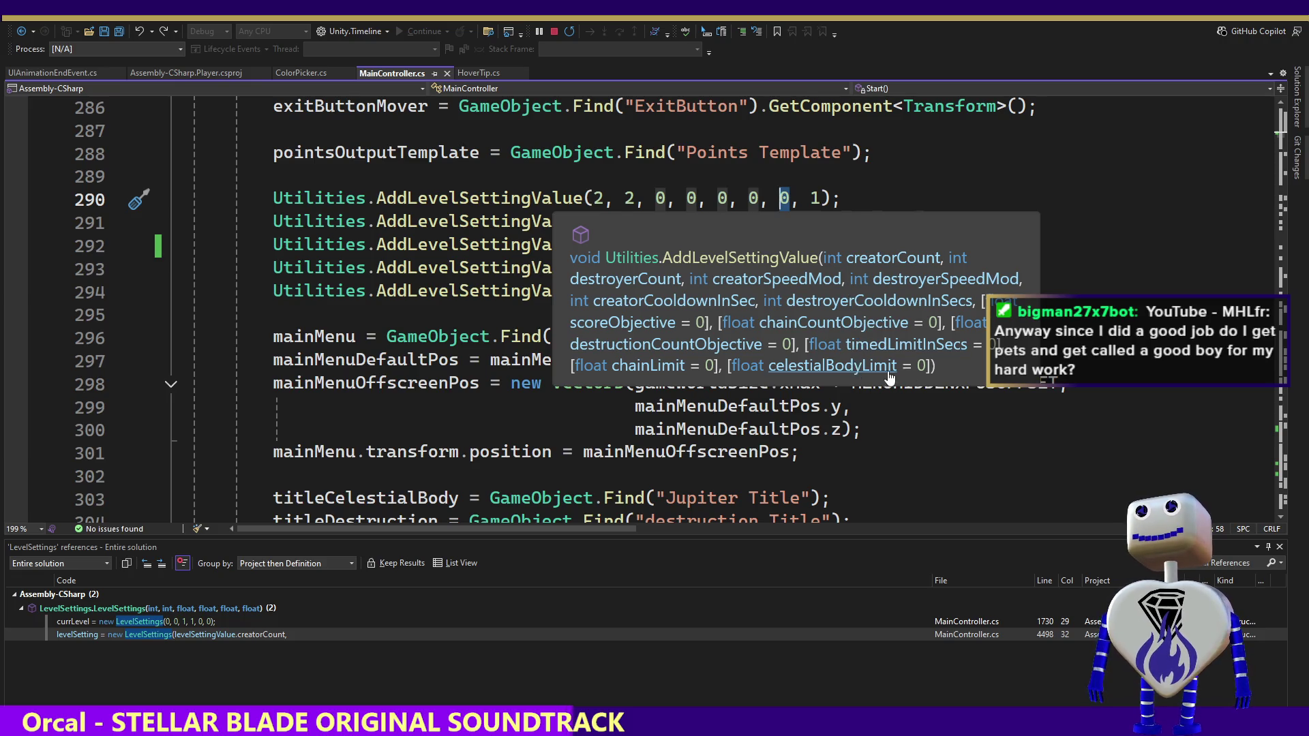
mouse_move(981, 377)
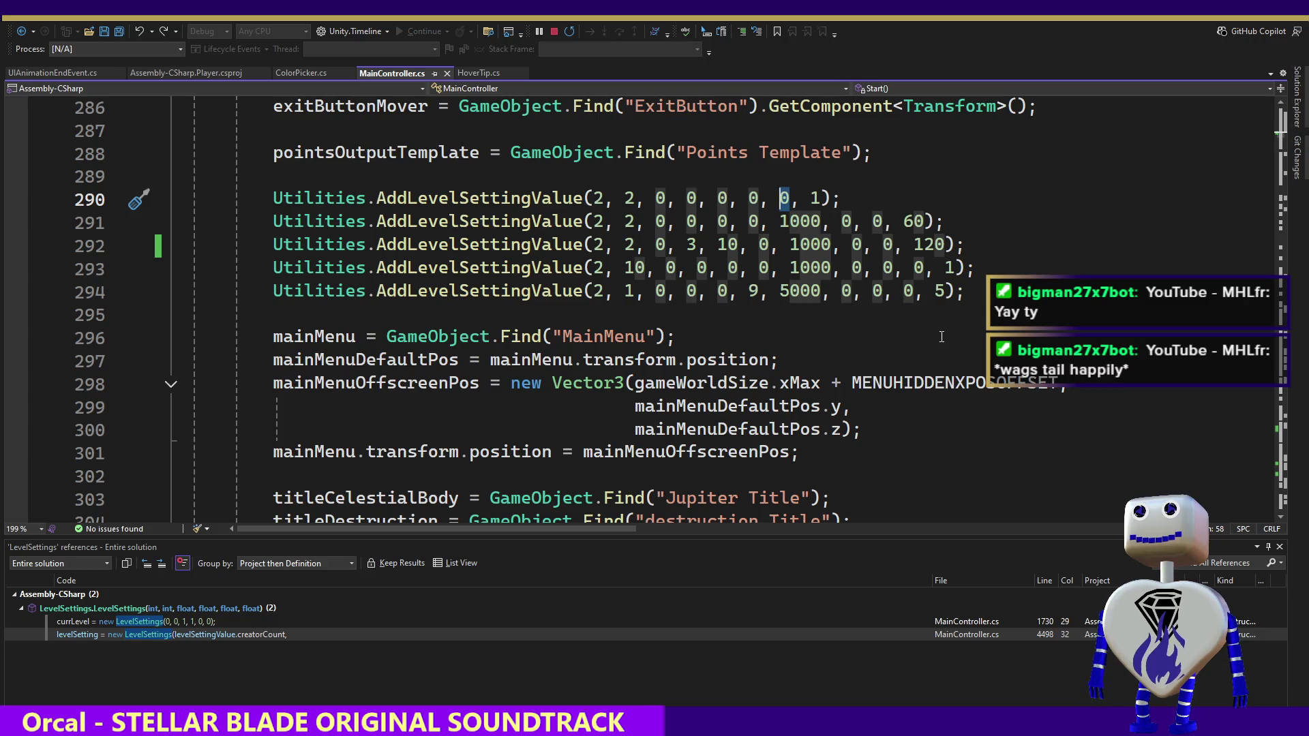
mouse_move(947, 403)
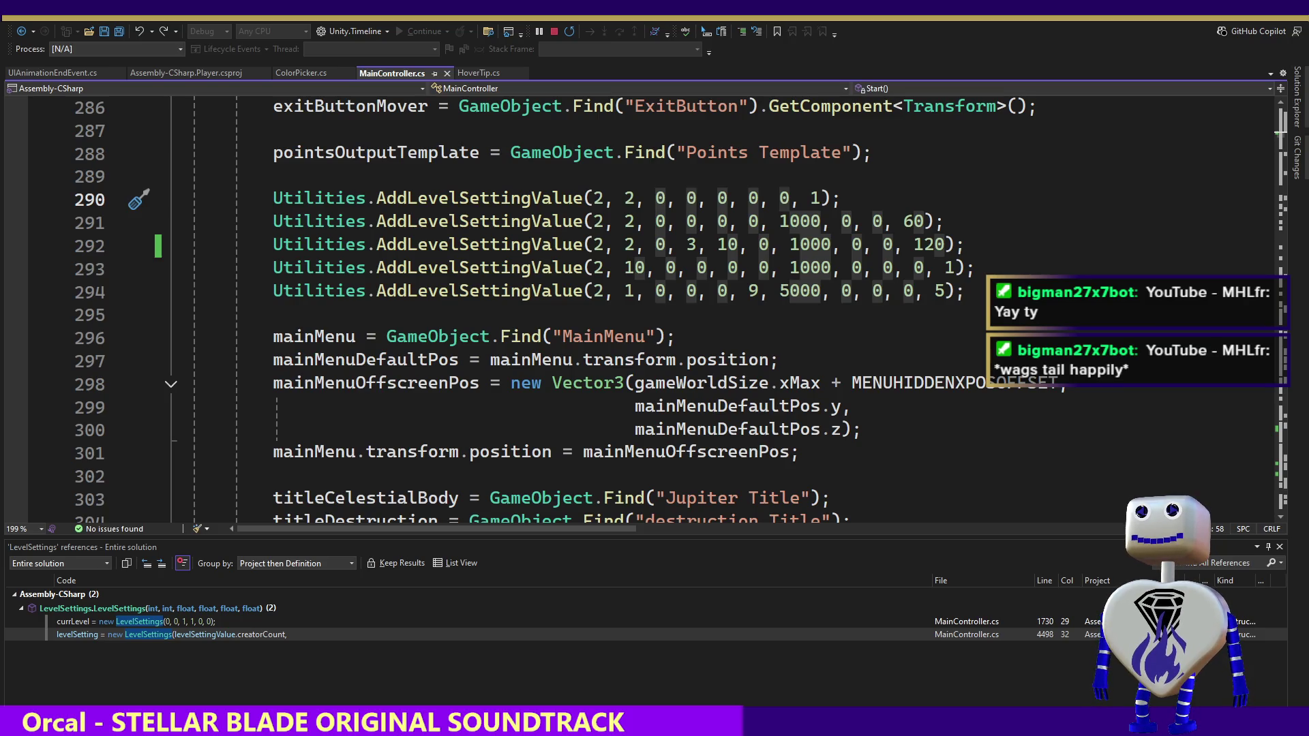
click(882, 420)
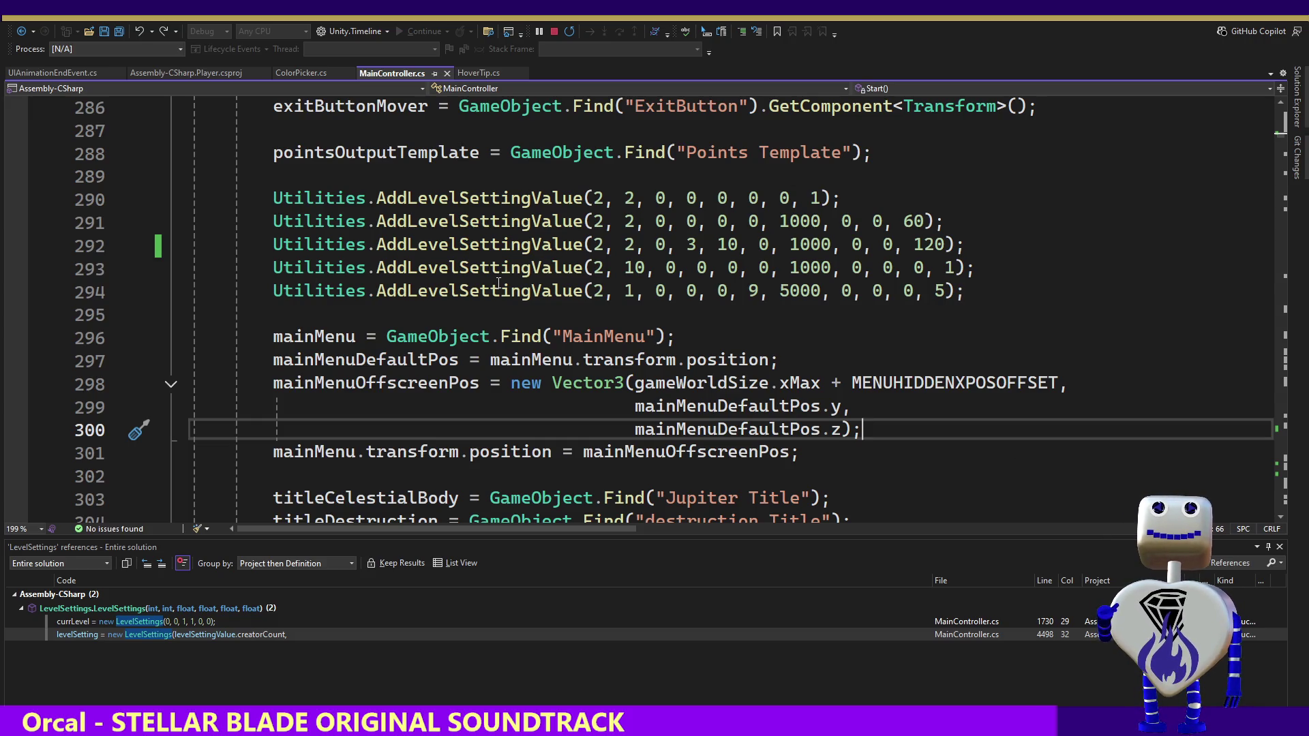
mouse_move(542, 292)
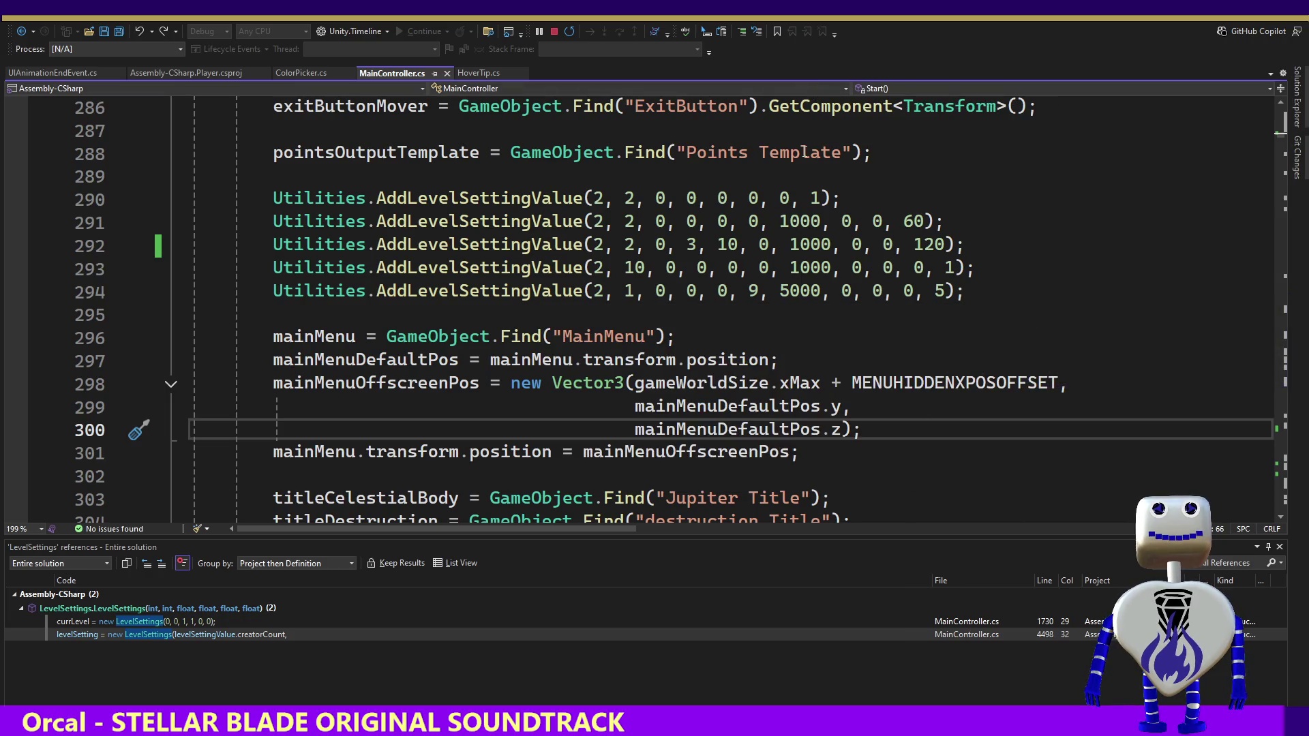
click(821, 200)
Step: Change line 290's final argument to '0, 0, 1', save MainController.cs, and switch to Unity
key(BackSpace)
text(0, 1)
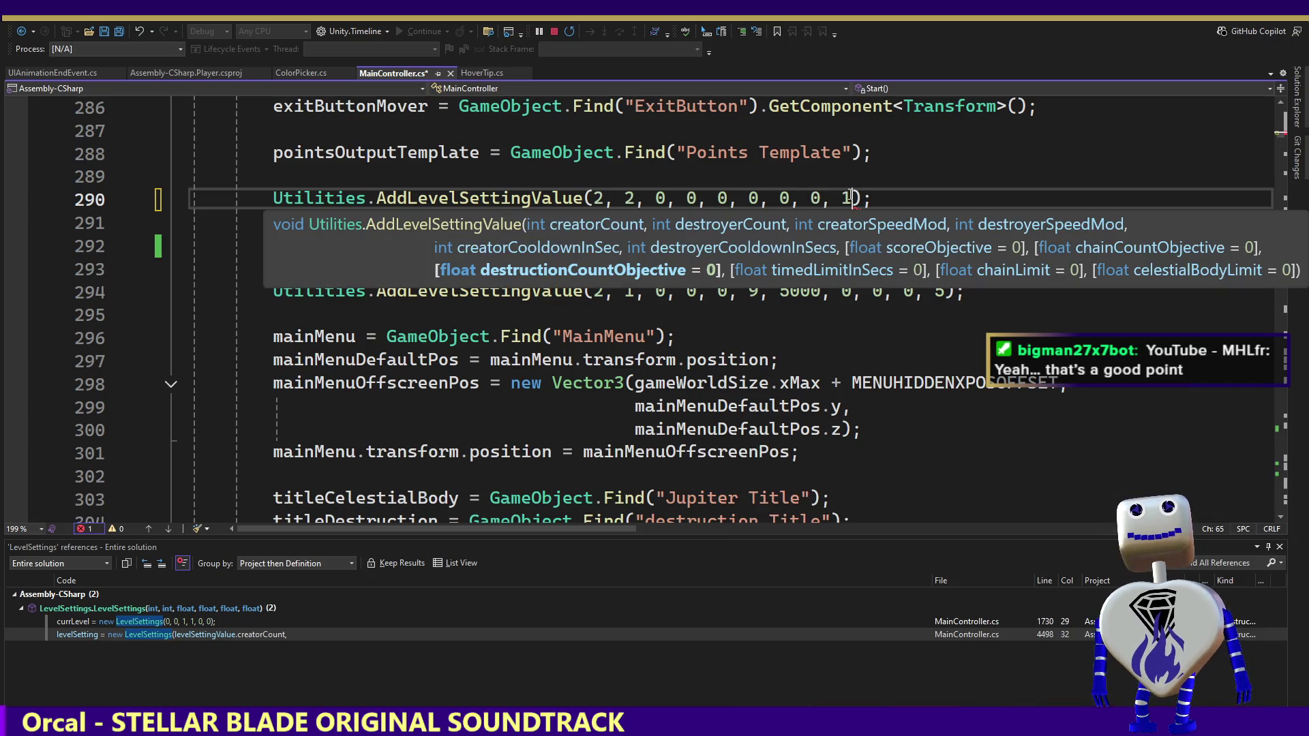
key(ctrl+s)
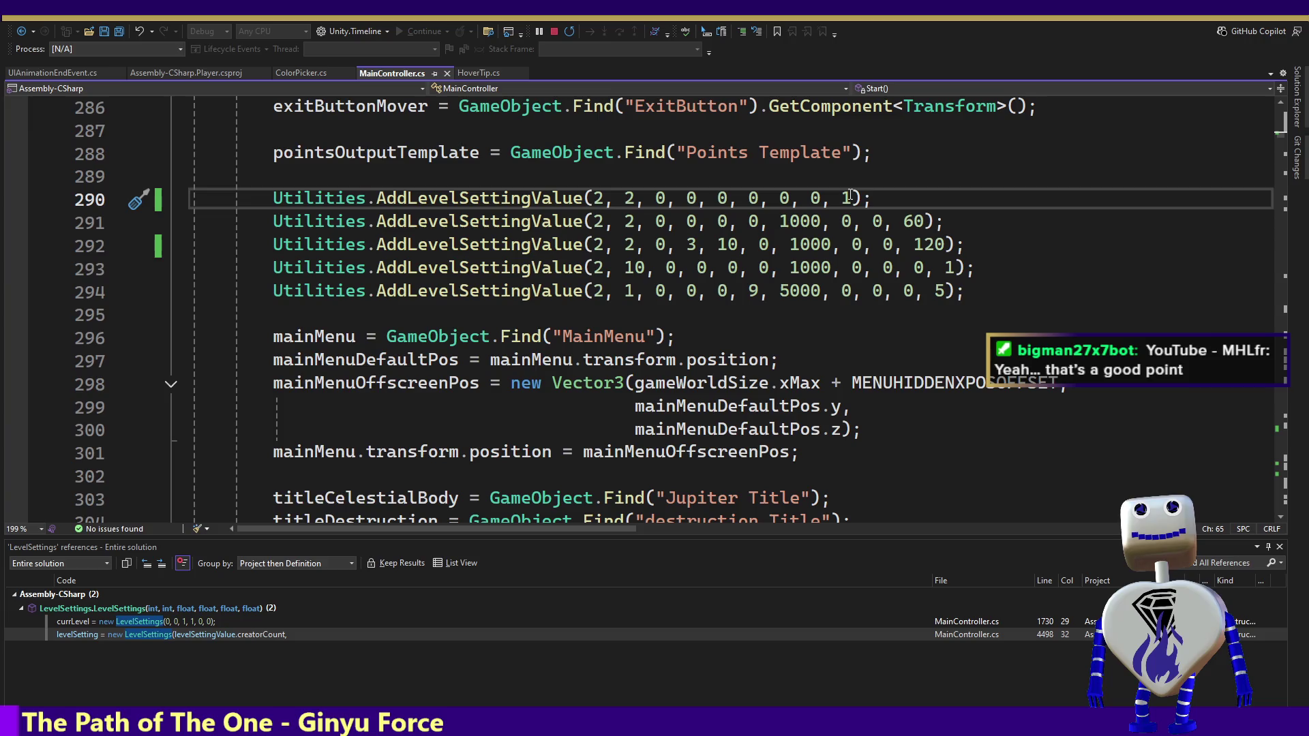
key(alt+Tab)
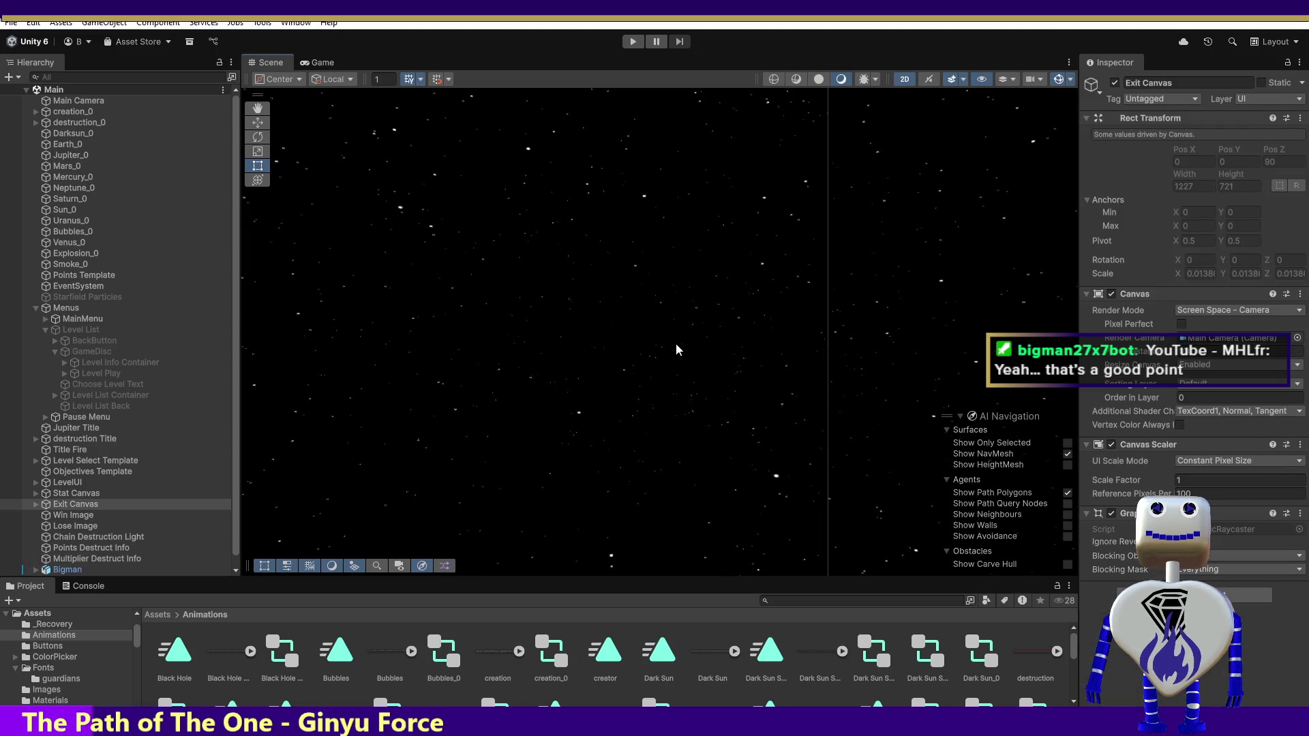
Step: Run the game and view level 1 Skill Challenge info: 'Destroy a minimum of 1 celestial body'
click(633, 41)
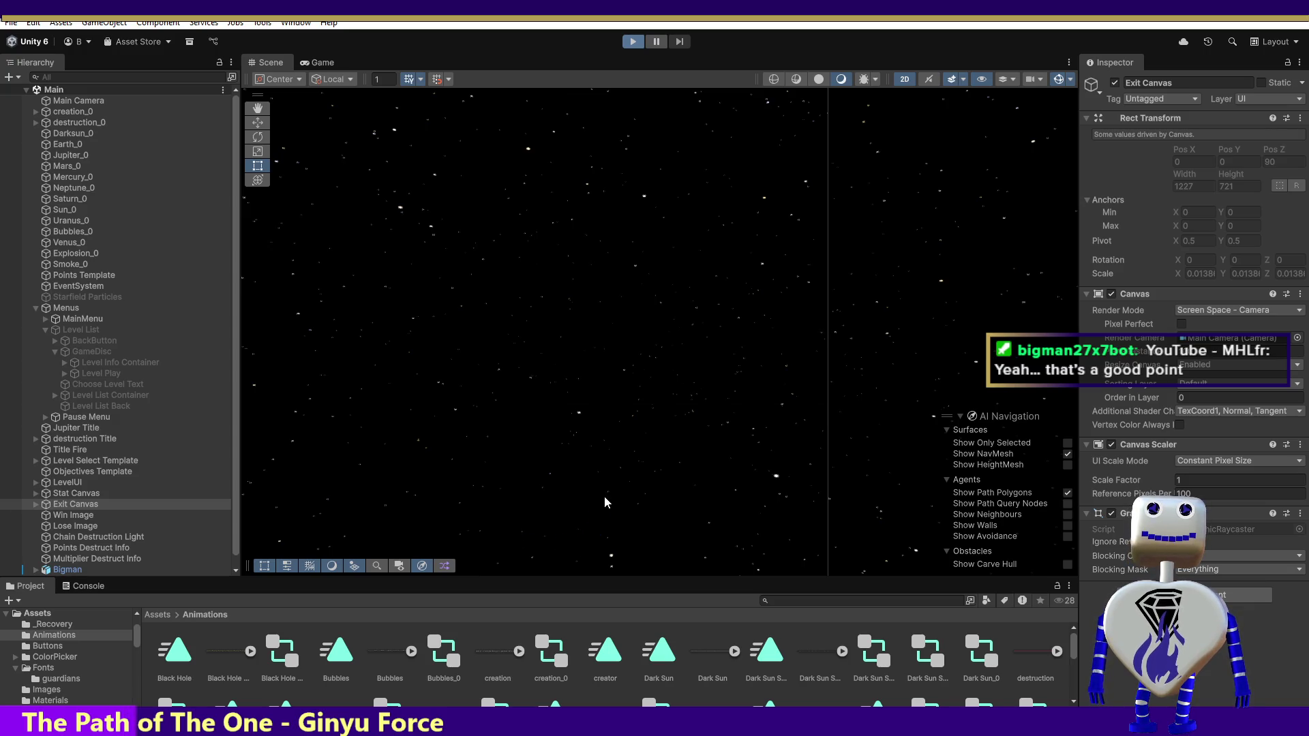
click(649, 313)
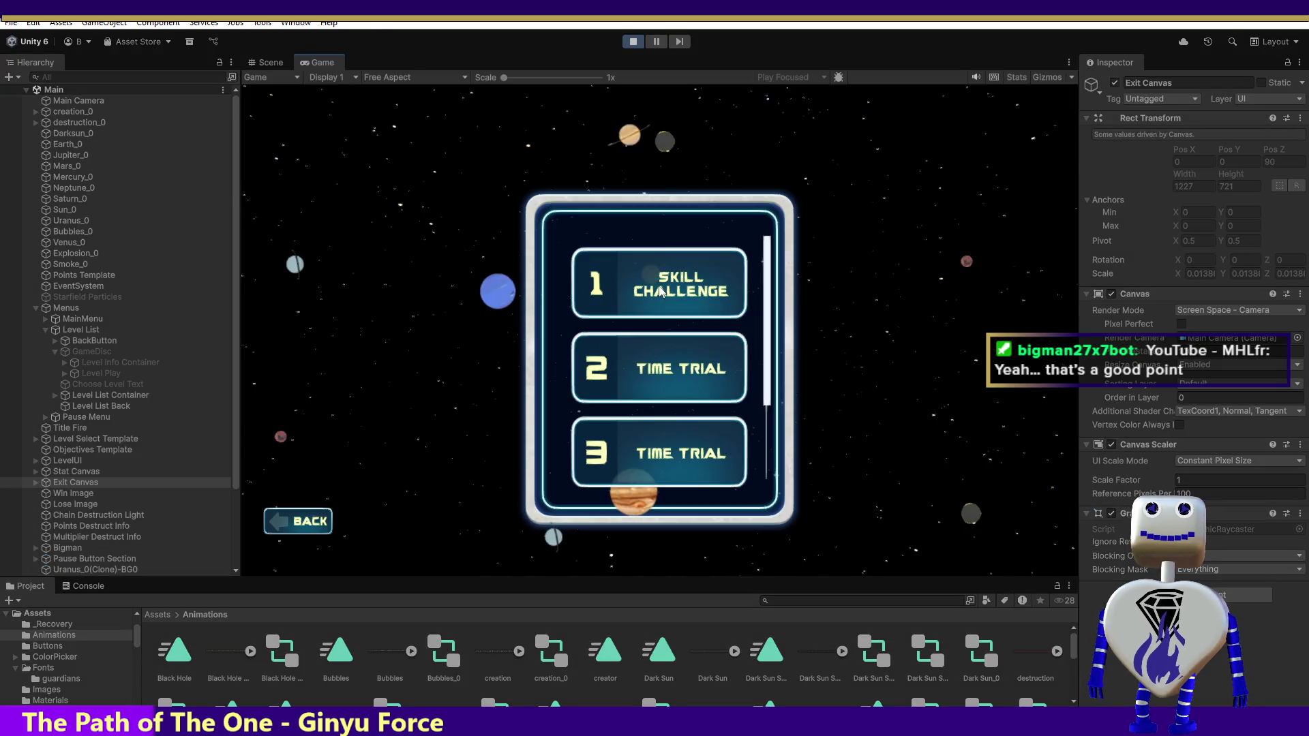
click(684, 299)
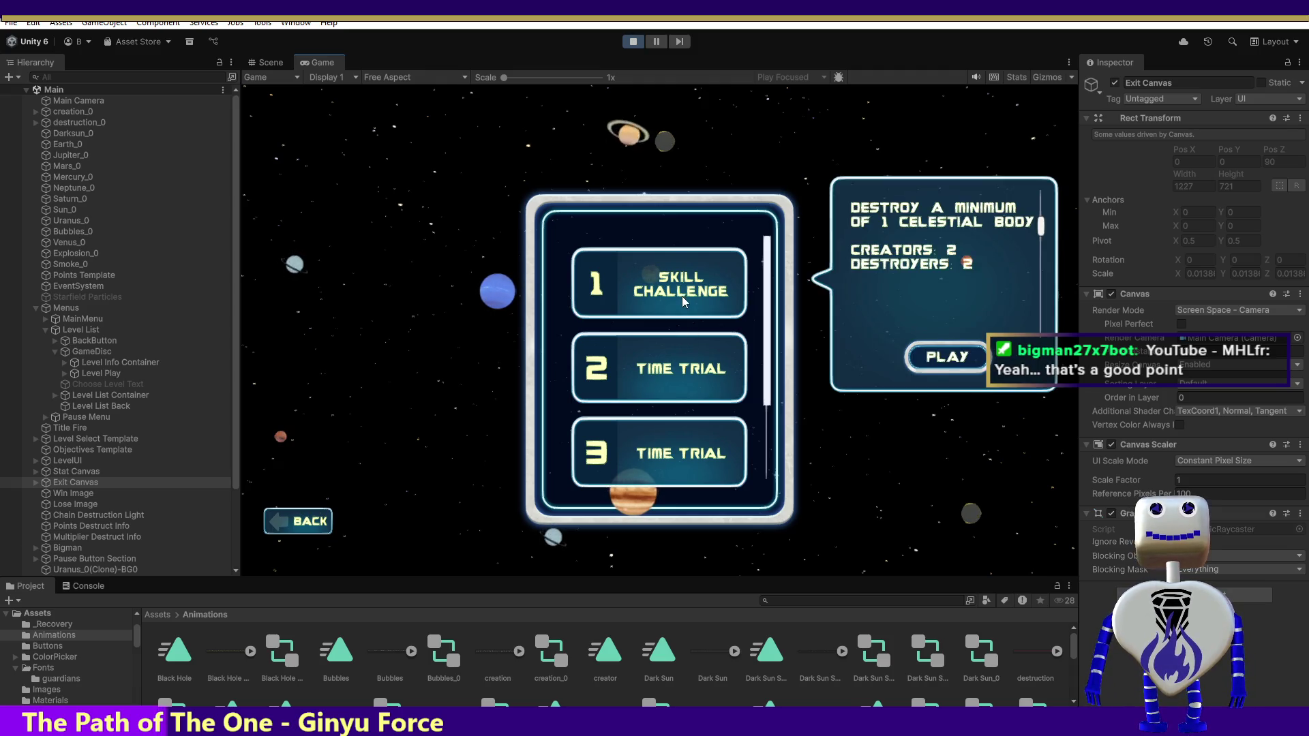
drag(1040, 231, 1030, 272)
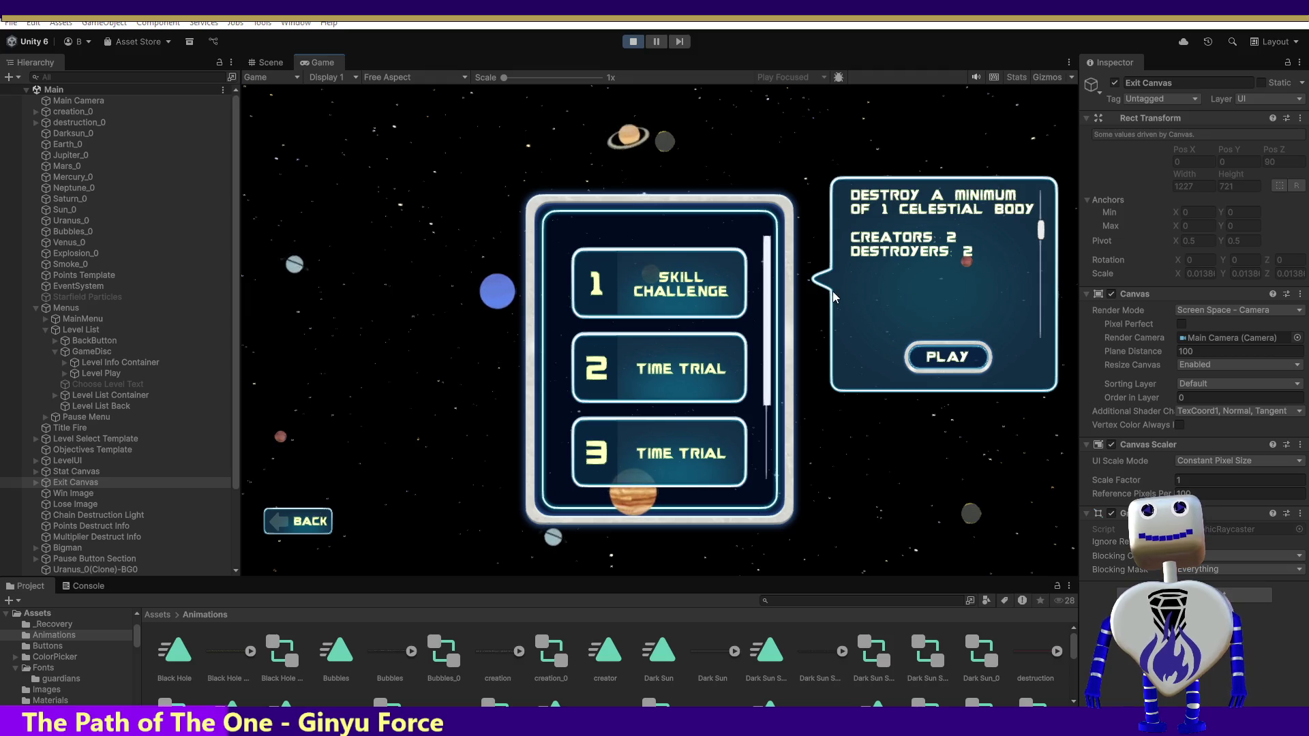
Step: Switch from Unity back to MainController.cs in Visual Studio
key(alt+Tab)
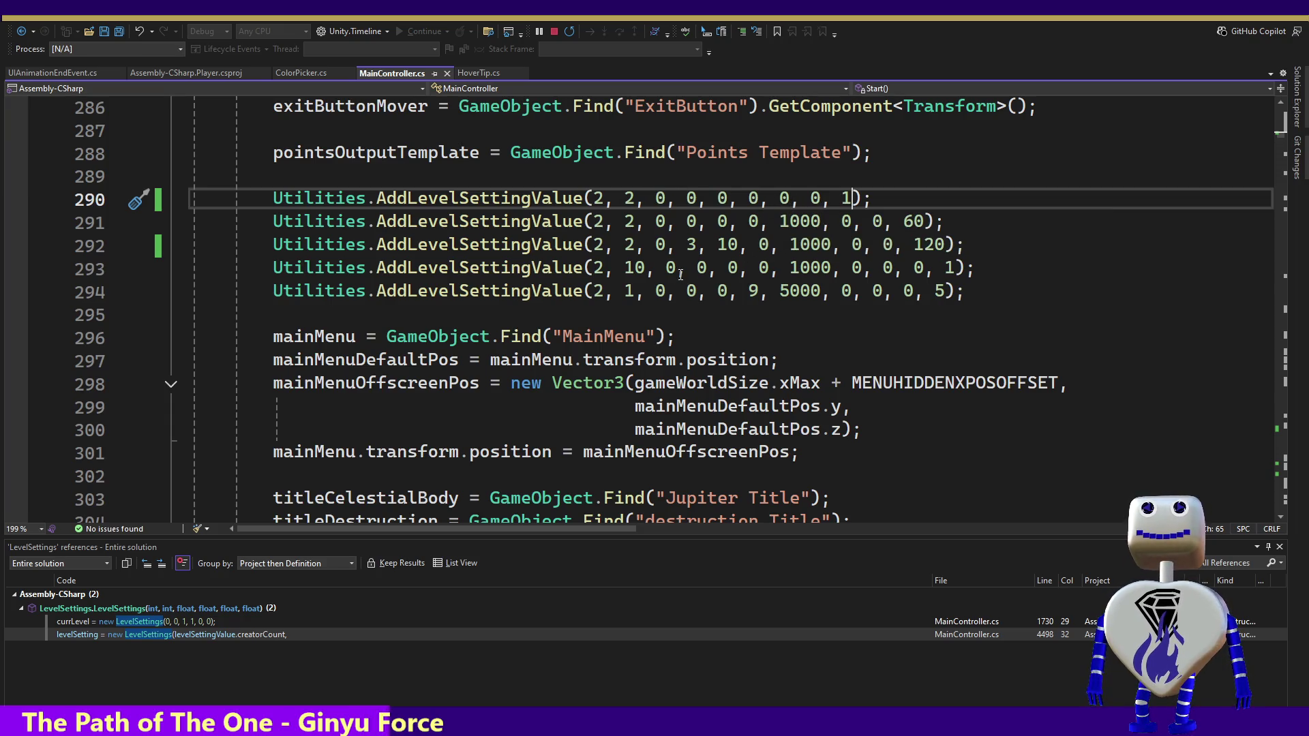
Step: Find references to the destructionCountObjective parameter and follow line 4475 to AddDestructionCountObjective
ctrl+click(448, 201)
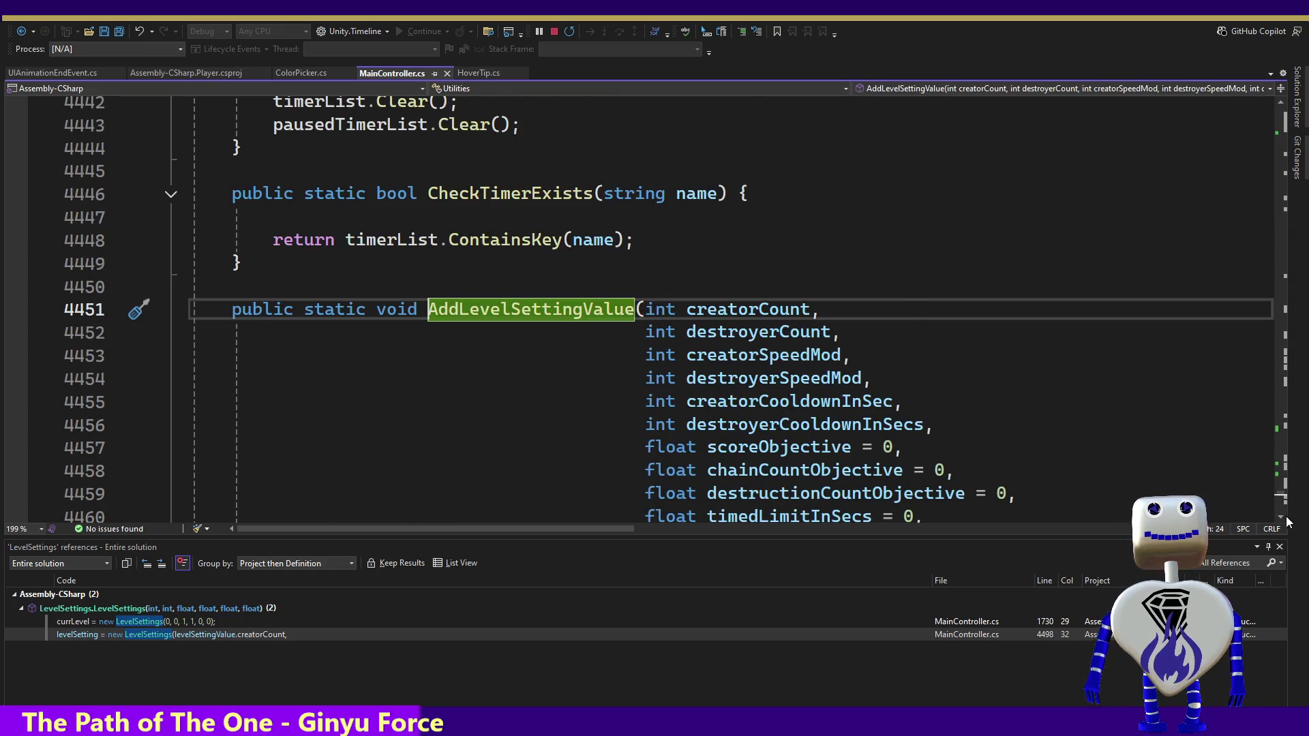
double_click(857, 494)
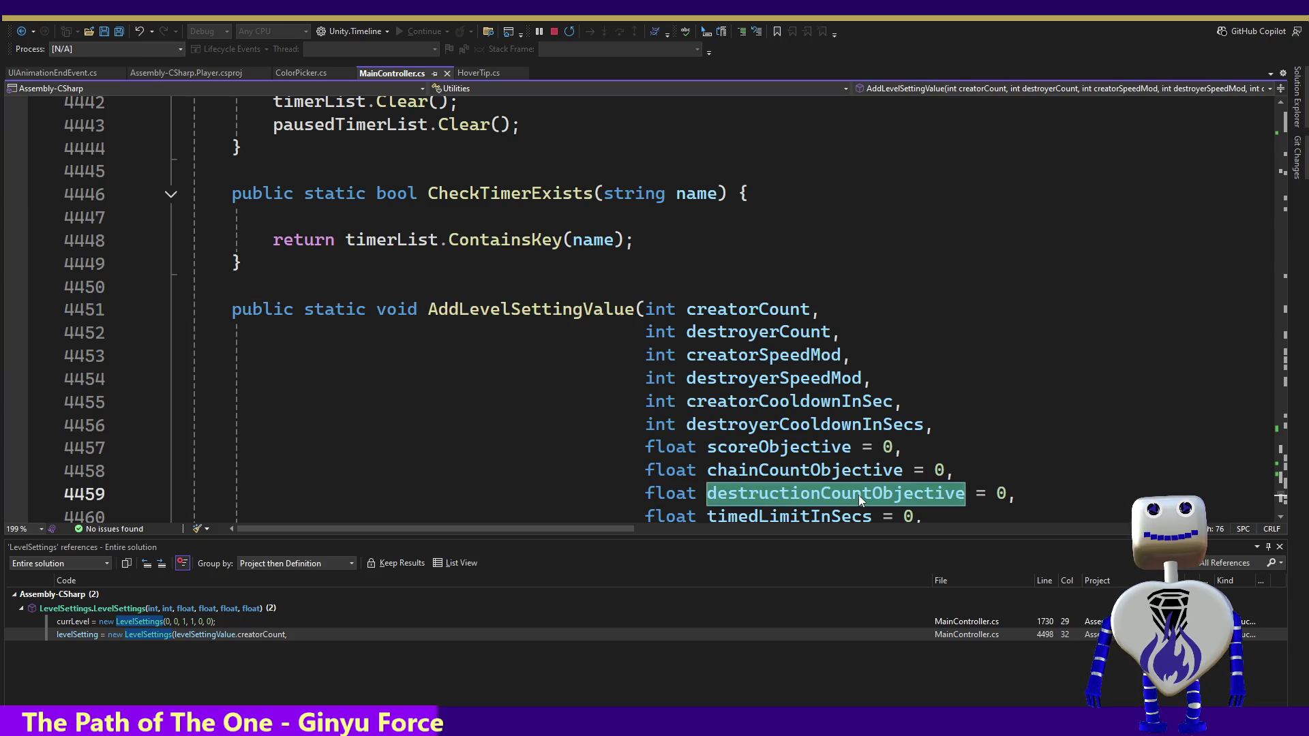
right_click(858, 495)
click(937, 519)
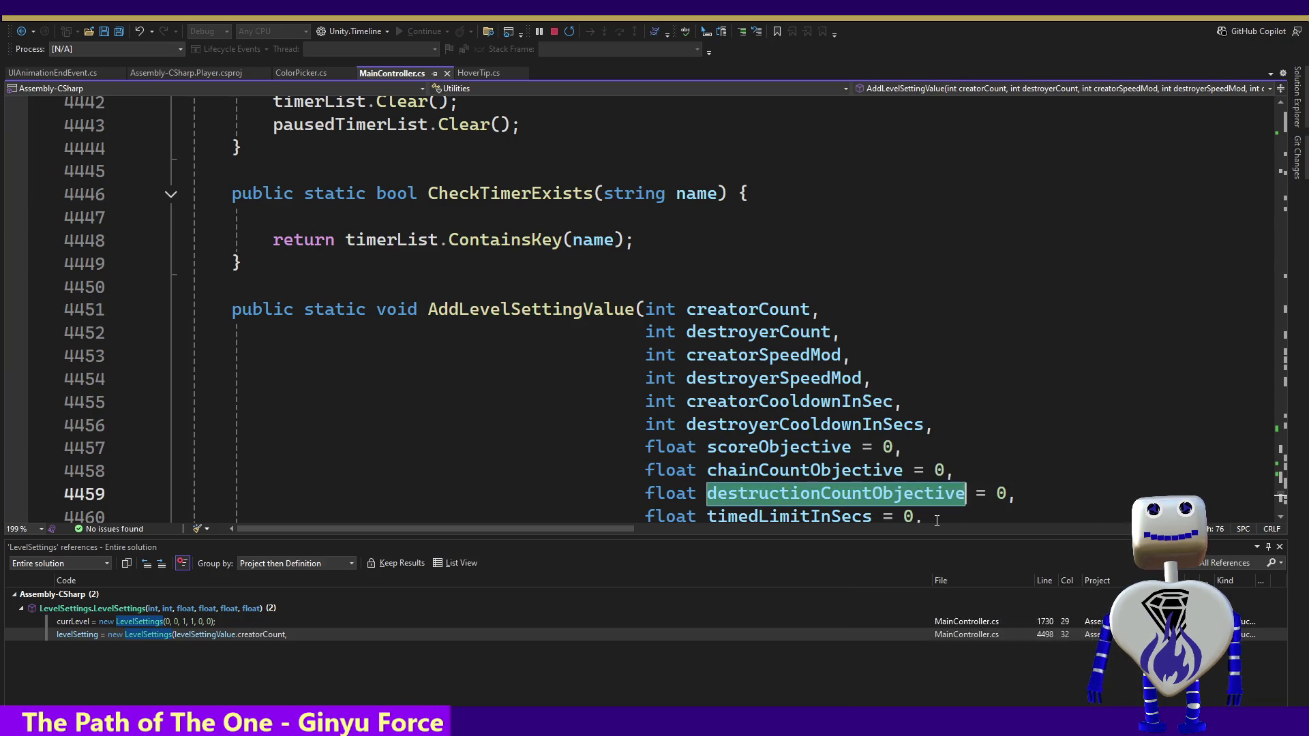
double_click(227, 628)
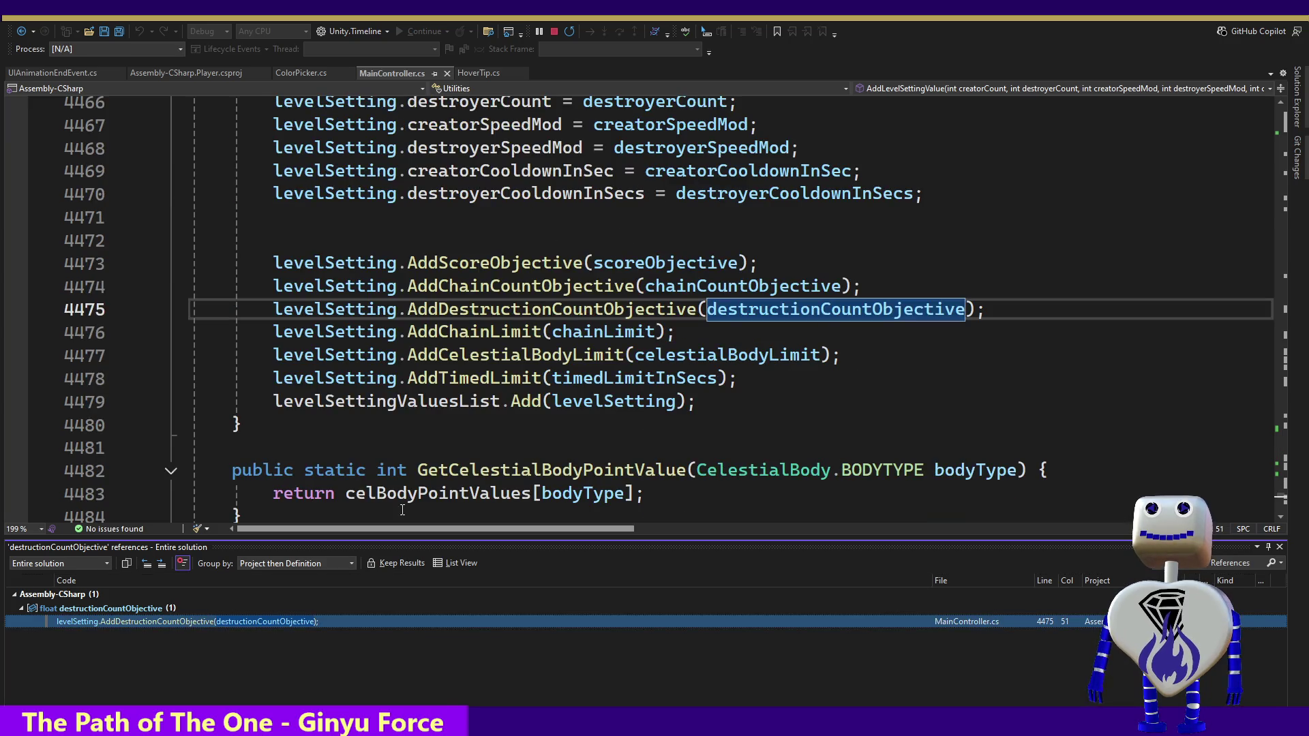
ctrl+click(528, 310)
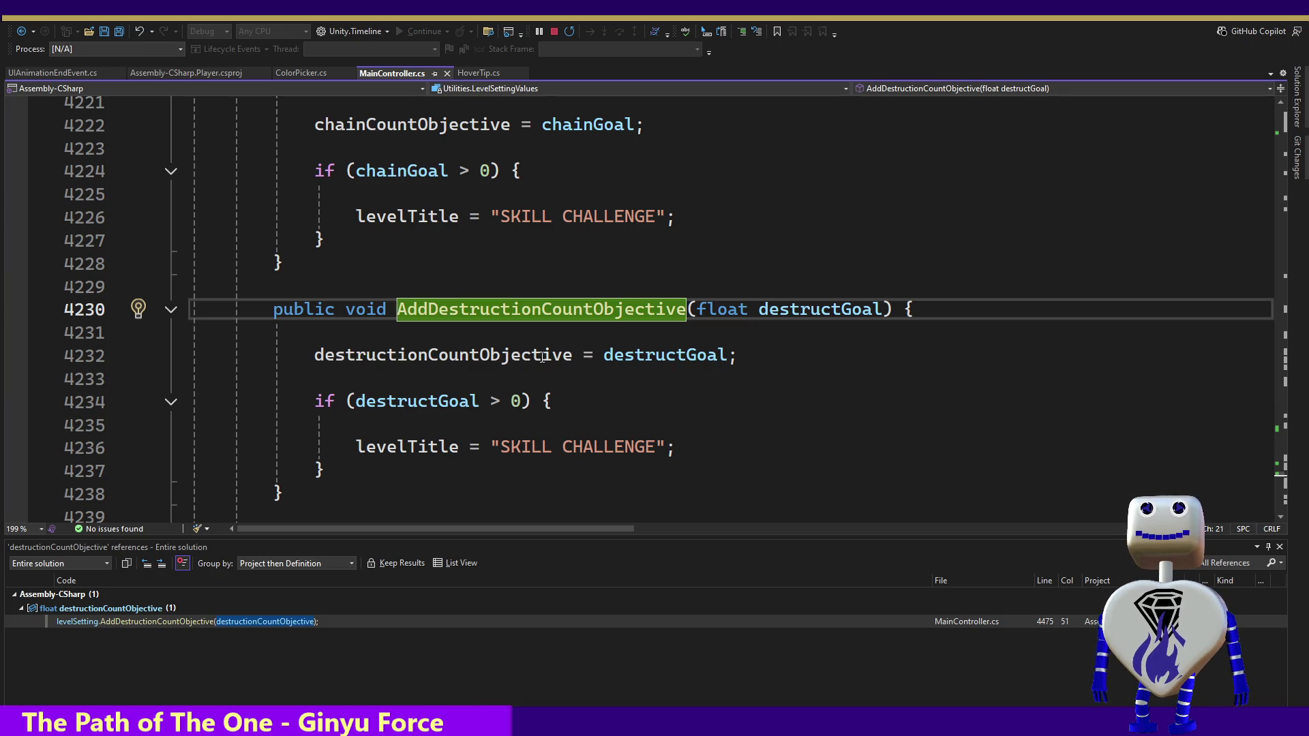
Step: Jump to the destructionCountObjective field declaration, try Go To Implementation, and return to AddDestructionCountObjective
ctrl+click(466, 355)
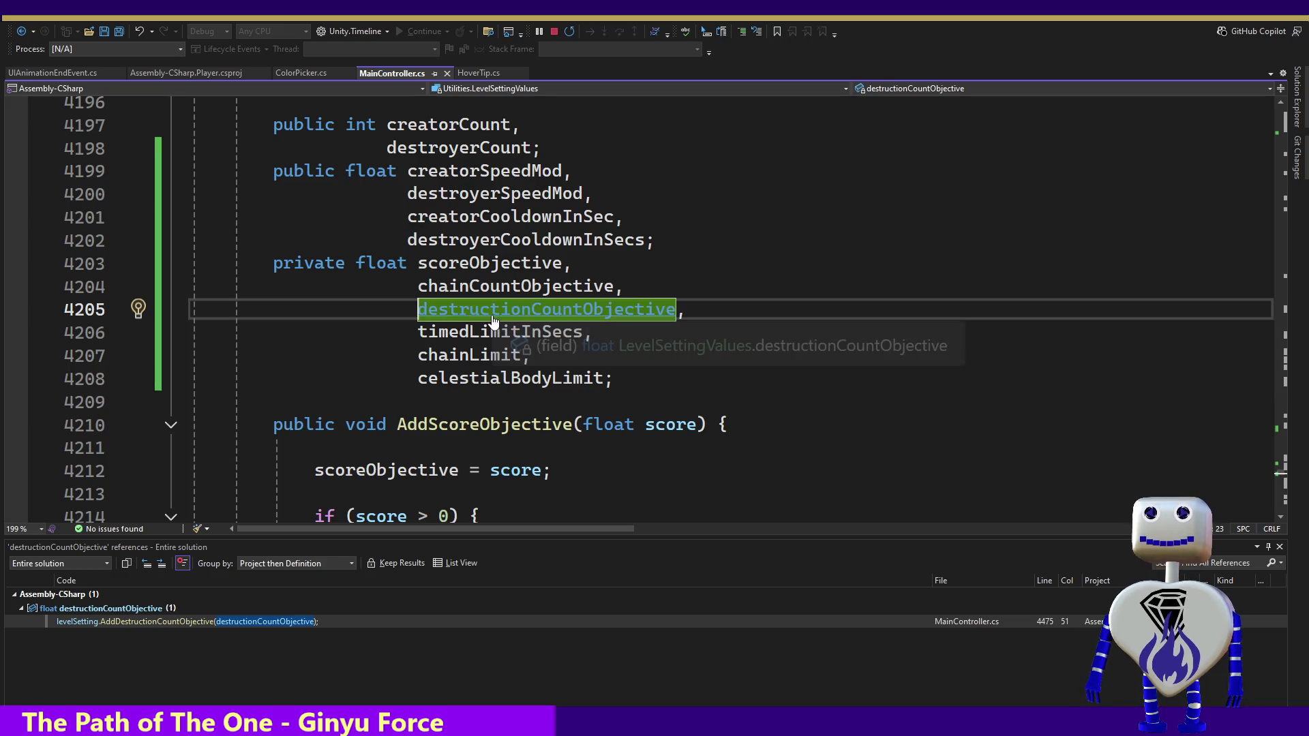
click(559, 455)
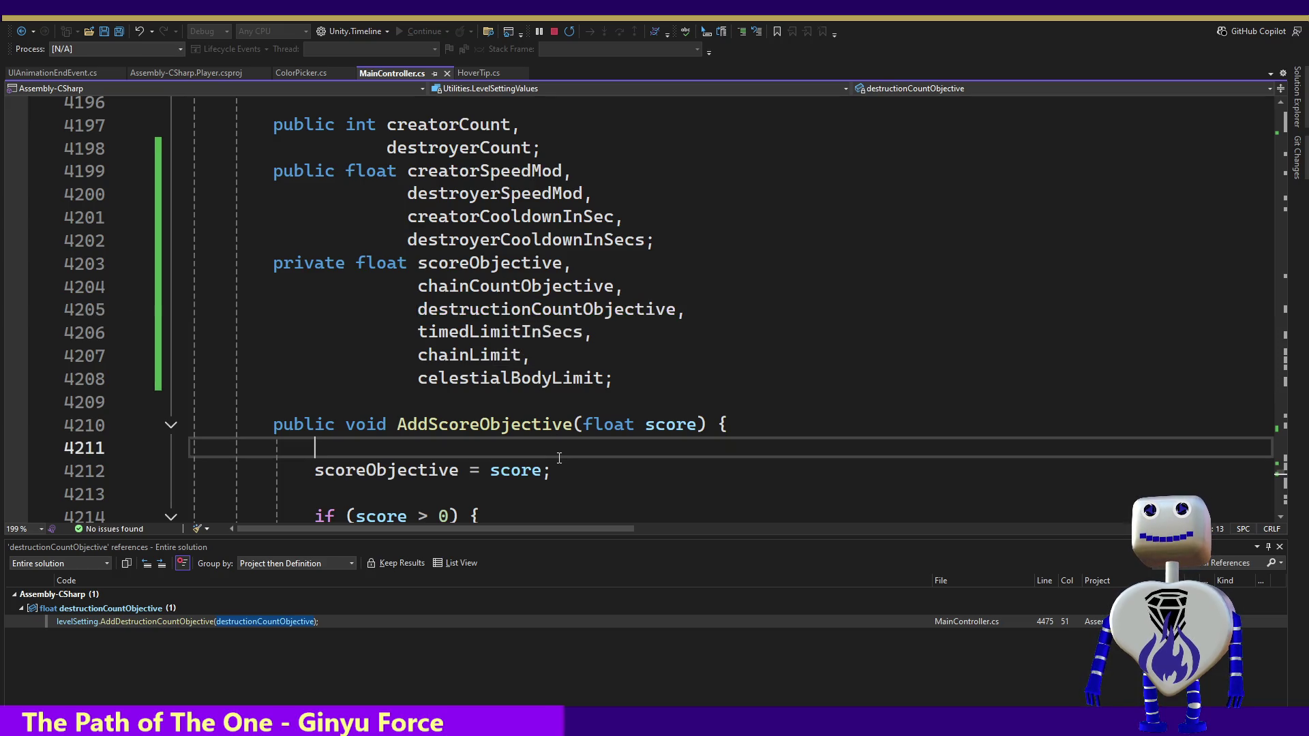
double_click(530, 309)
right_click(531, 310)
click(588, 431)
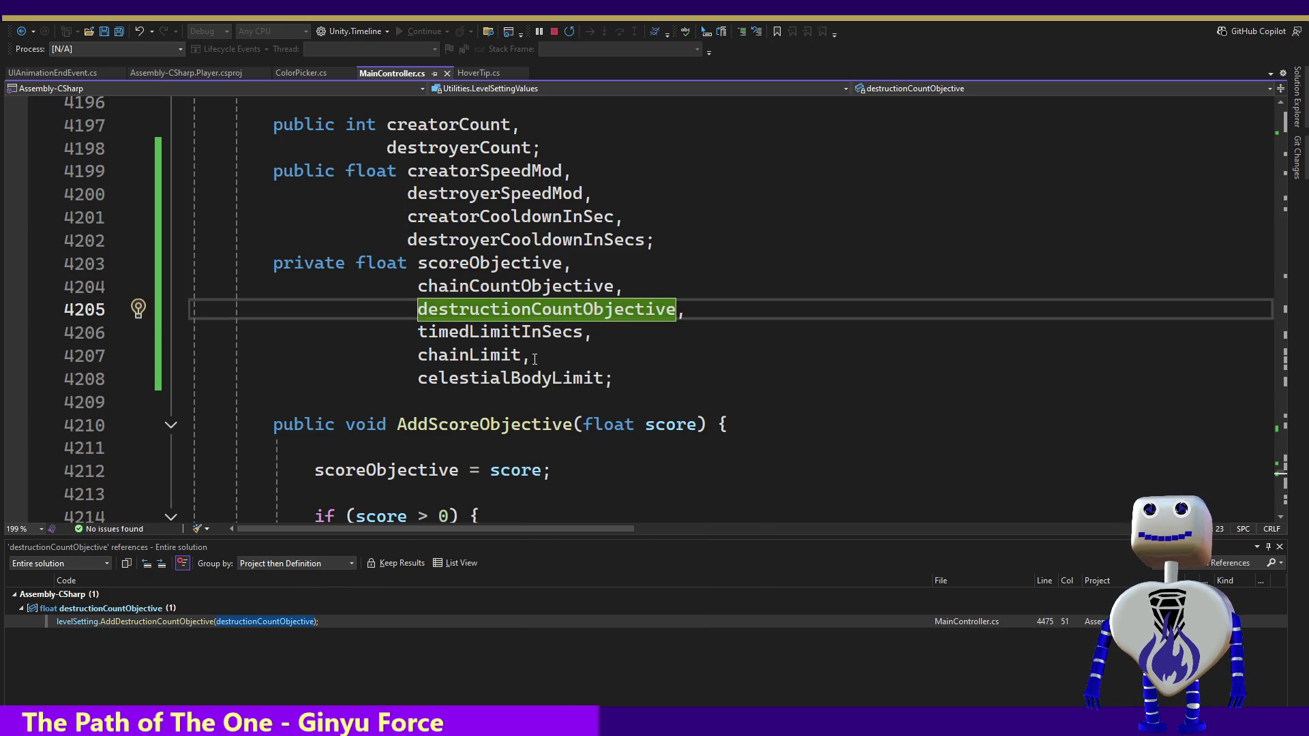
double_click(145, 621)
ctrl+click(538, 315)
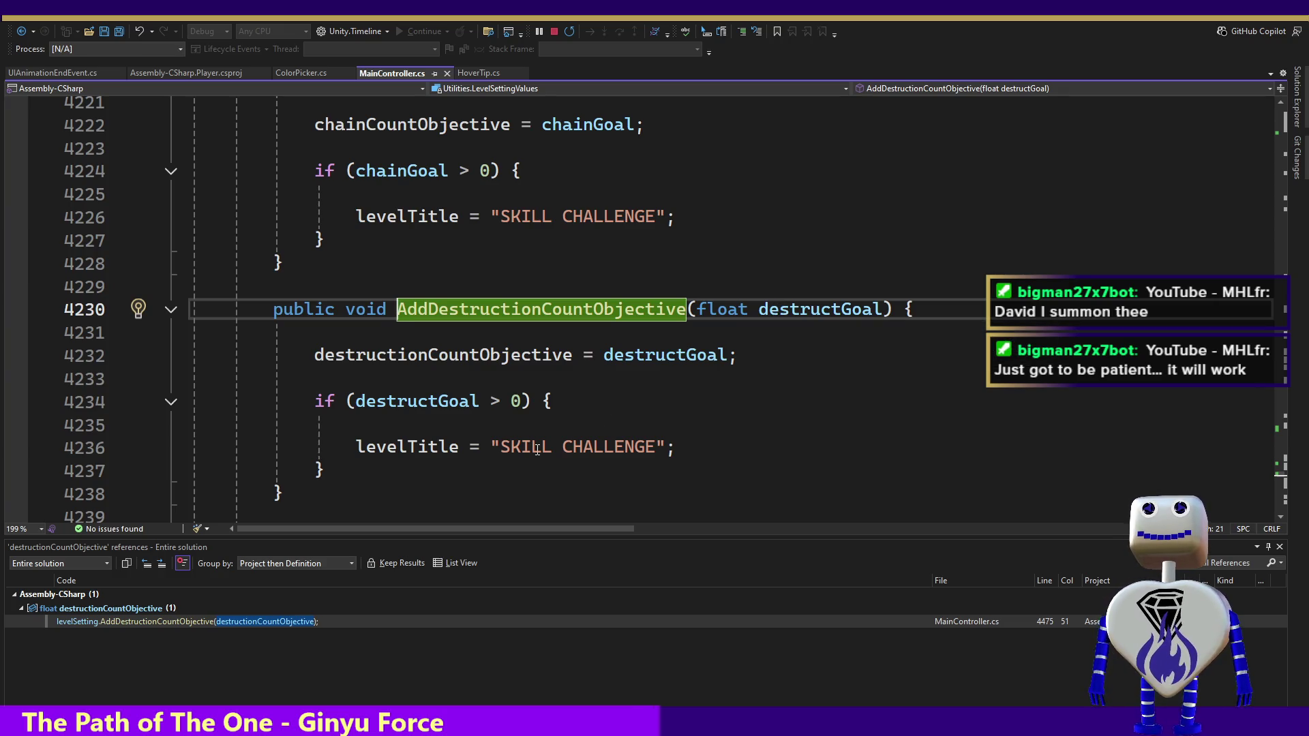
double_click(533, 359)
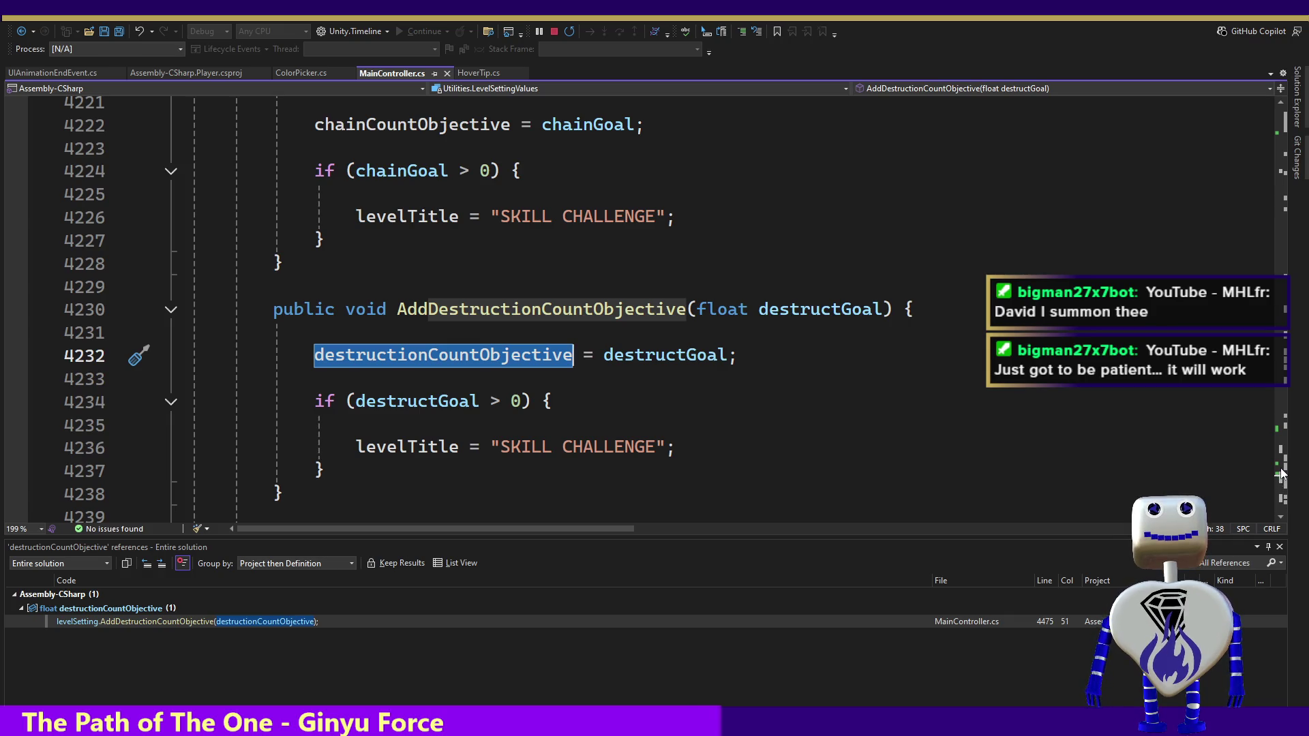
scroll(1280, 477, up, 5)
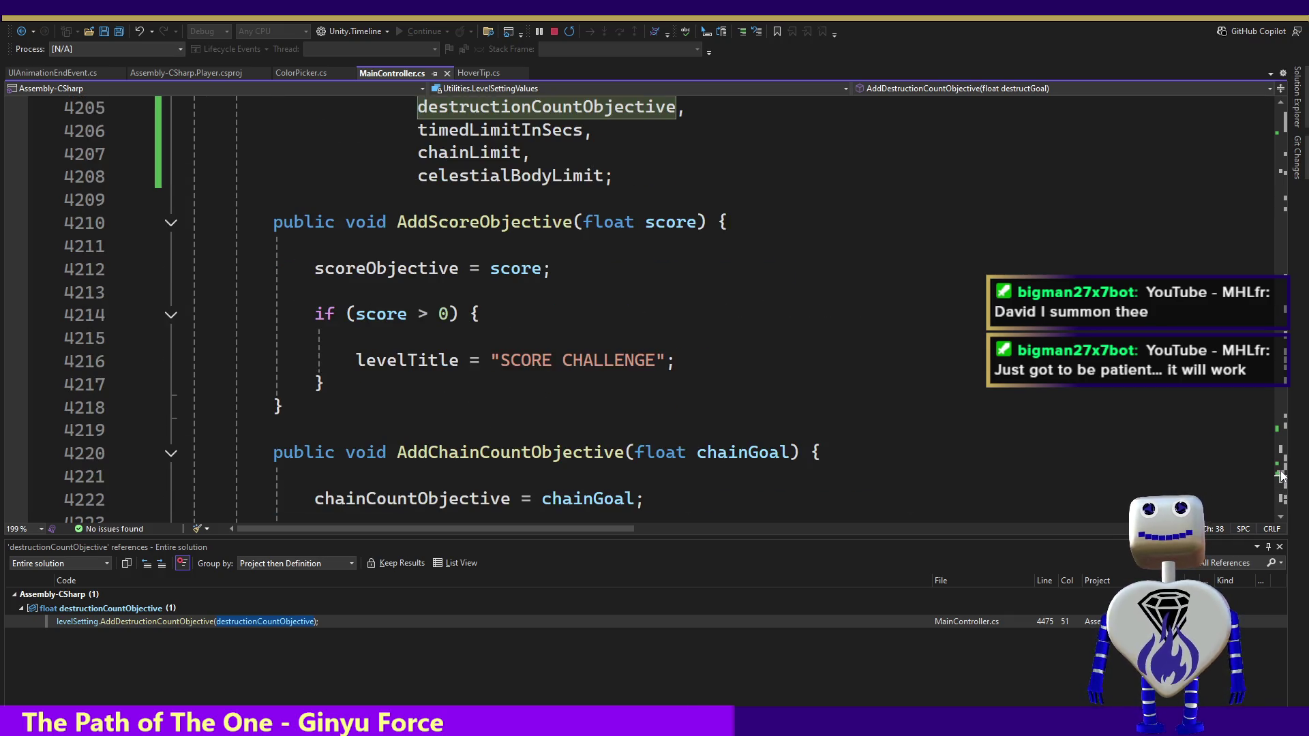
scroll(1280, 478, up, 5)
scroll(1280, 477, down, 20)
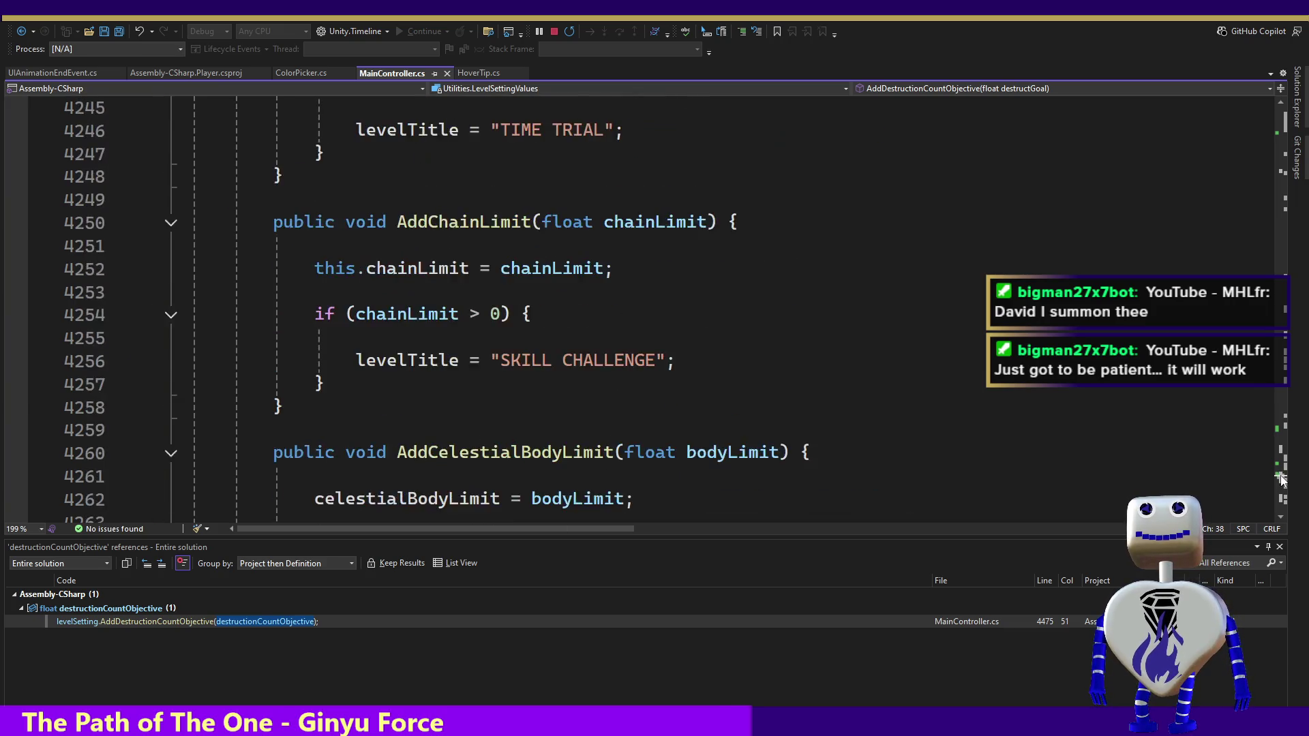
scroll(1280, 480, down, 8)
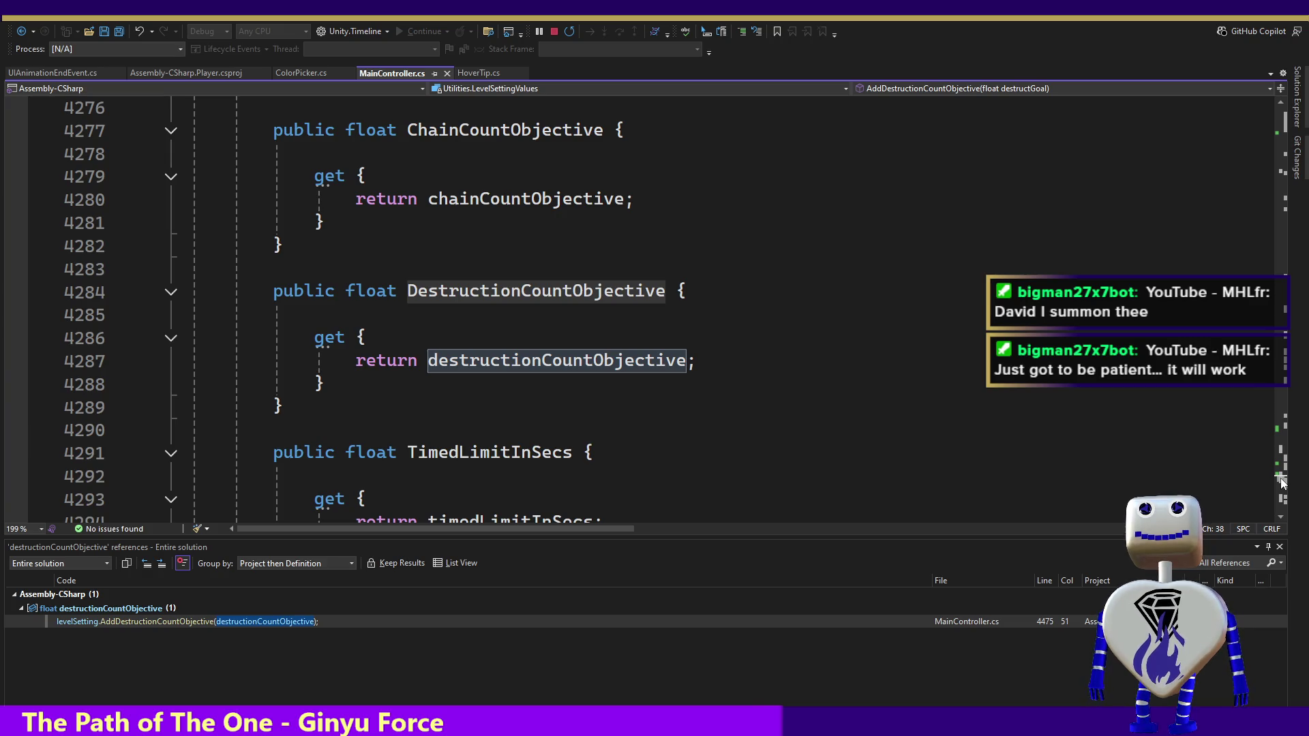
mouse_move(540, 365)
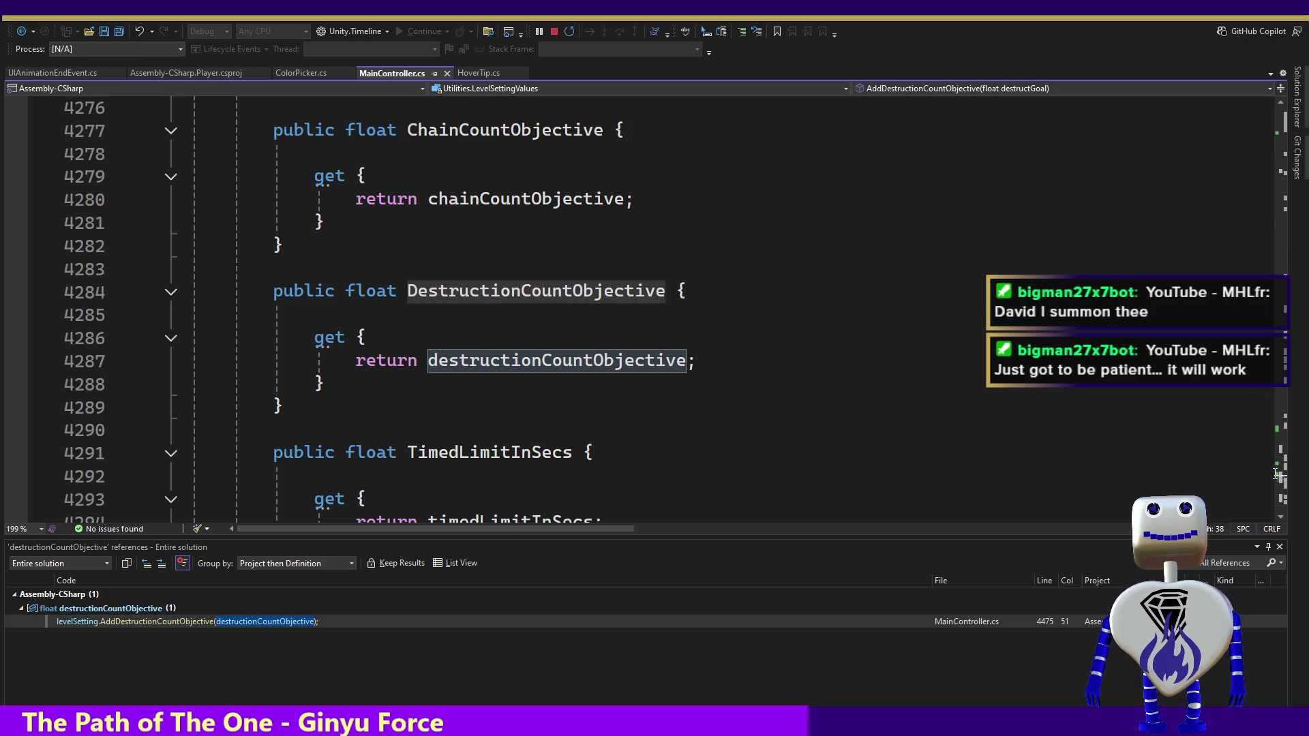
click(541, 269)
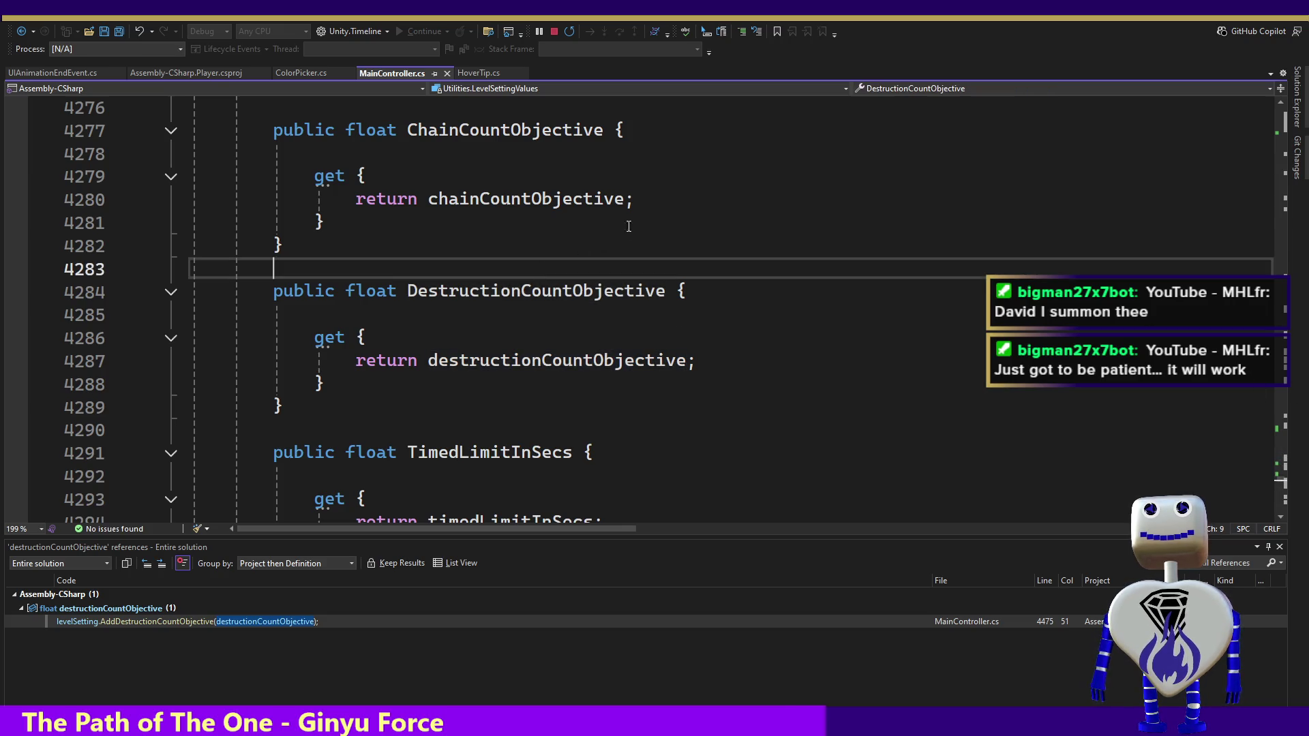
key(Up)
key(Up)
key(Up)
key(Up)
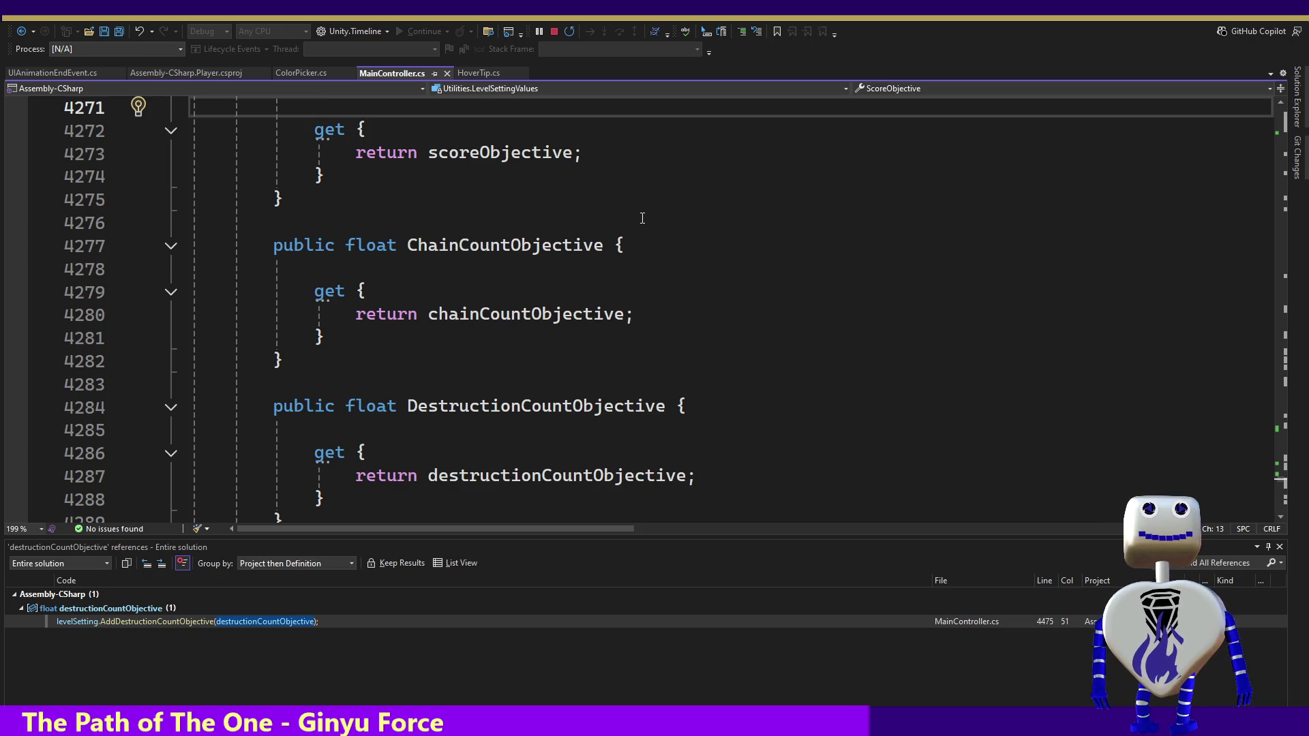
key(Up)
key(Up)
key(Up)
key(Up)
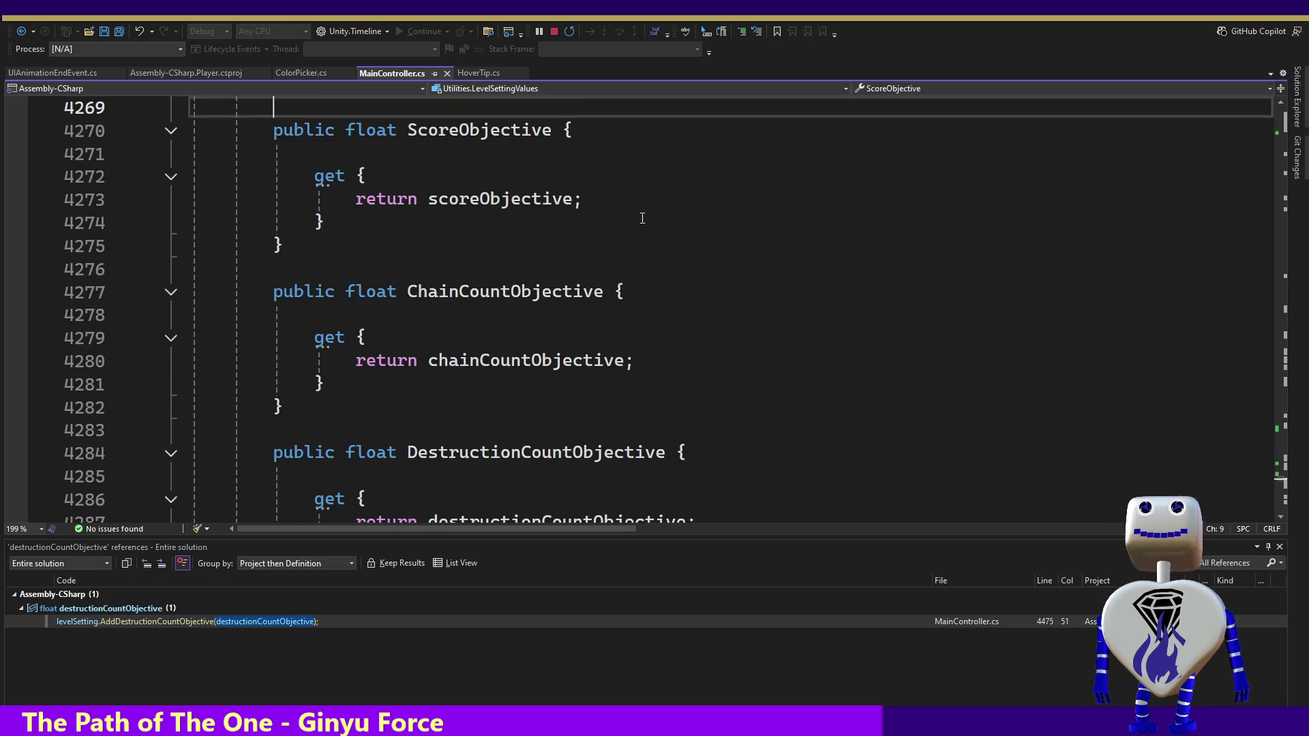
key(Up)
key(Up)
key(Up)
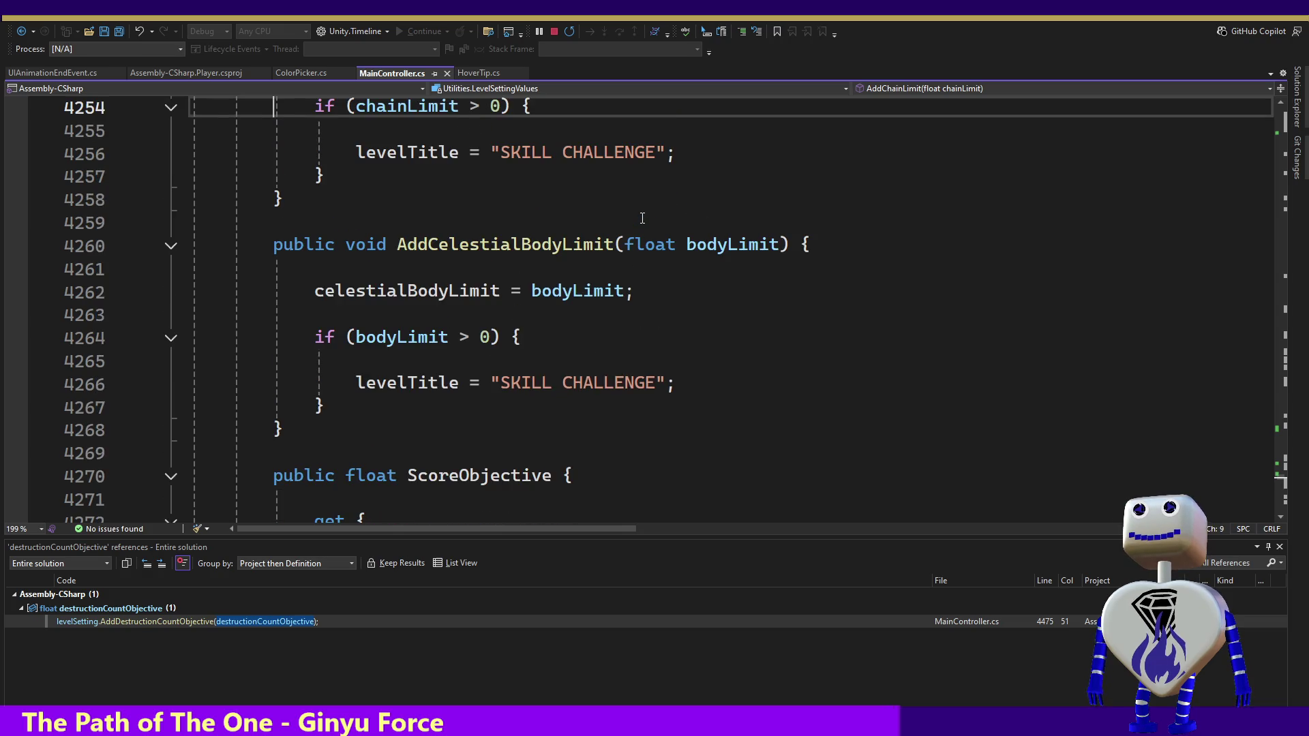
key(Up)
key(Up)
key(Up)
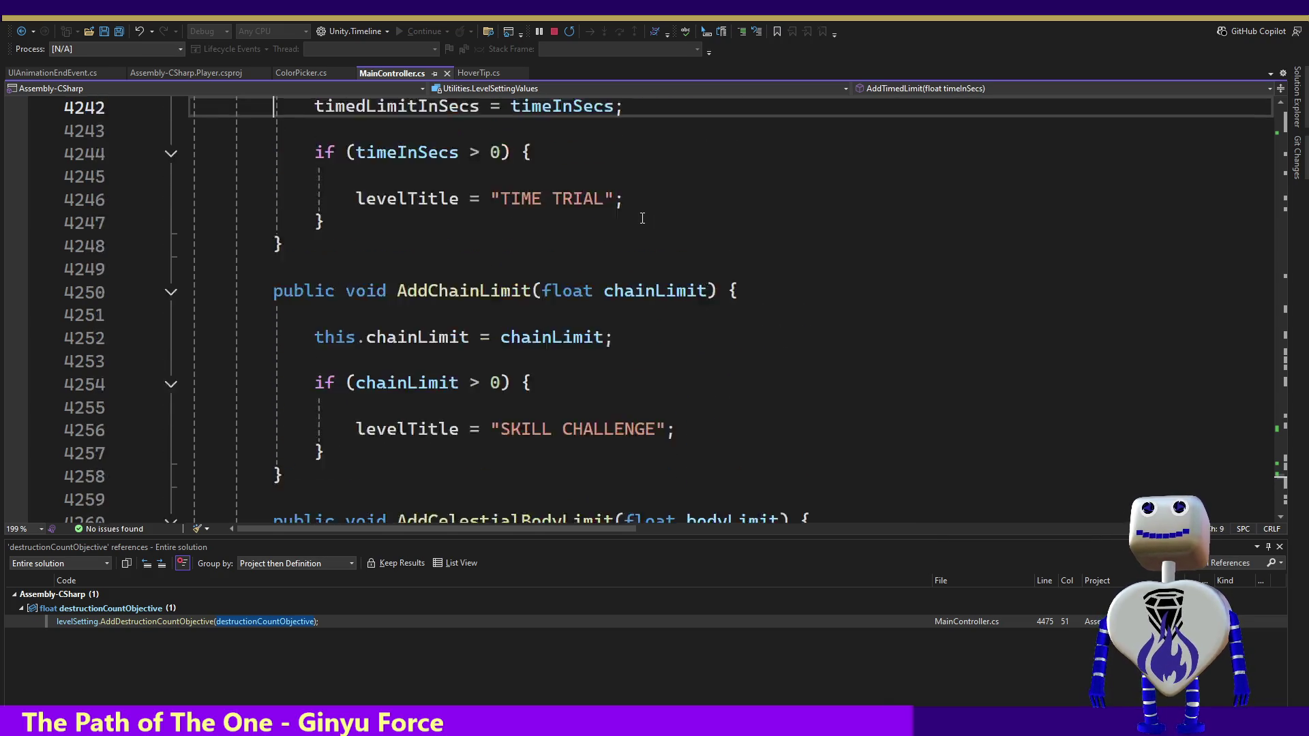
key(Up)
key(Up)
key(Up)
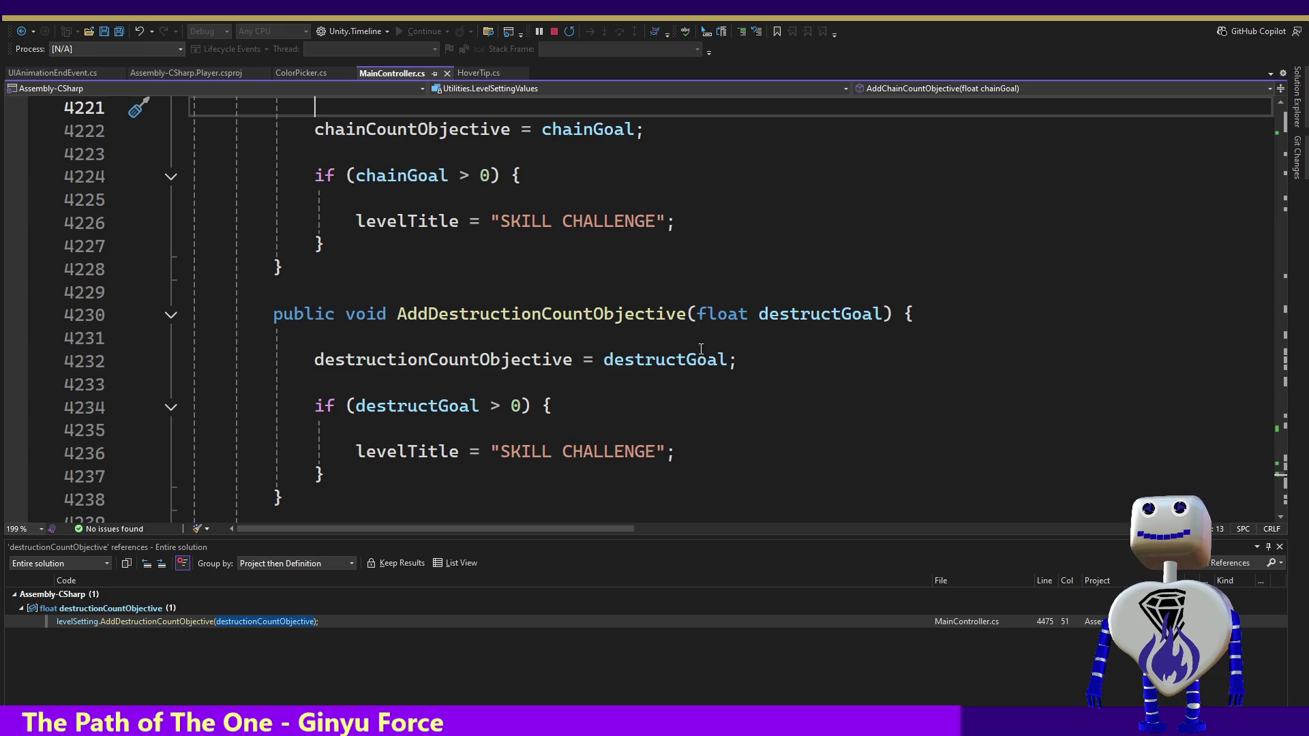
Step: Find all references to destructionCountObjective from its line 4232 assignment
click(502, 361)
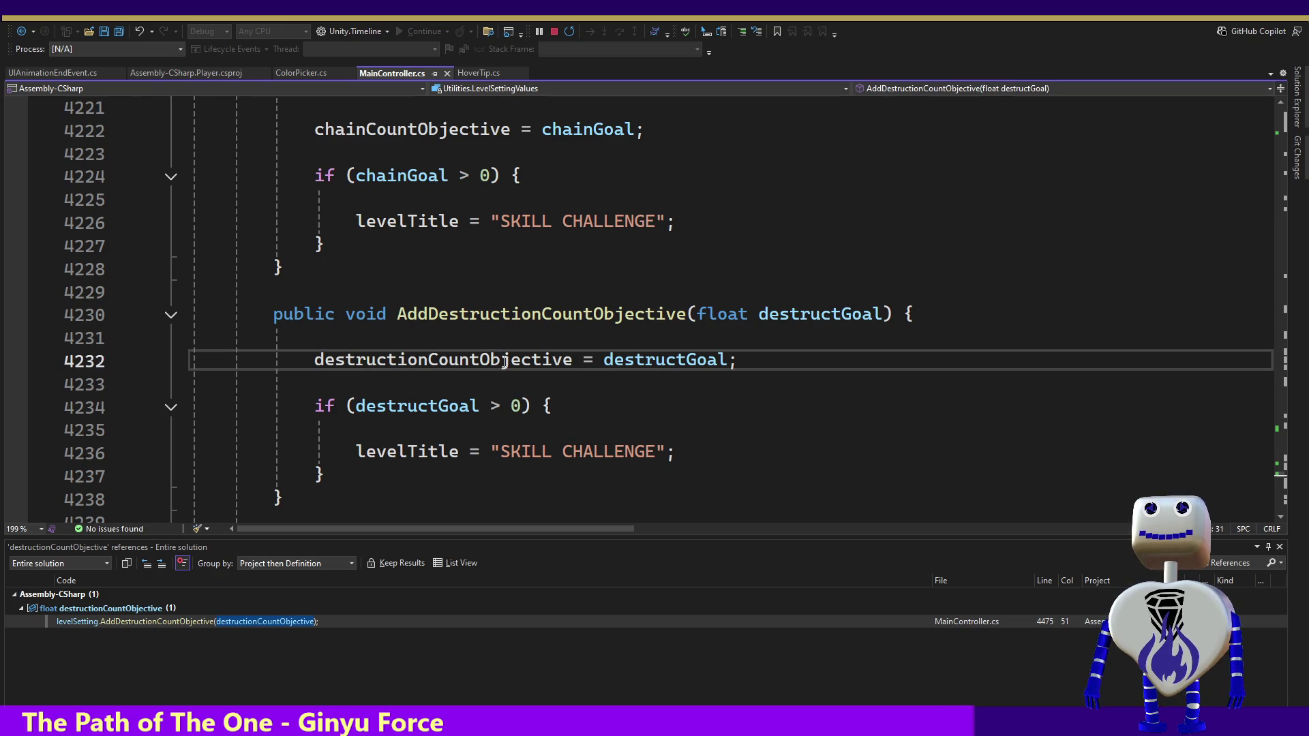
triple_click(502, 361)
click(501, 360)
double_click(502, 359)
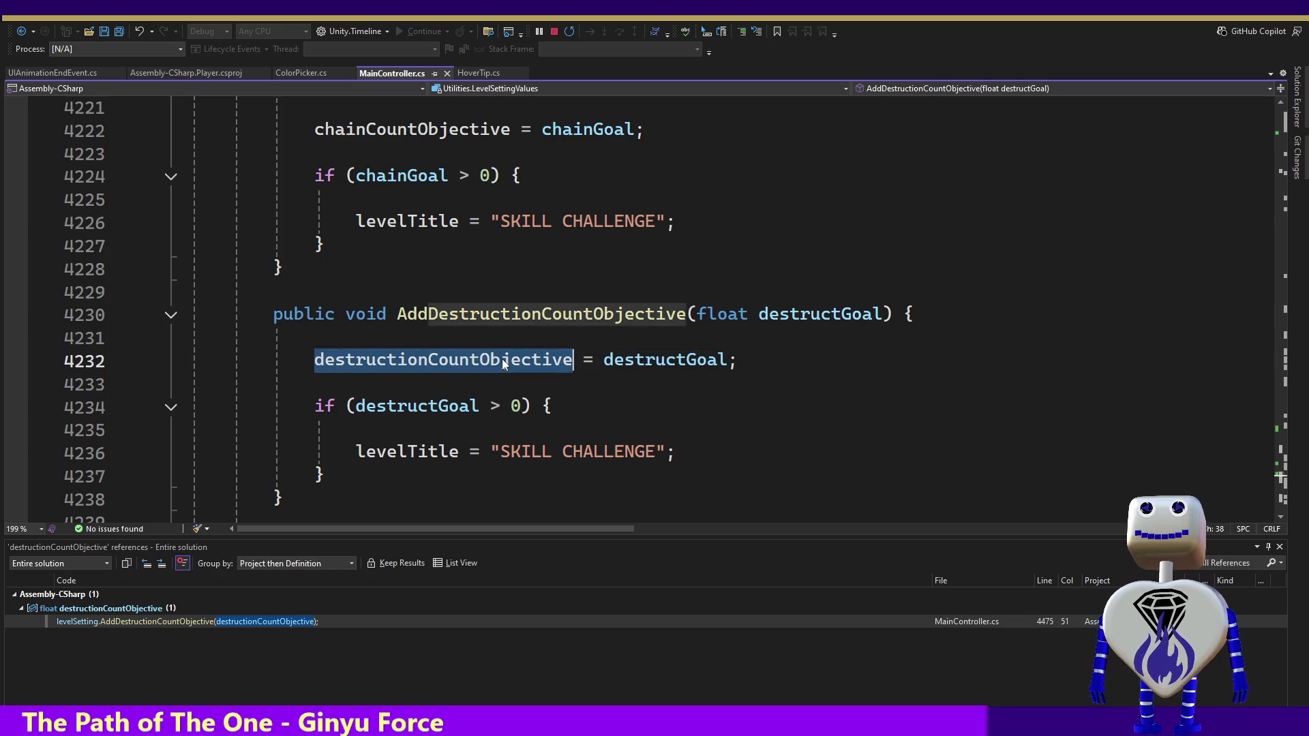
right_click(501, 362)
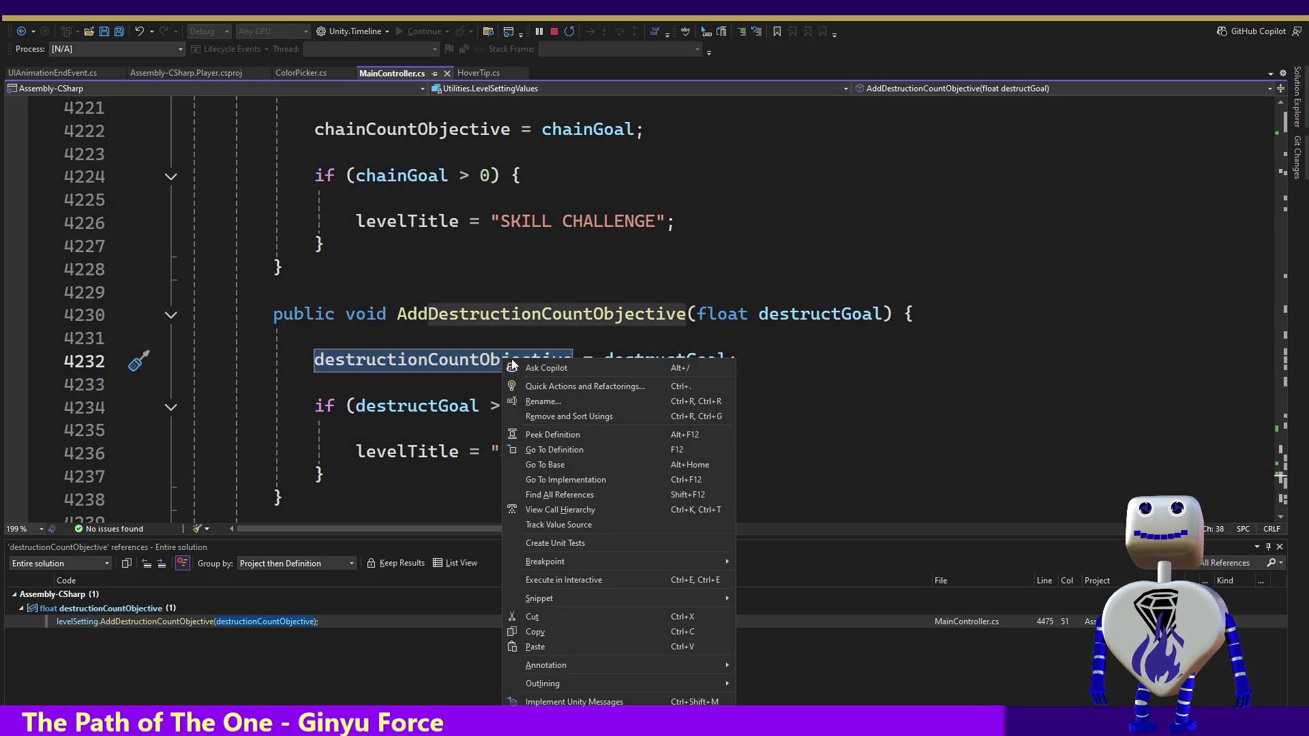
click(563, 492)
Step: Step through both references, lines 4232 and 4287, ending on the DestructionCountObjective getter
click(129, 623)
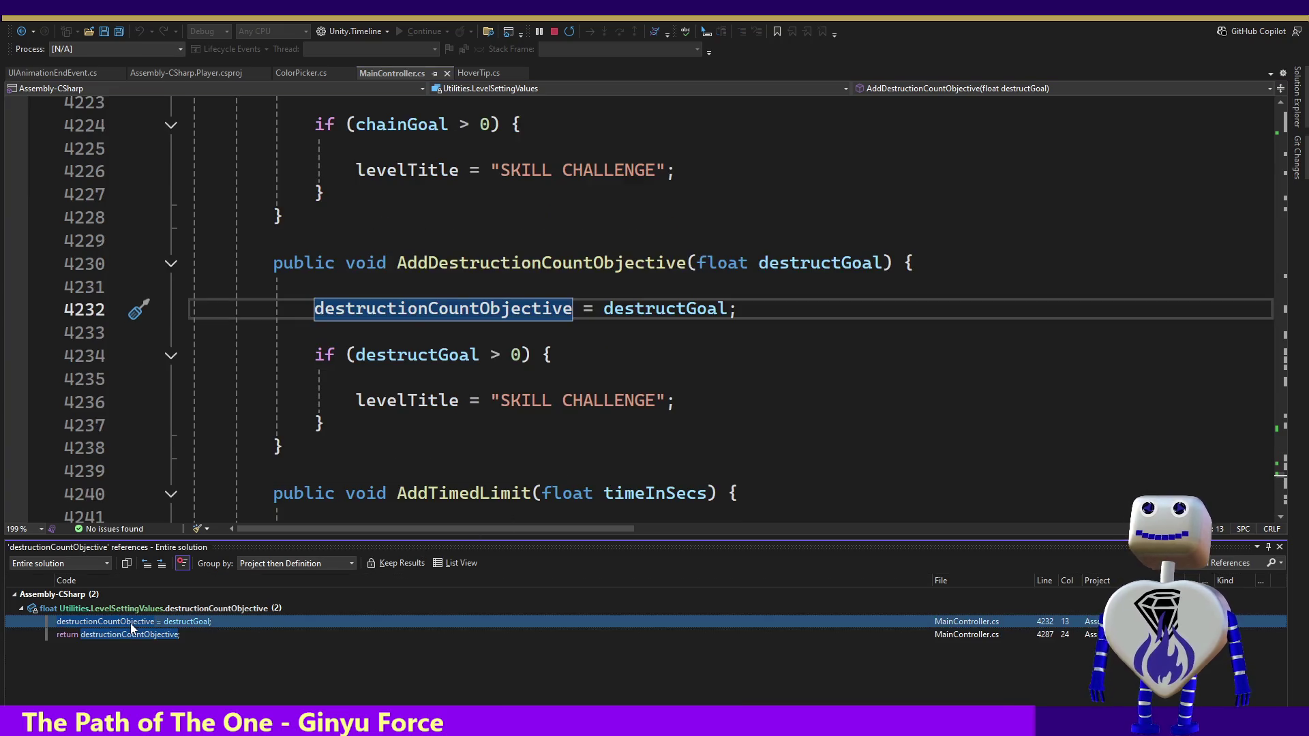
click(133, 636)
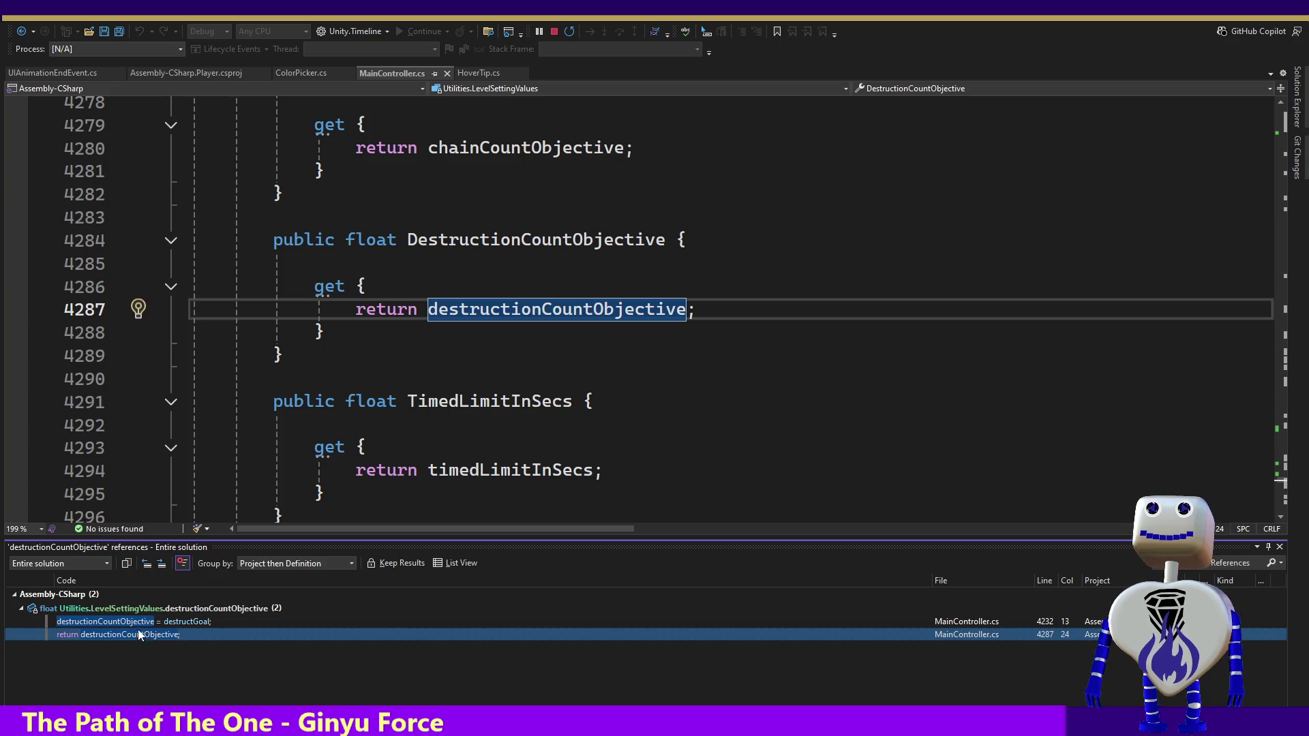
click(141, 621)
click(138, 634)
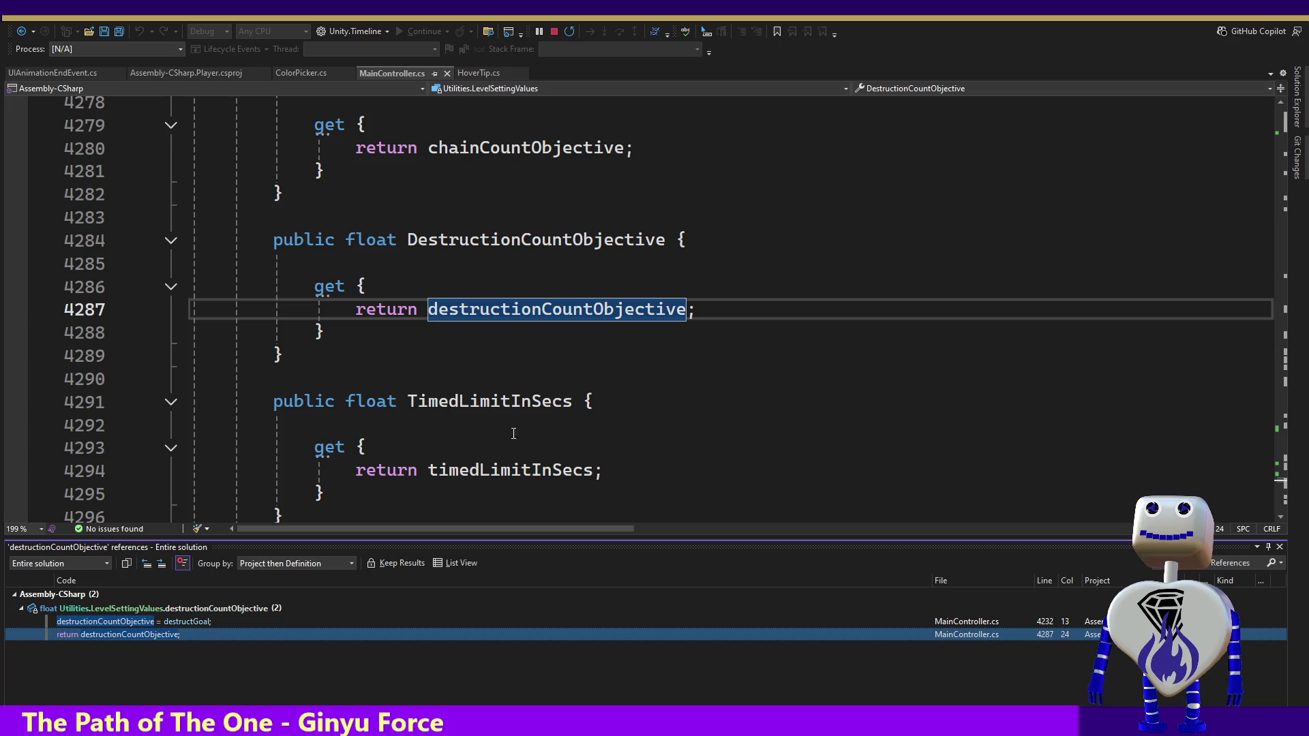
click(521, 239)
Step: Find all references to the DestructionCountObjective getter on line 4284
right_click(521, 239)
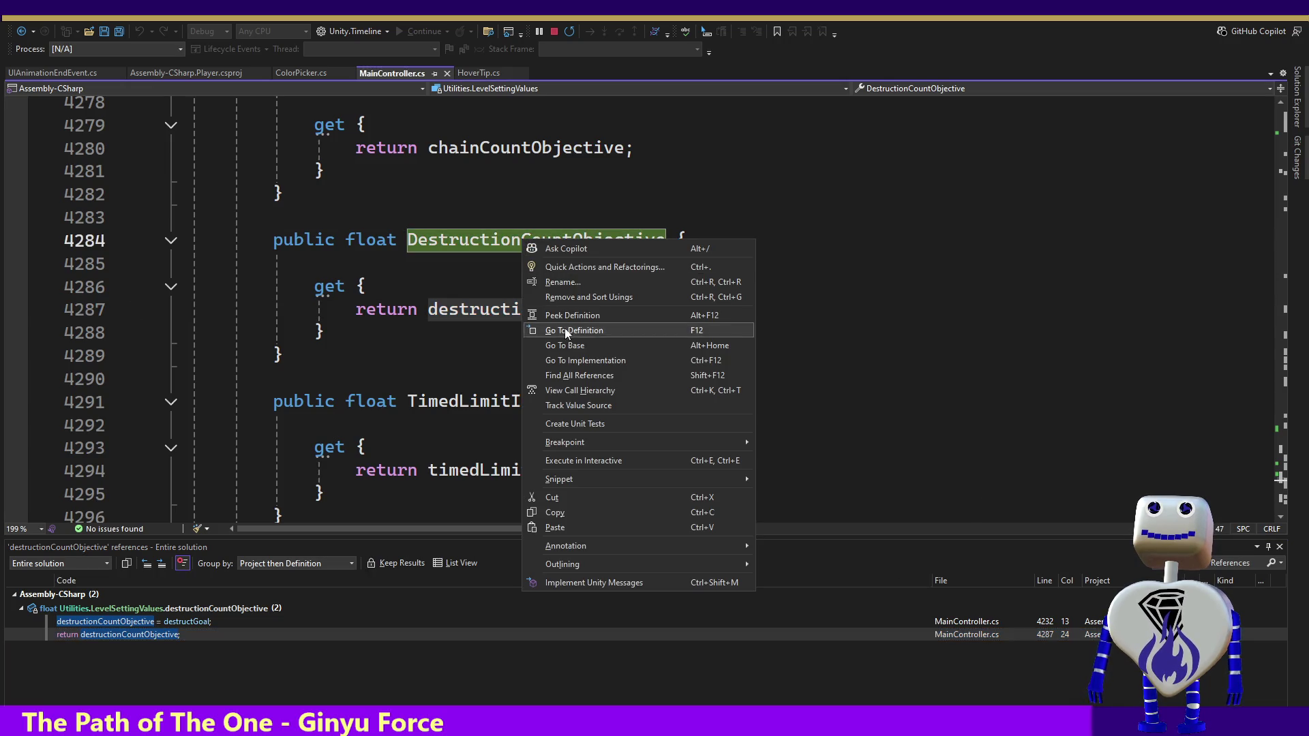
click(561, 375)
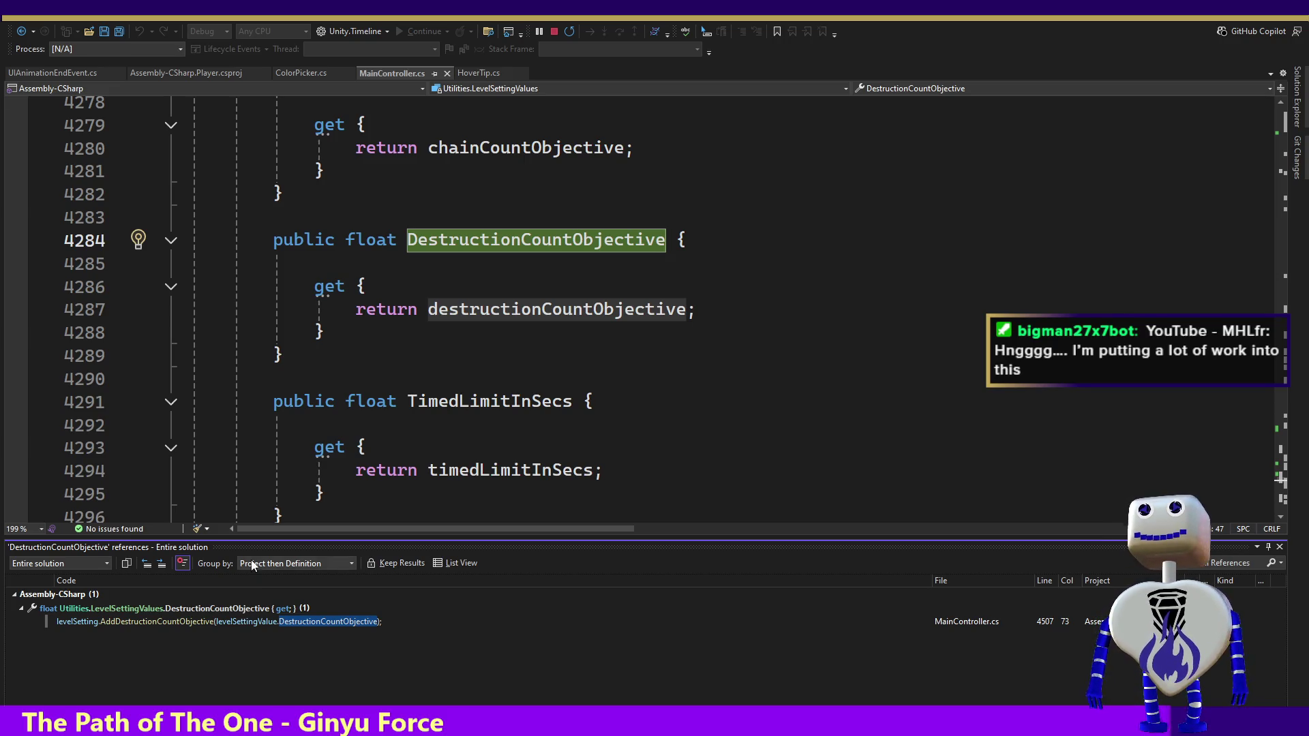
double_click(504, 311)
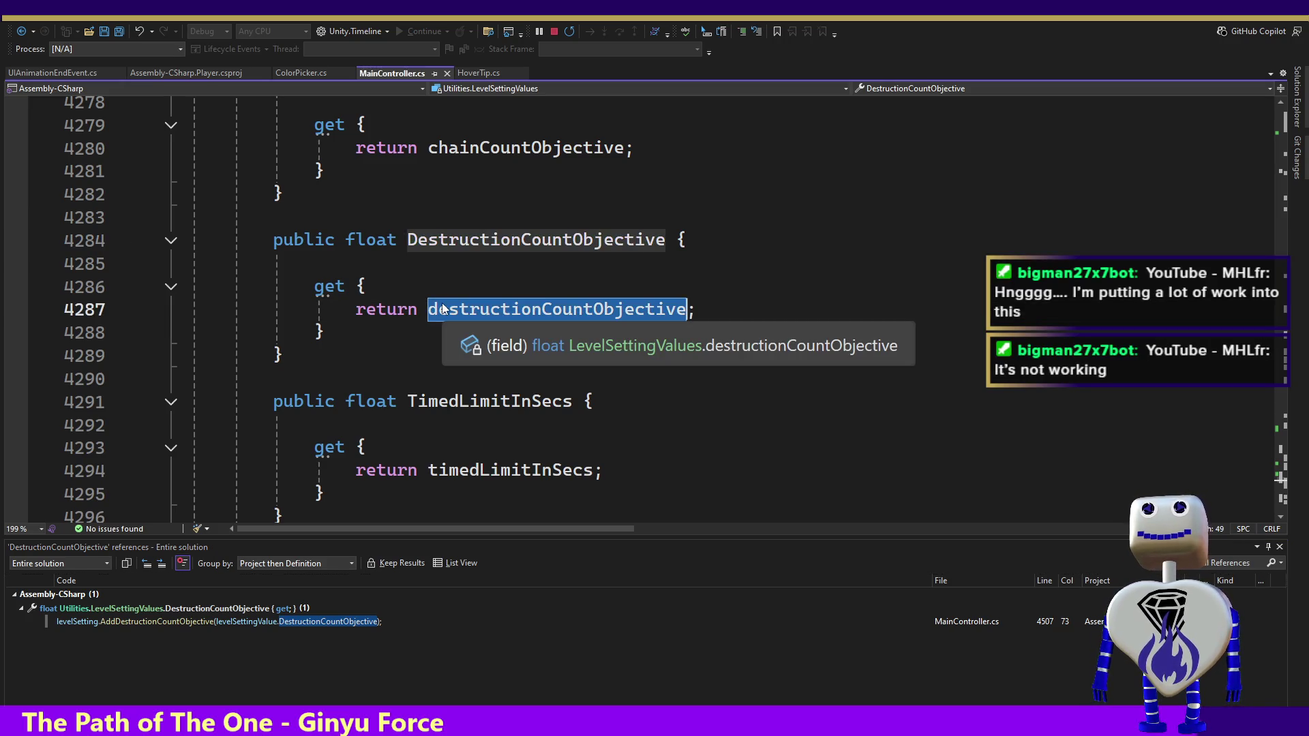
triple_click(497, 248)
click(495, 247)
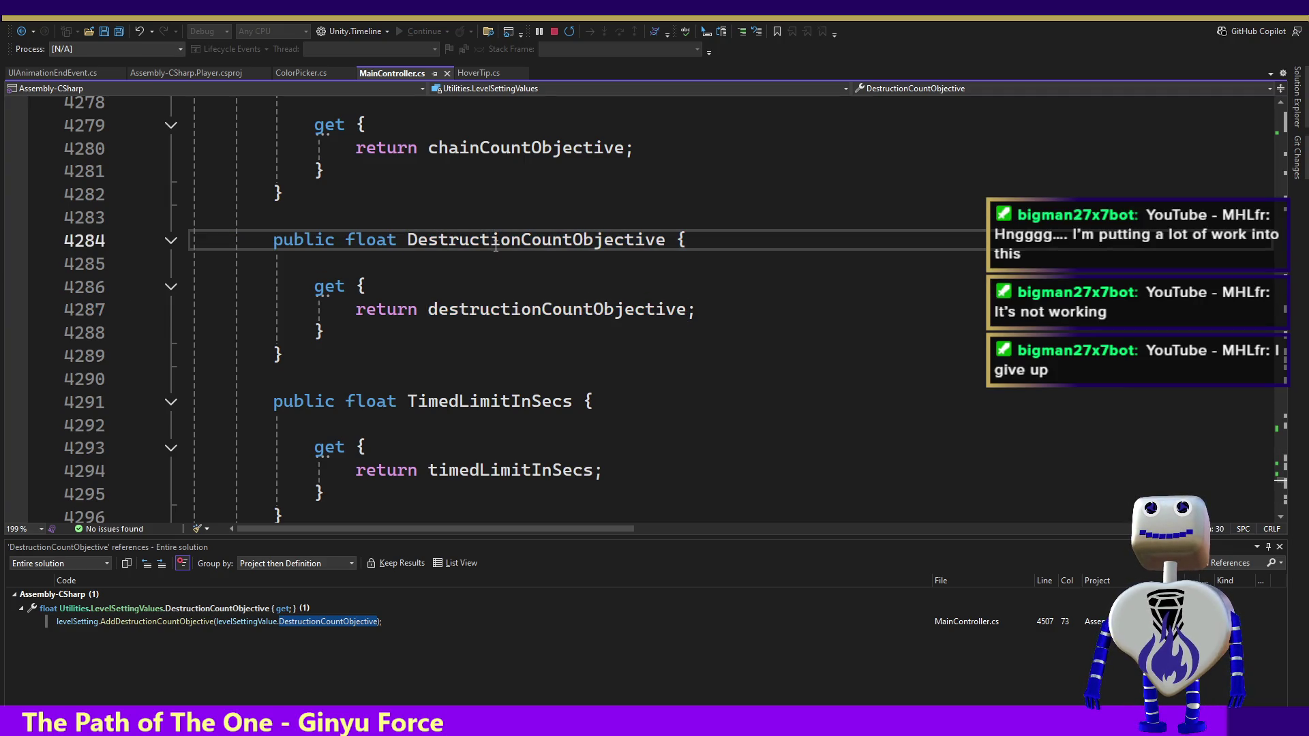
triple_click(493, 245)
click(495, 242)
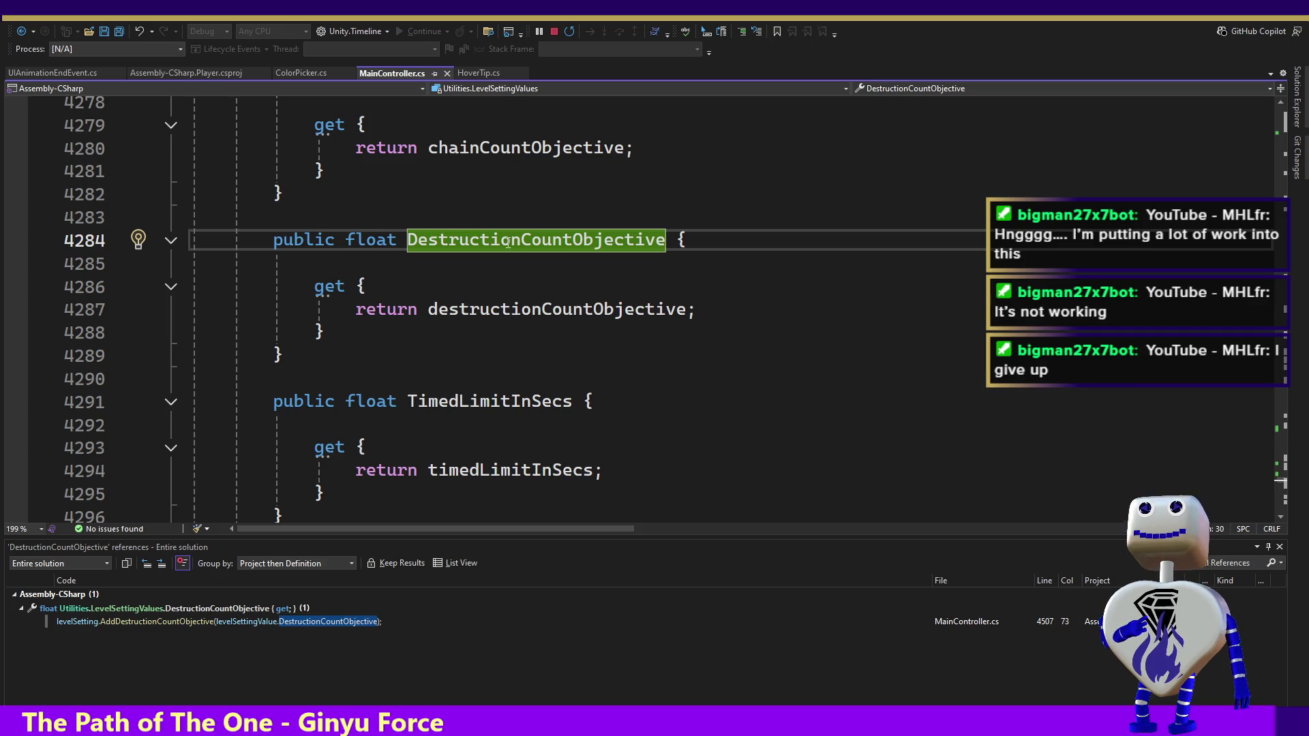
Step: Follow its line 4507 use into AddDestructionCountObjective, then on to the SetObjective definition
right_click(512, 241)
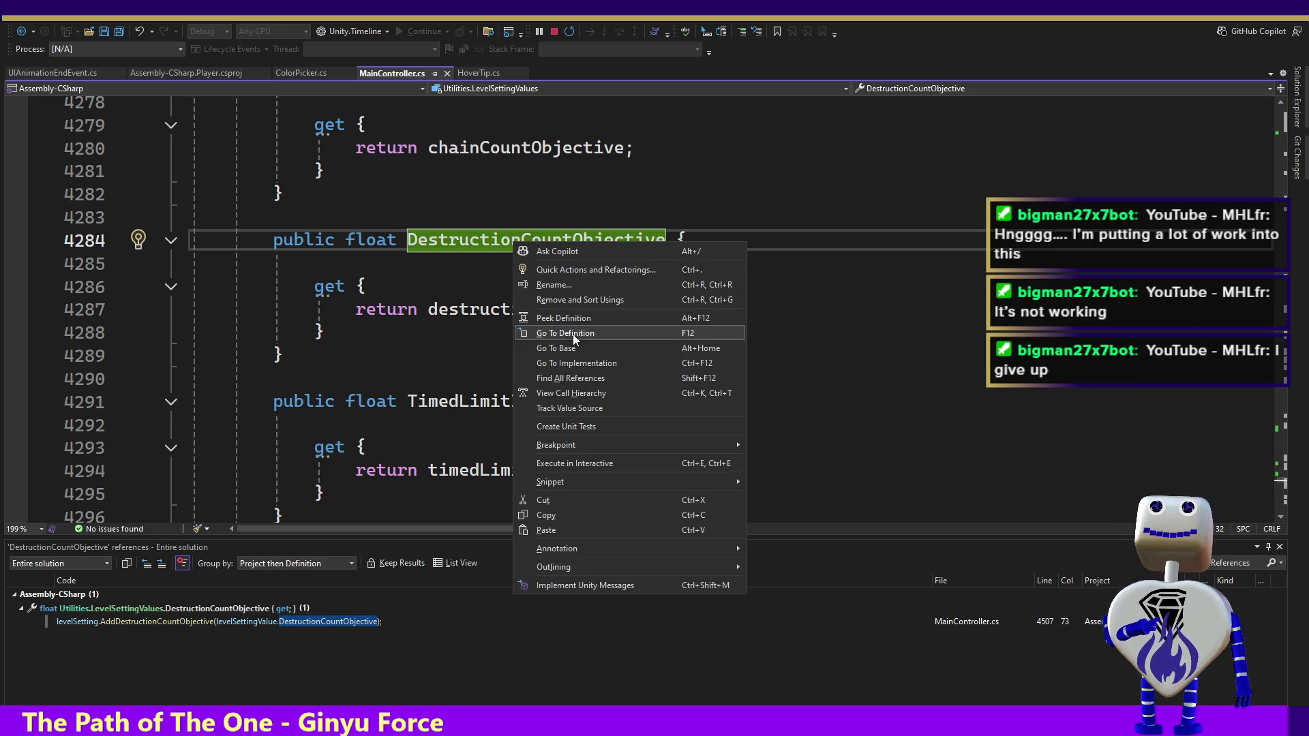
click(573, 378)
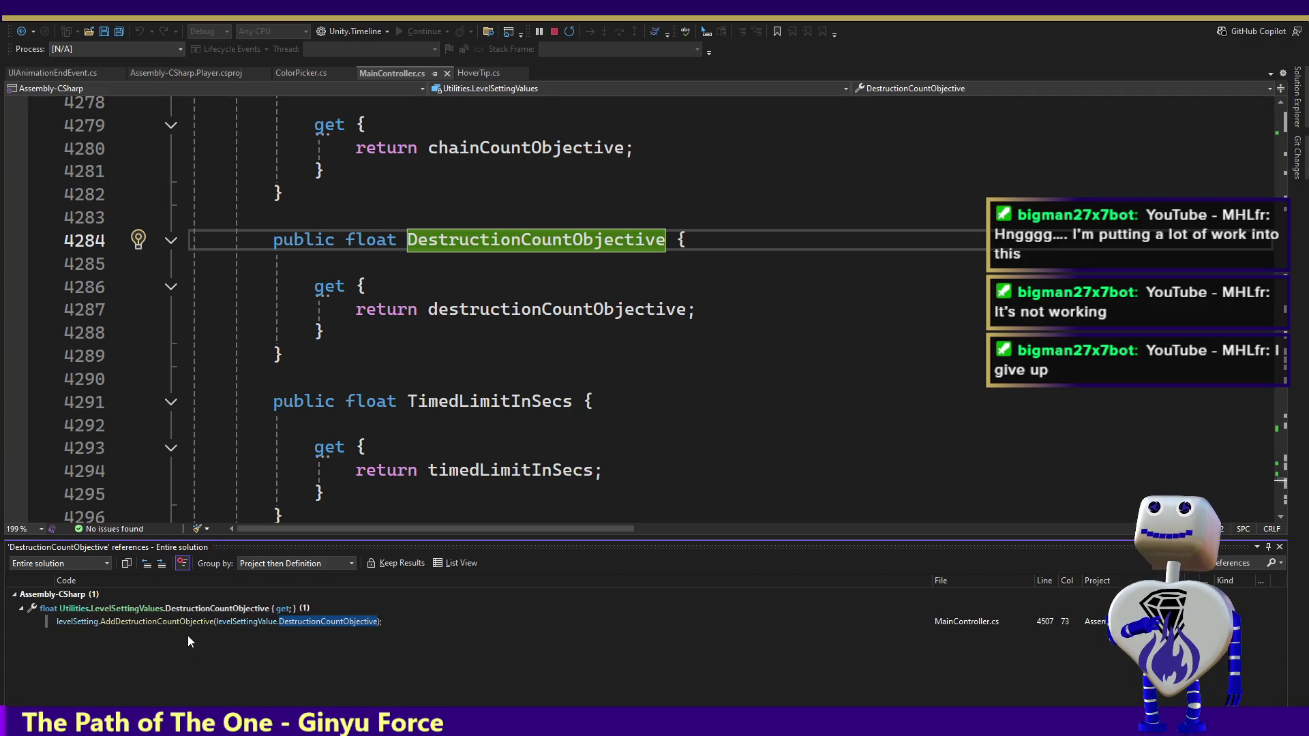
double_click(185, 618)
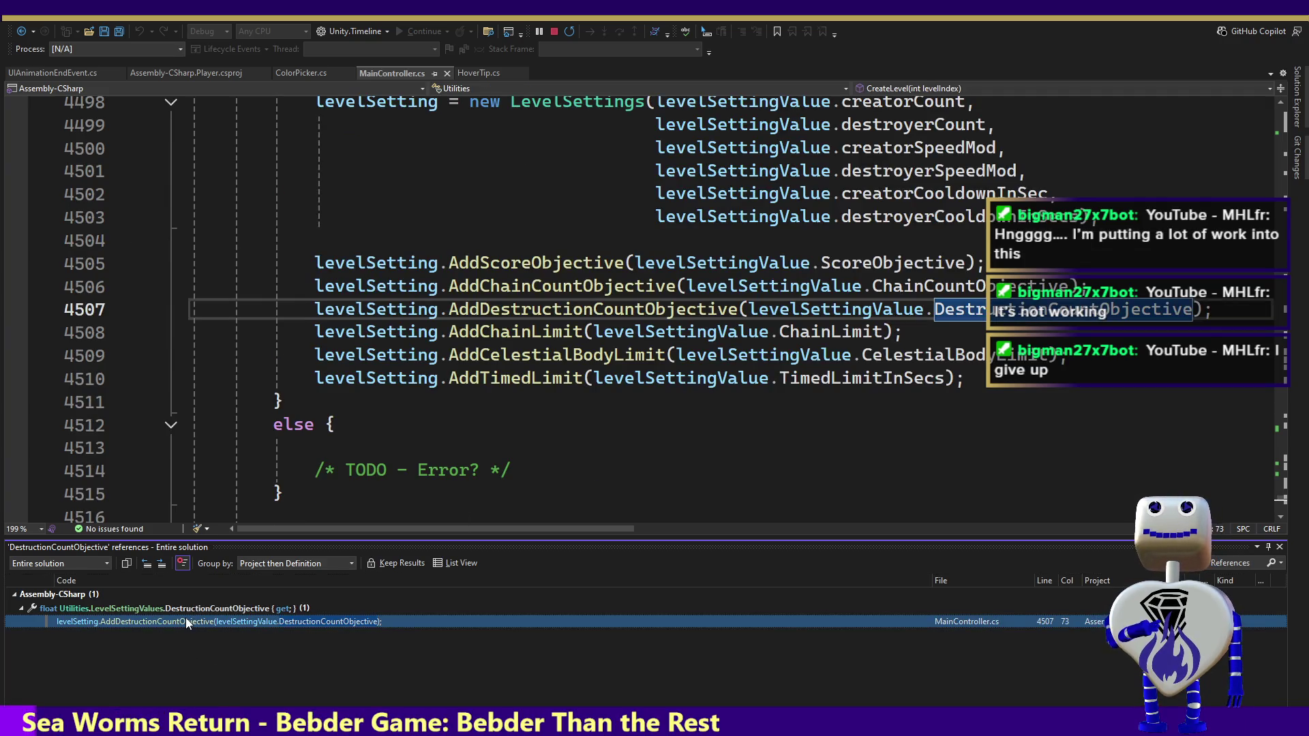
ctrl+click(554, 310)
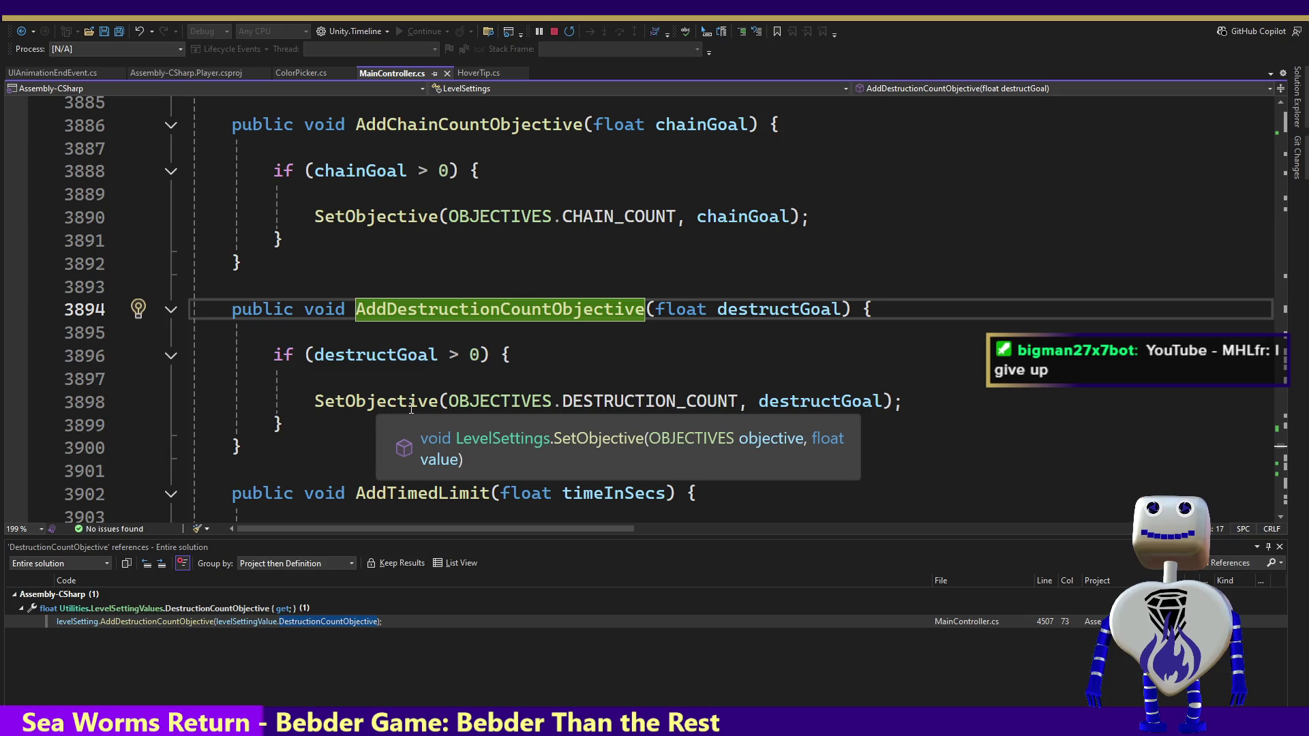
key(ctrl)
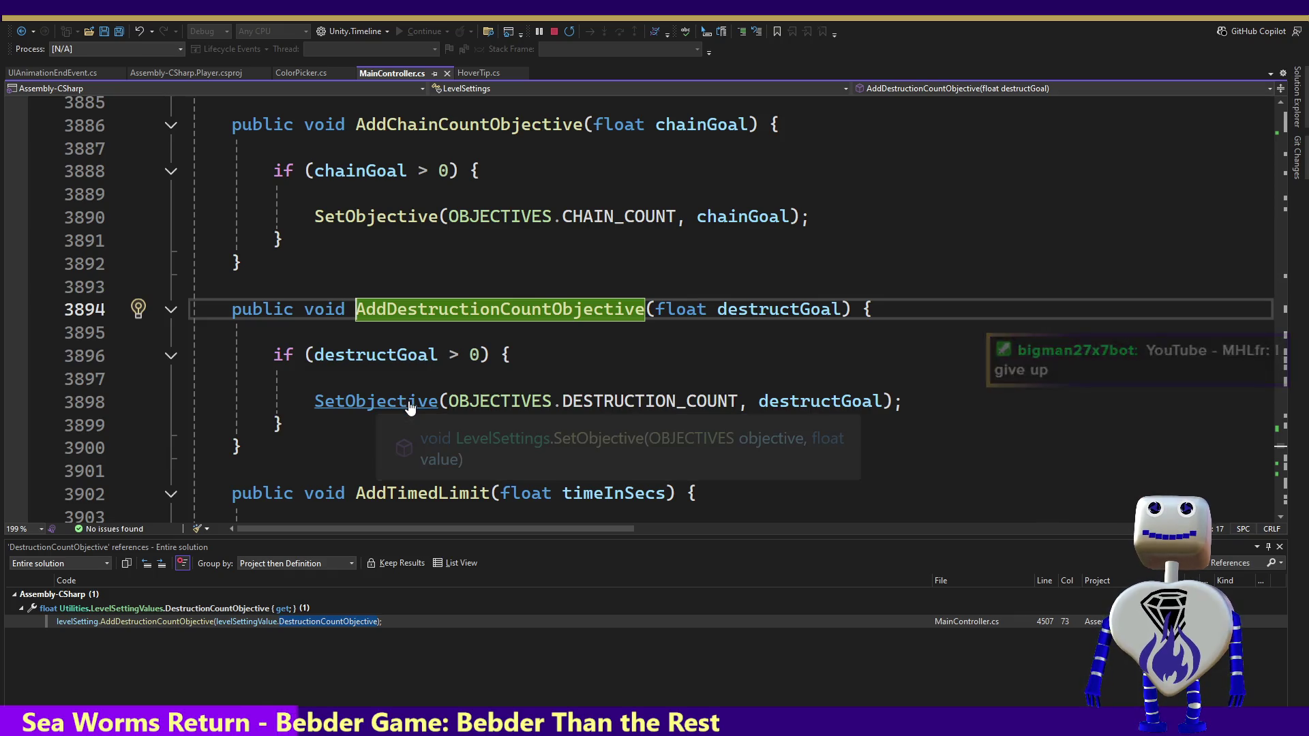
ctrl+click(410, 407)
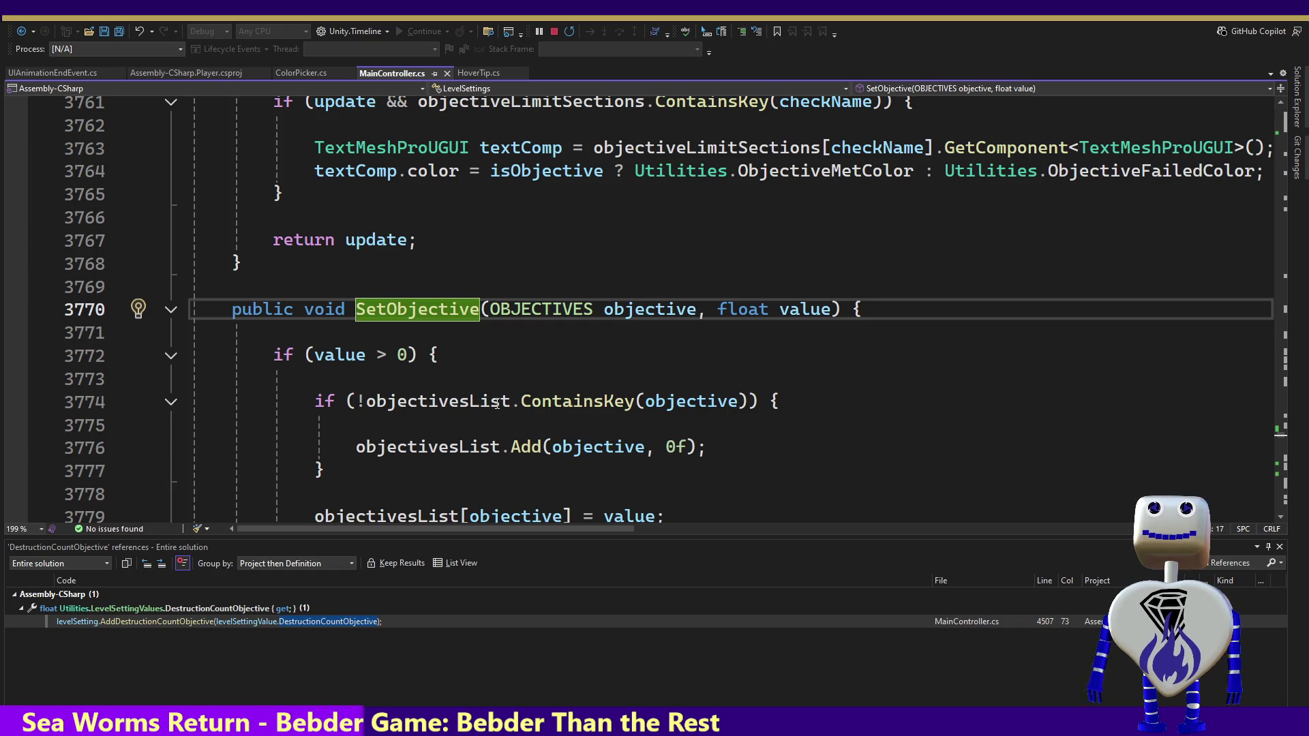
Step: Add a breakpoint on line 3797, the DESTRUCTION_COUNT case in SetObjective, and switch to Unity
click(555, 467)
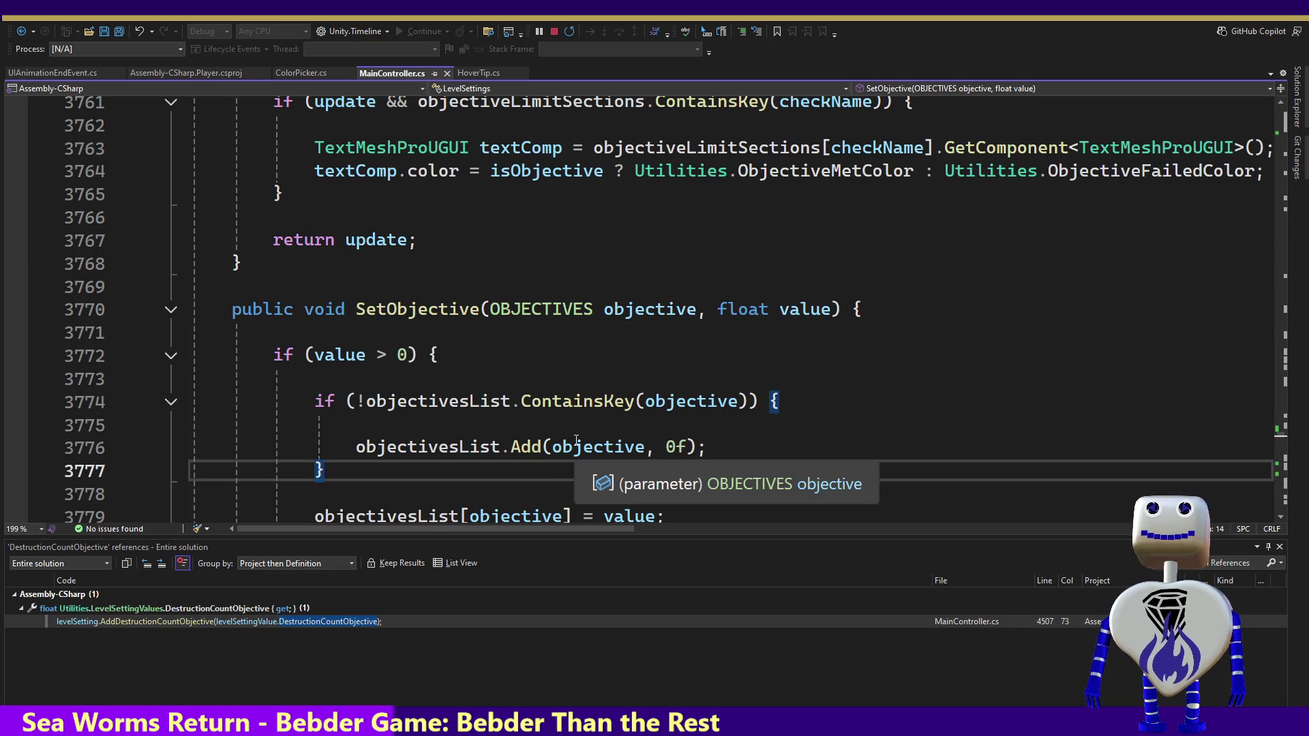
key(Down)
key(Down)
key(Down)
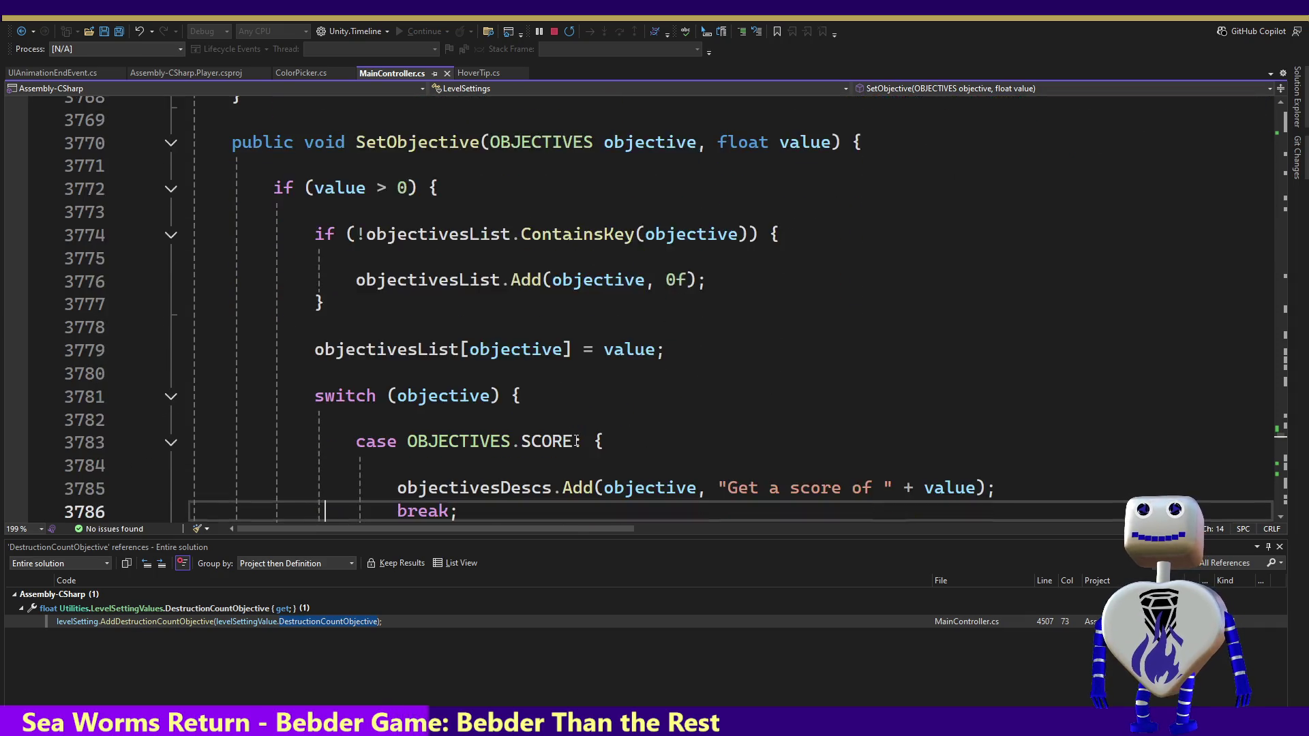
key(Down)
key(Down)
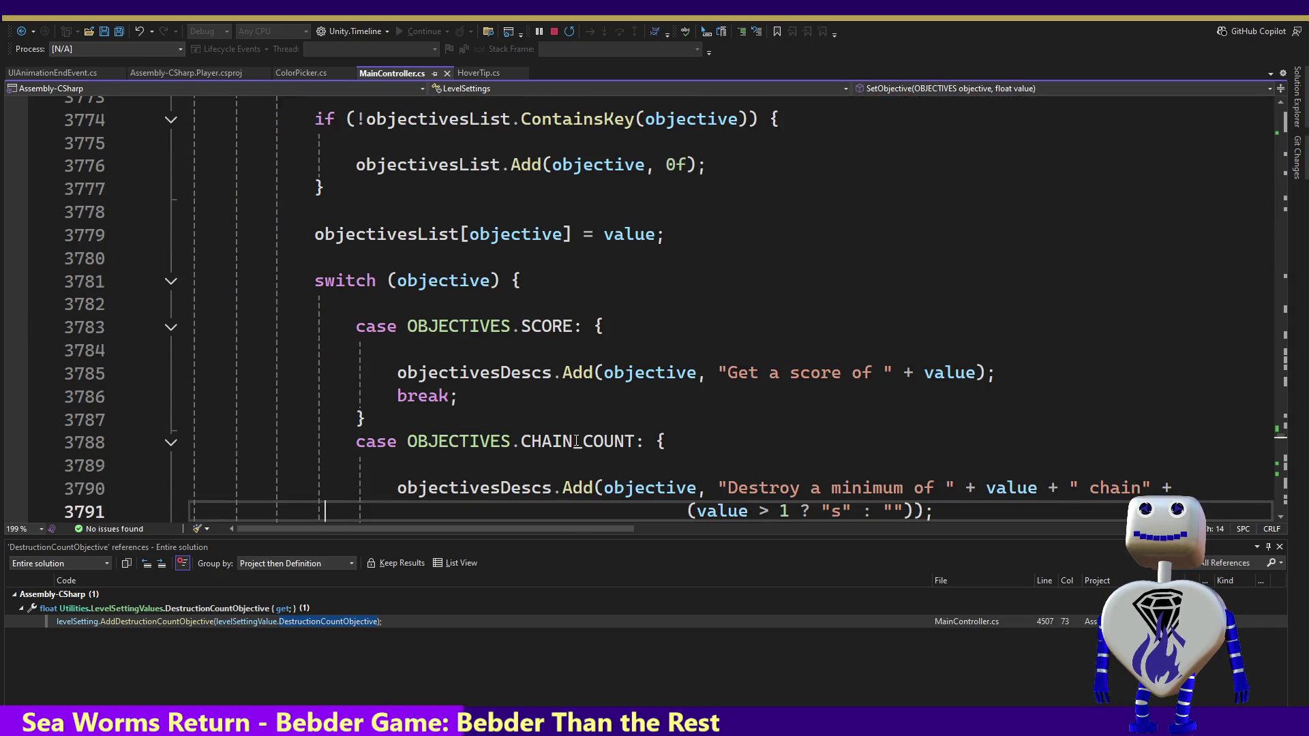
key(Down)
key(Down)
key(Down)
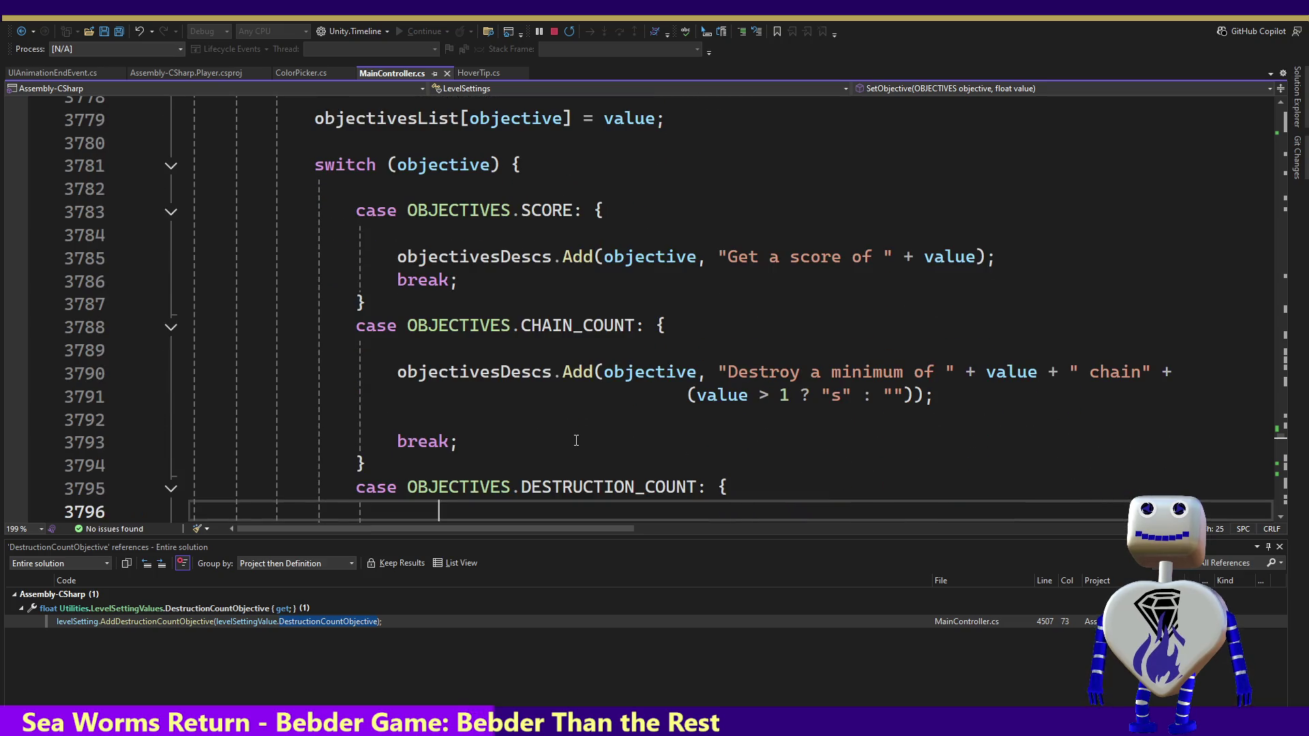
key(Down)
key(Down)
key(Down)
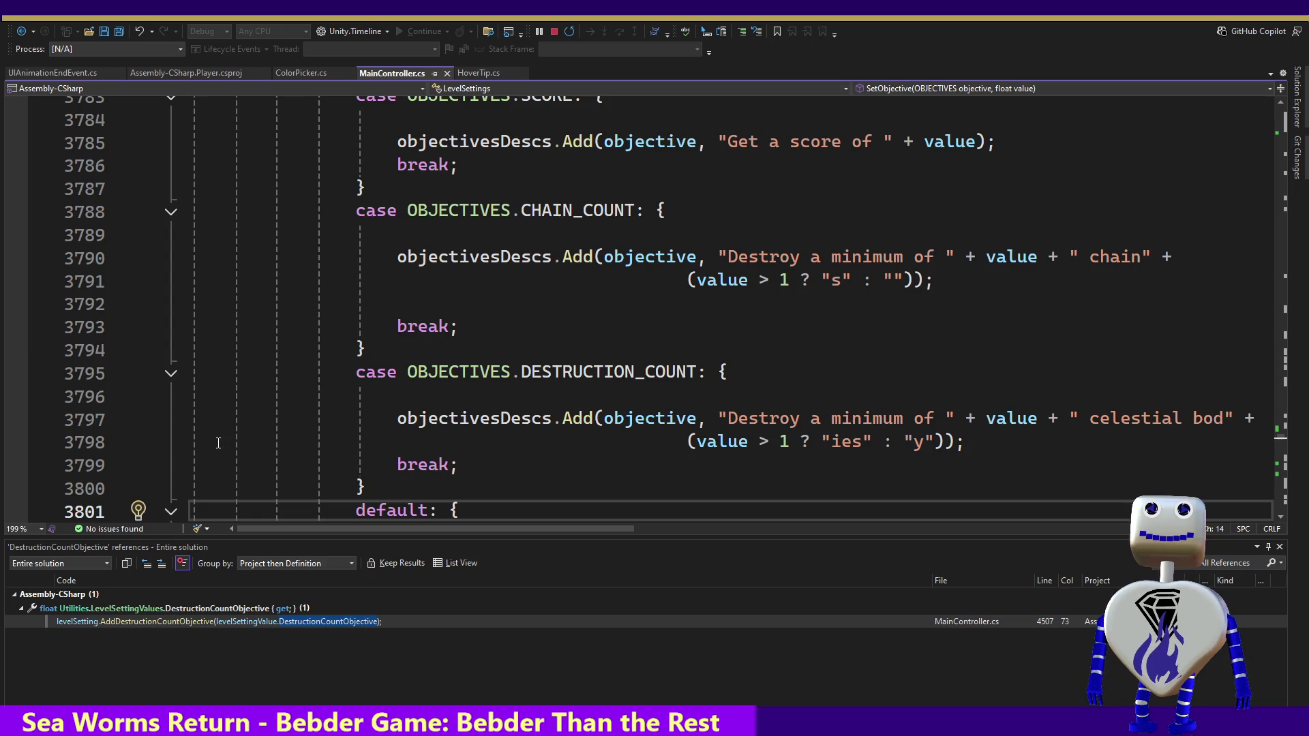
click(17, 420)
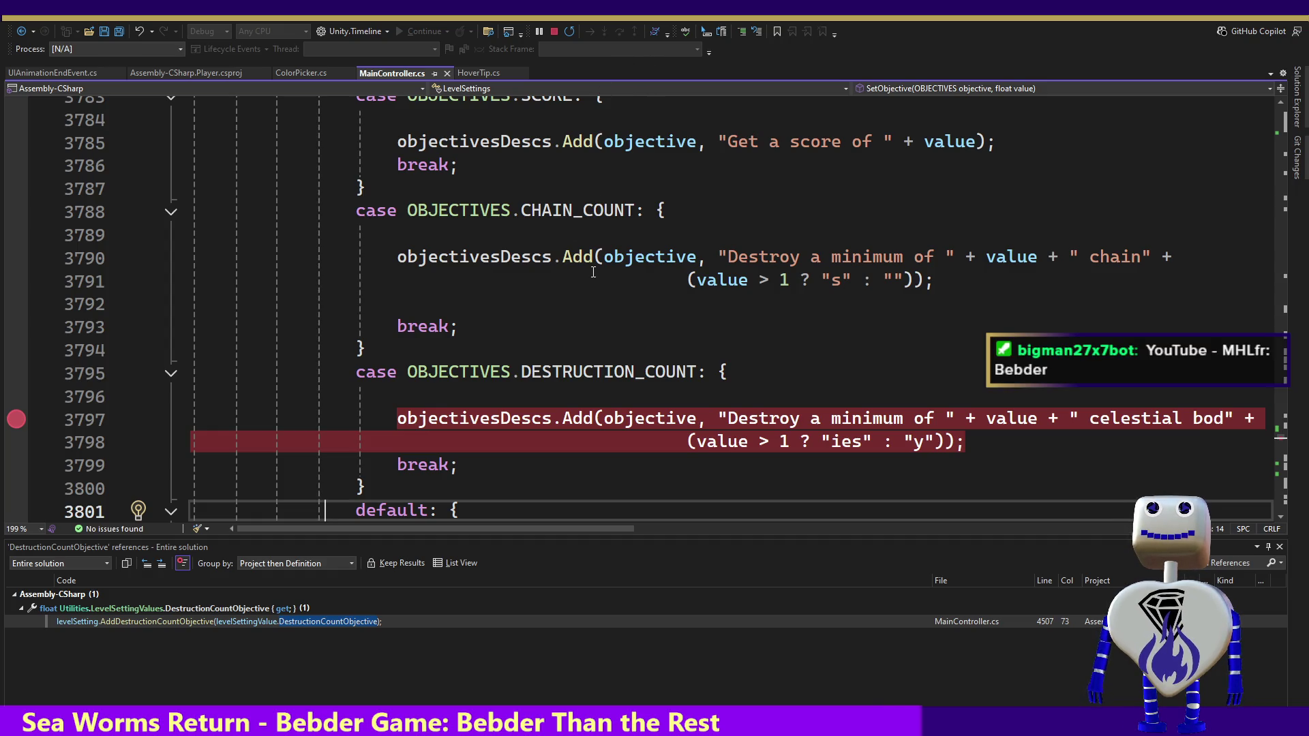
mouse_move(614, 254)
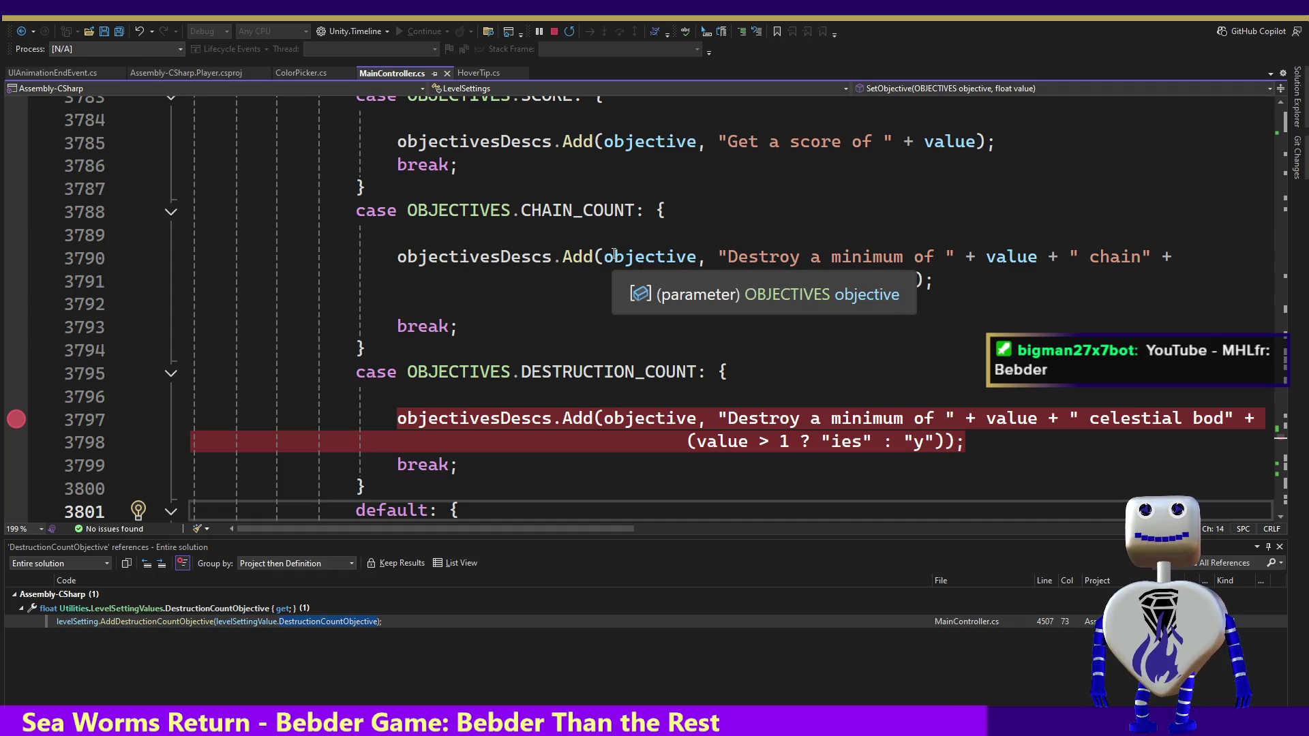
key(alt+Tab)
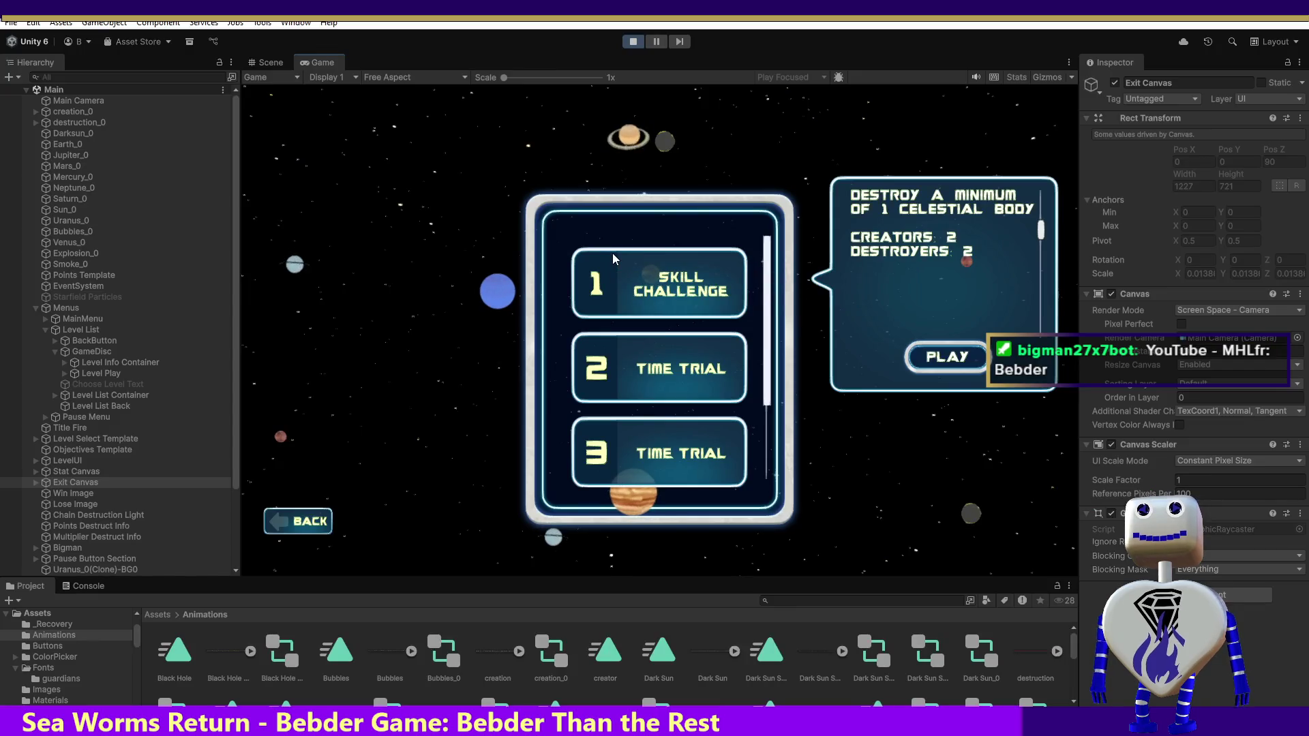
Step: Restart Play mode and open the level-select screen to hit the line 3797 breakpoint
click(632, 41)
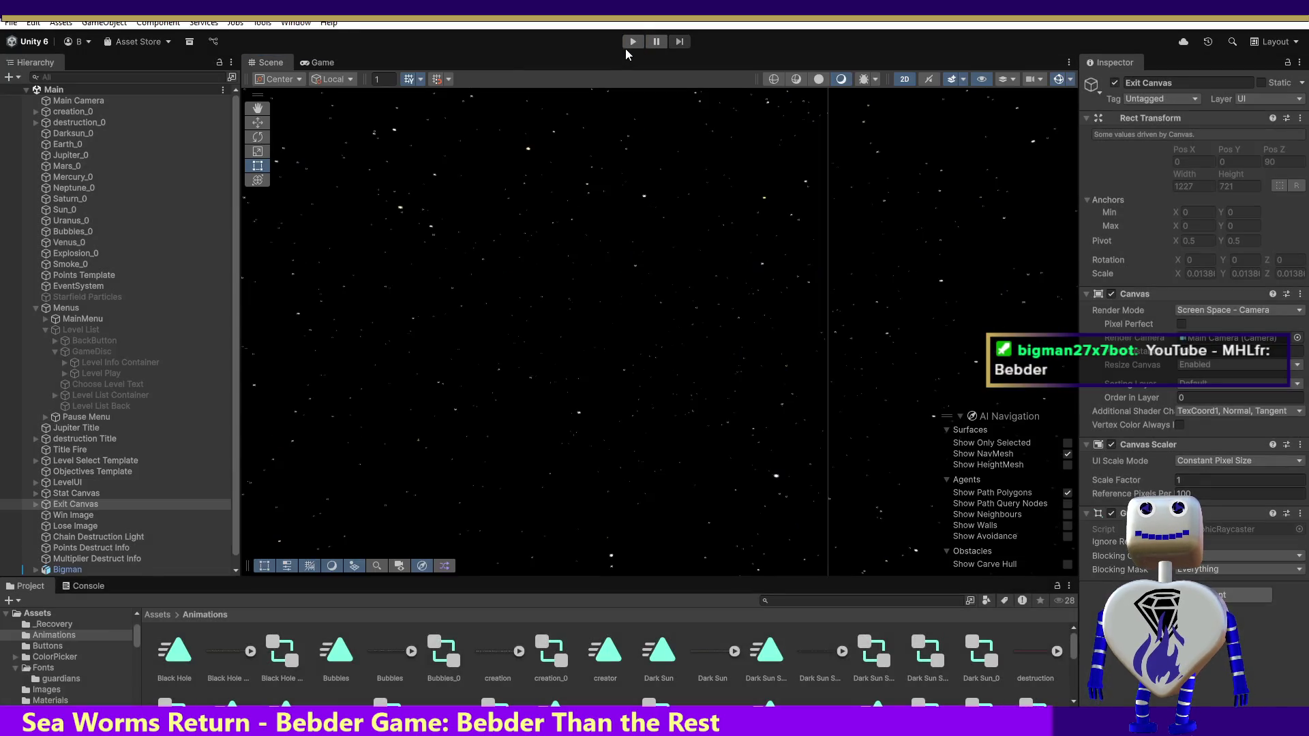
click(633, 42)
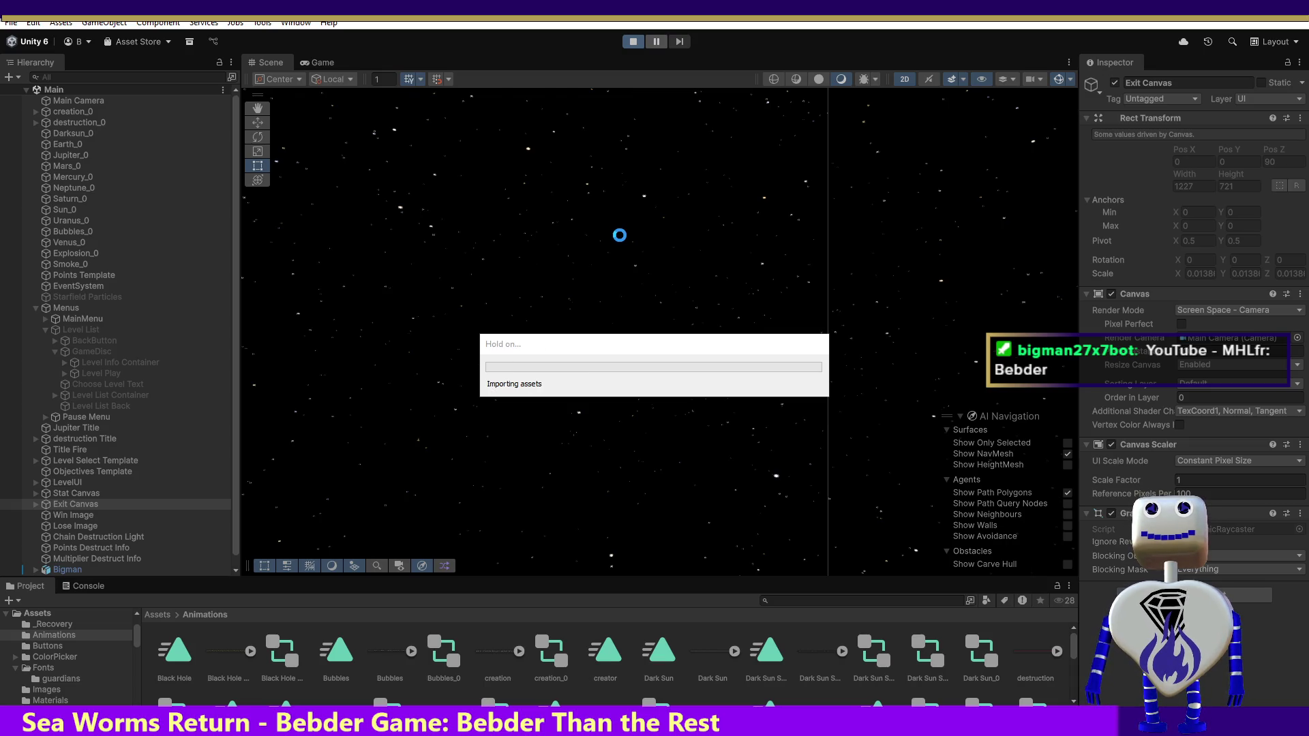
click(638, 290)
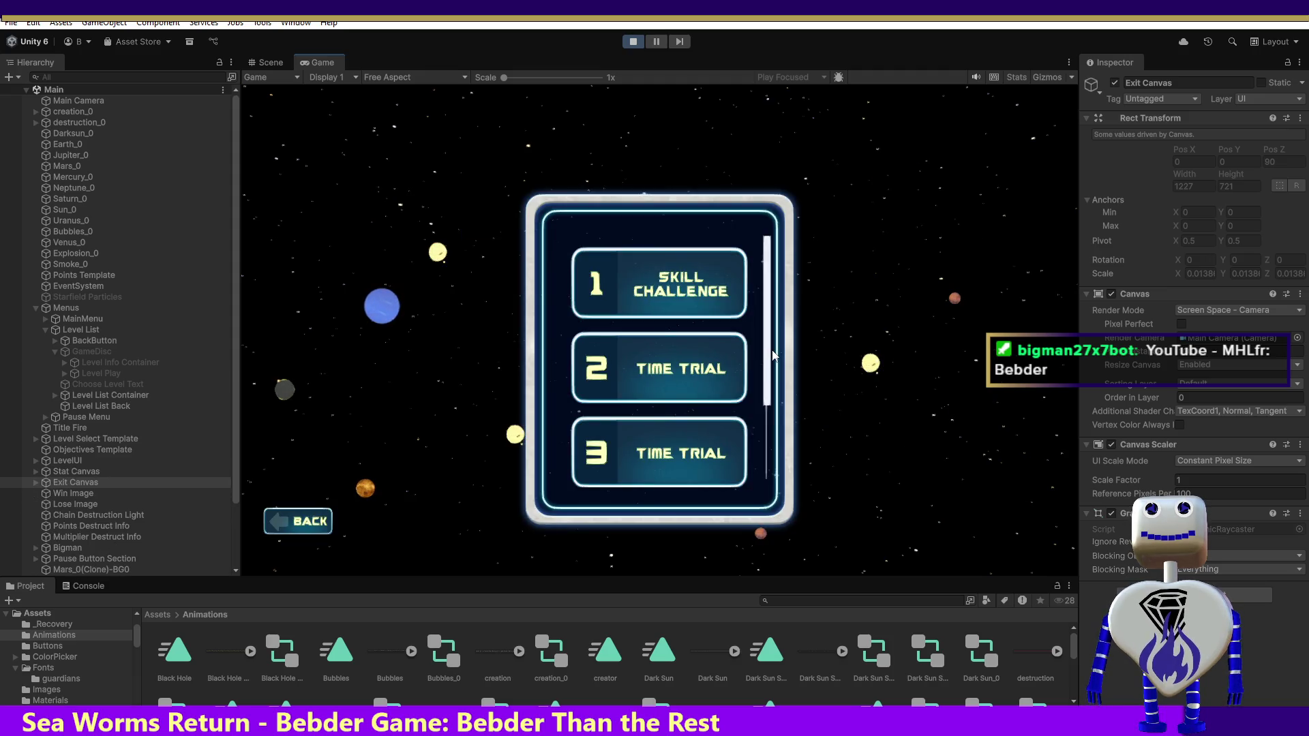
scroll(769, 409, down, 2)
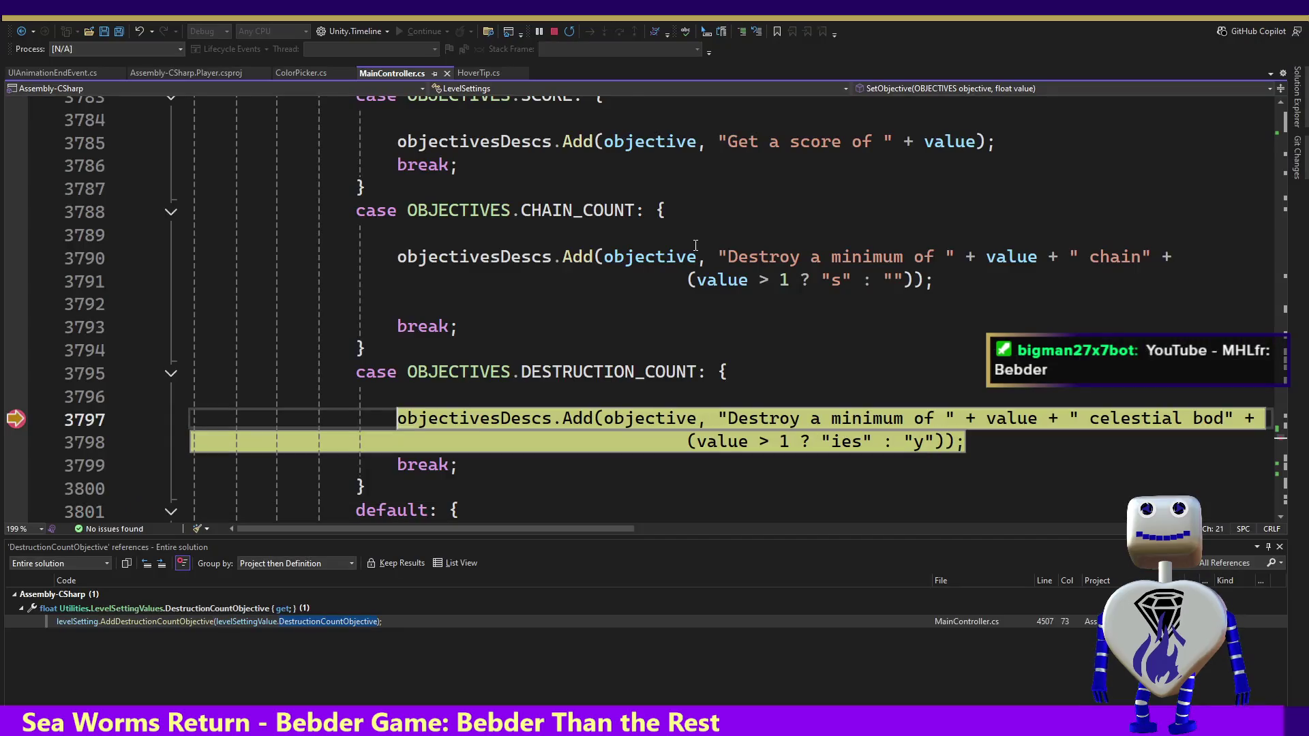
Step: Check the objectivesDescs count, resume past the breakpoint, and return to the running Unity game
mouse_move(500, 426)
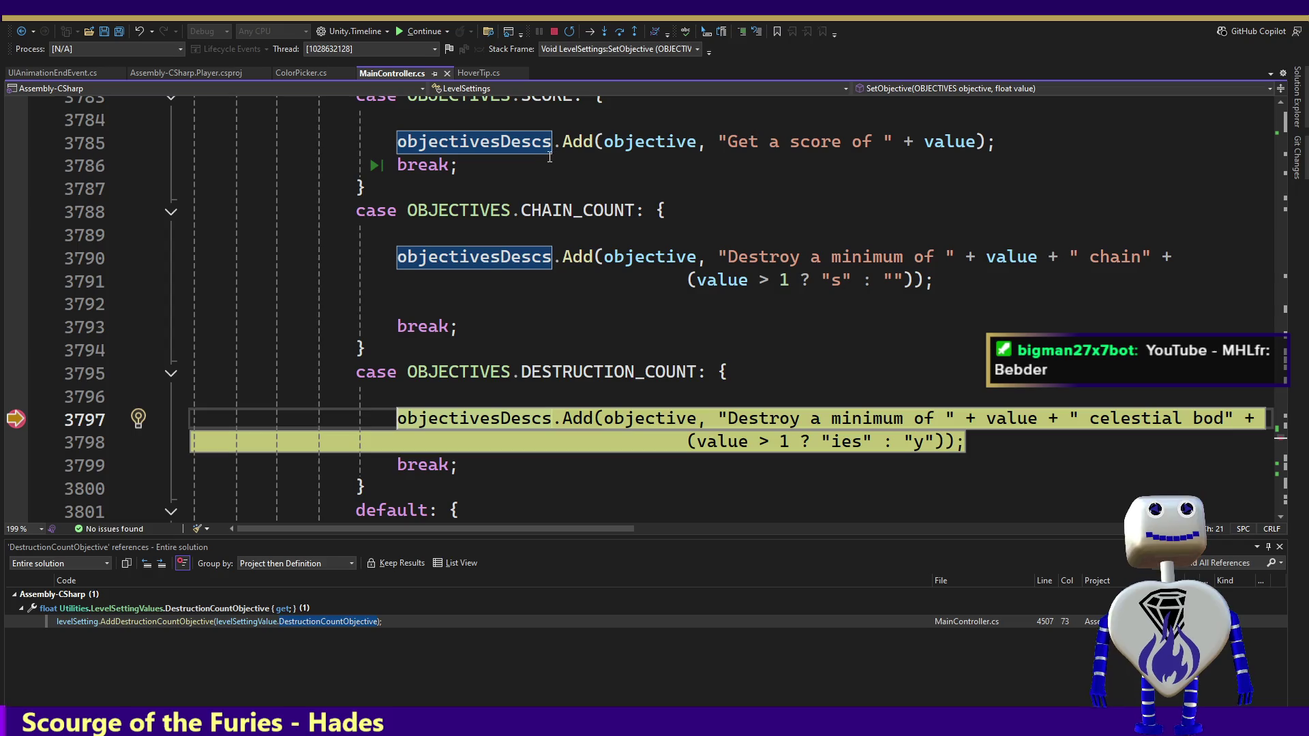
mouse_move(535, 153)
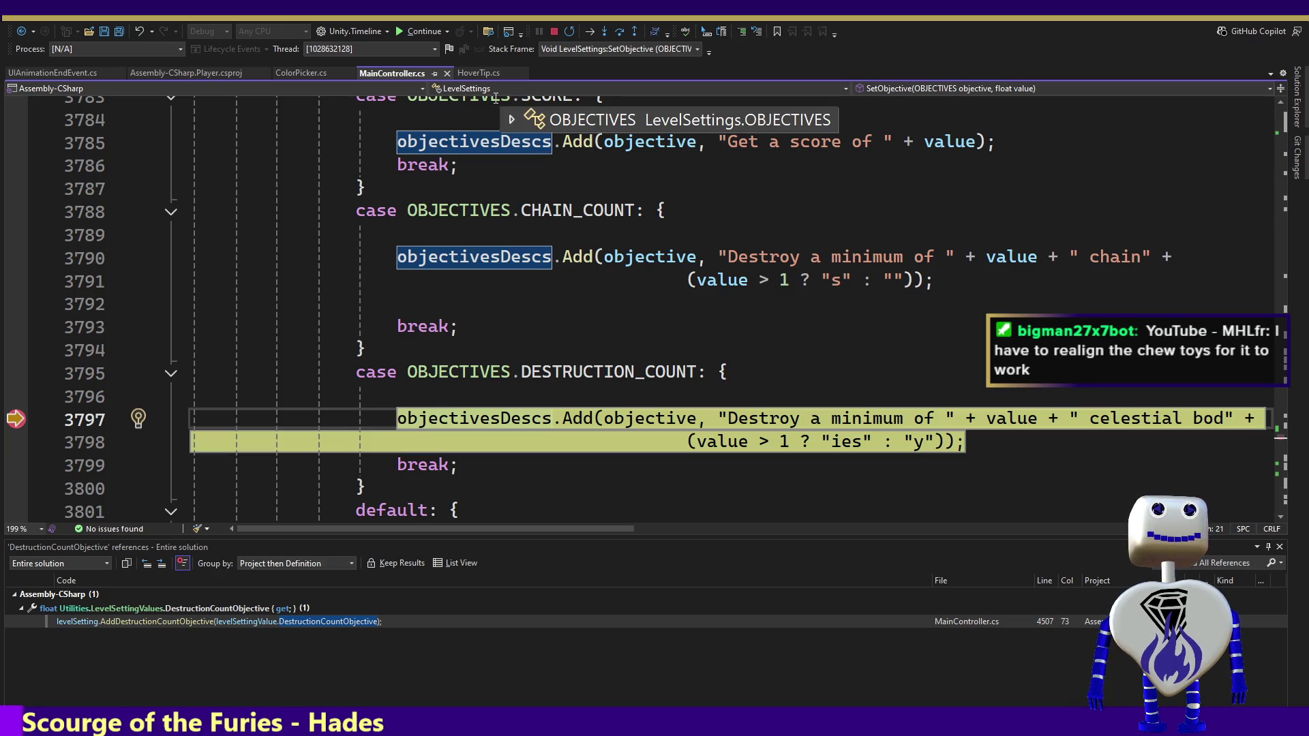
click(421, 32)
key(alt+Tab)
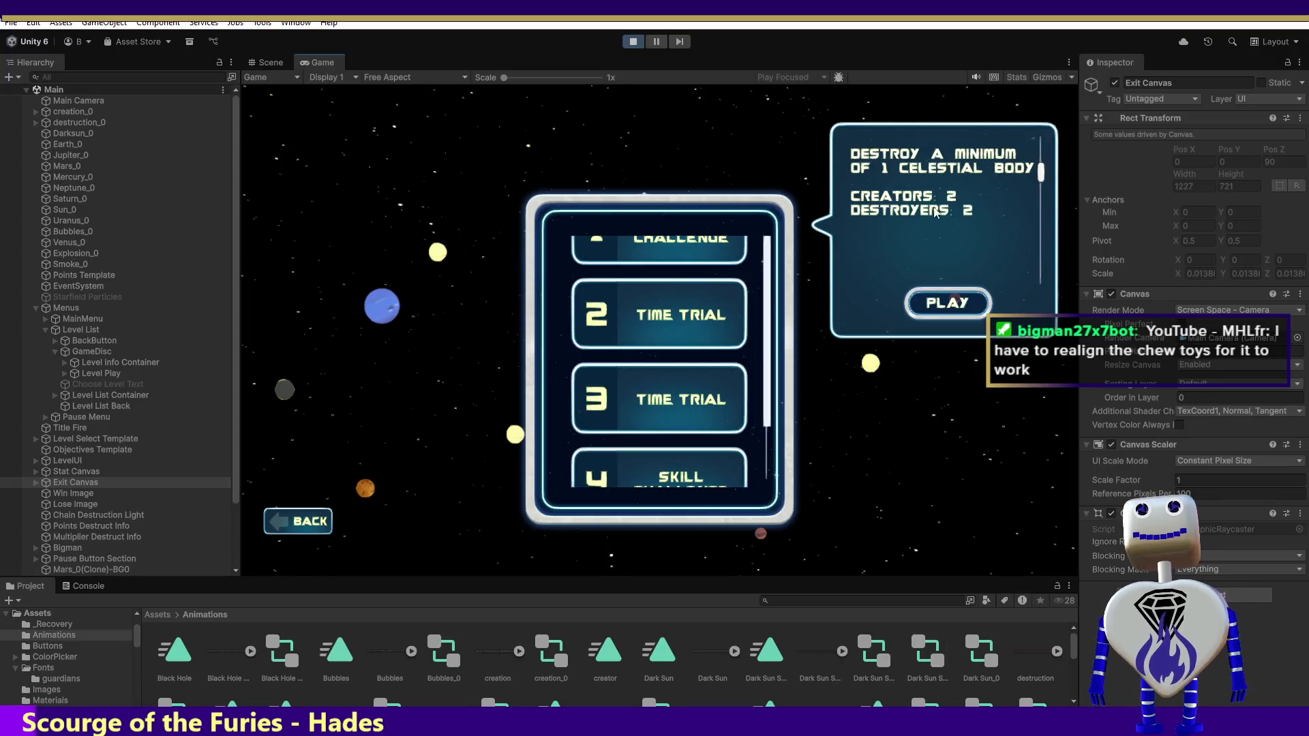
Step: Scroll through the level info and start the destroy-one-celestial-body level
scroll(1041, 169, up, 3)
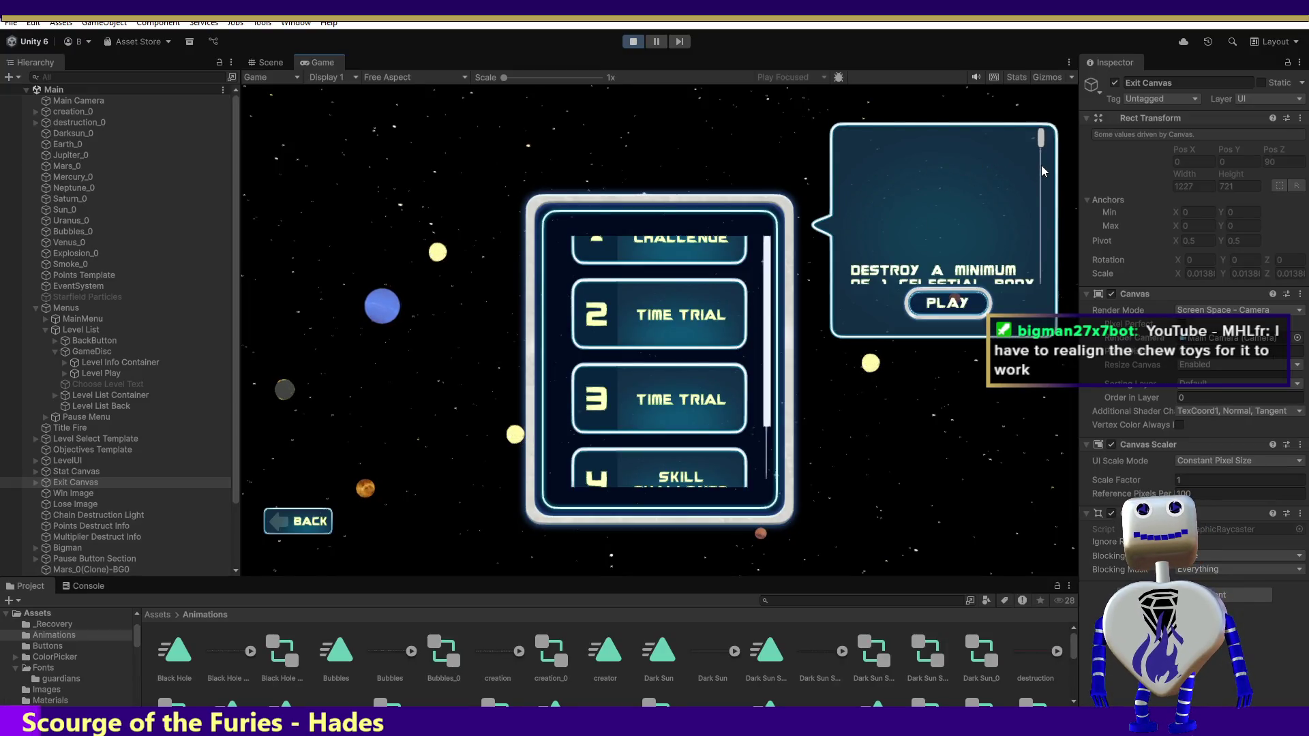
scroll(1039, 170, down, 1)
scroll(1041, 190, down, 2)
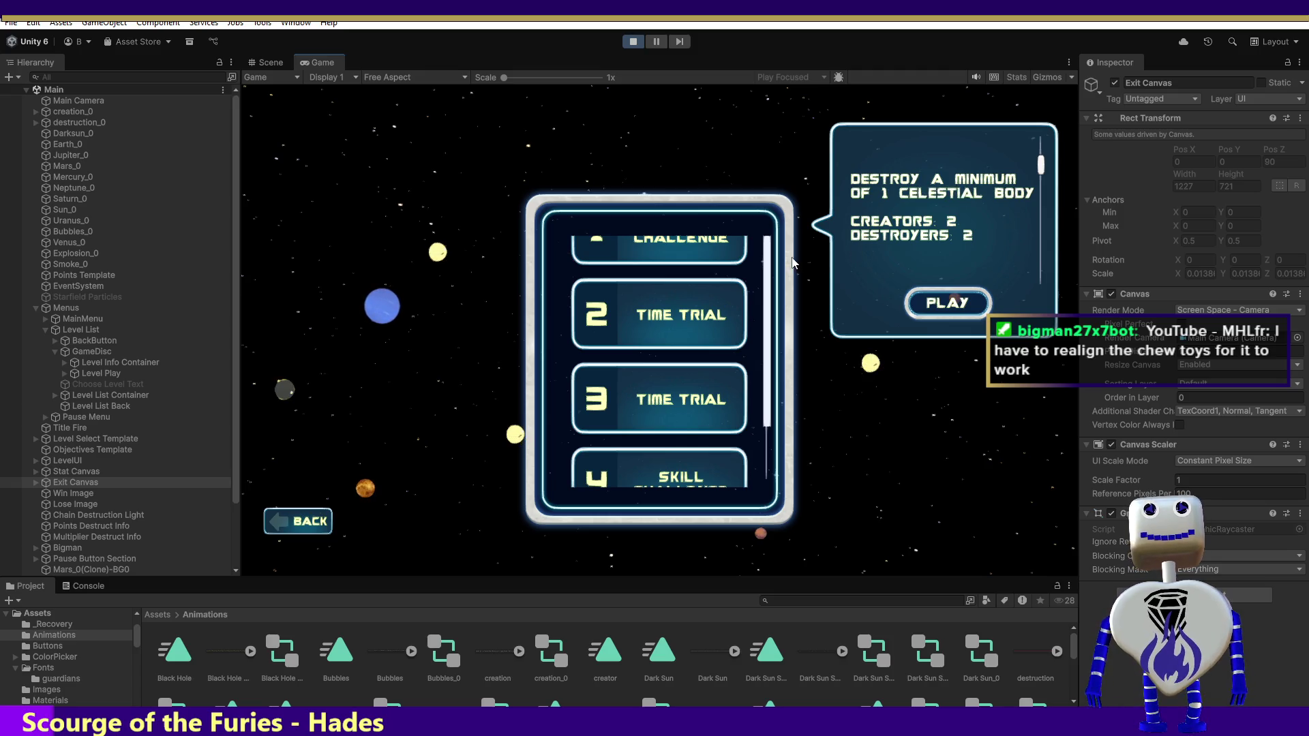
click(931, 303)
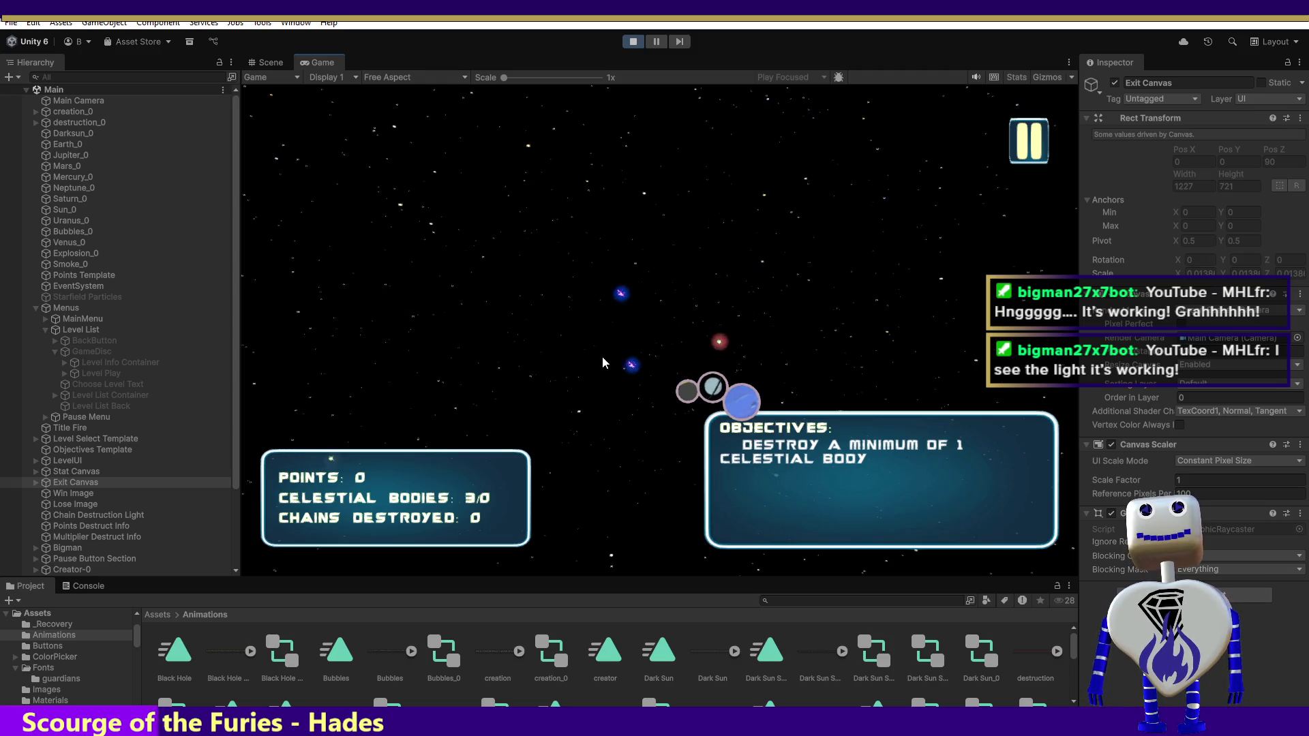
Step: Crash bodies to reach WIN!, exit to the level list, and stop the game
click(838, 228)
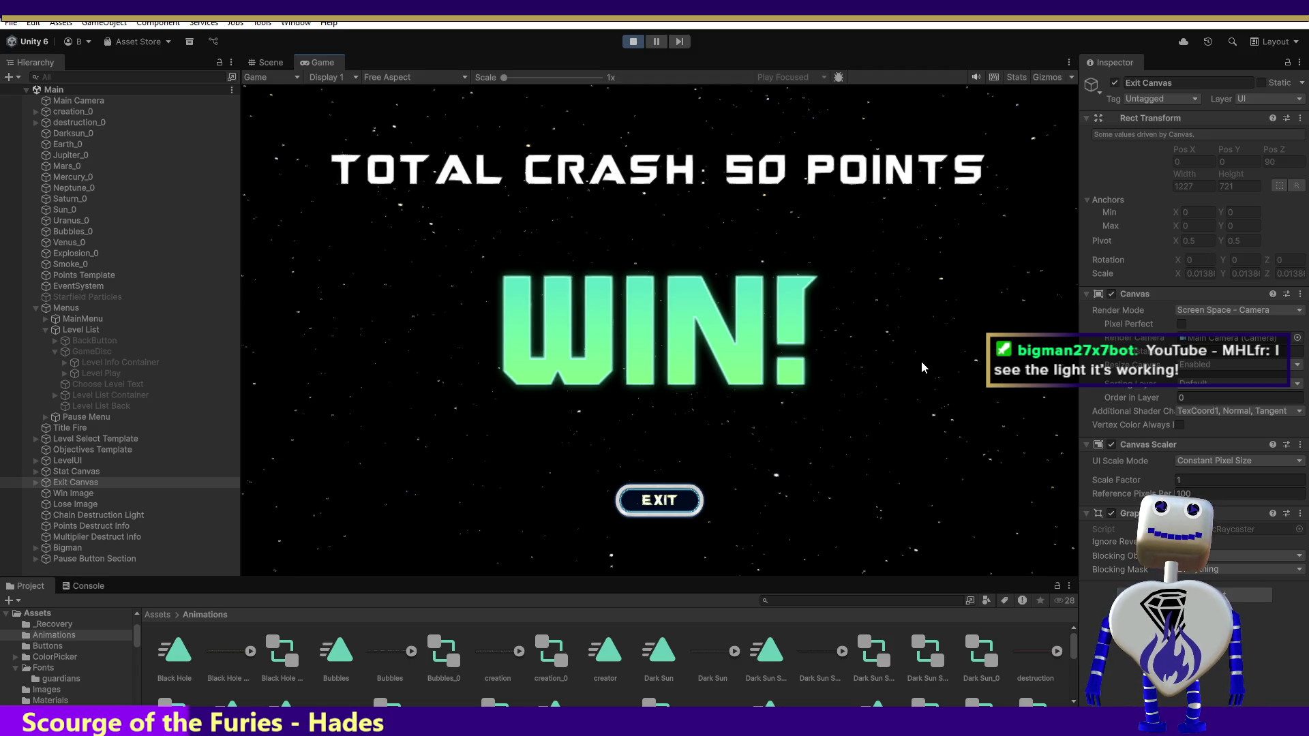
click(646, 504)
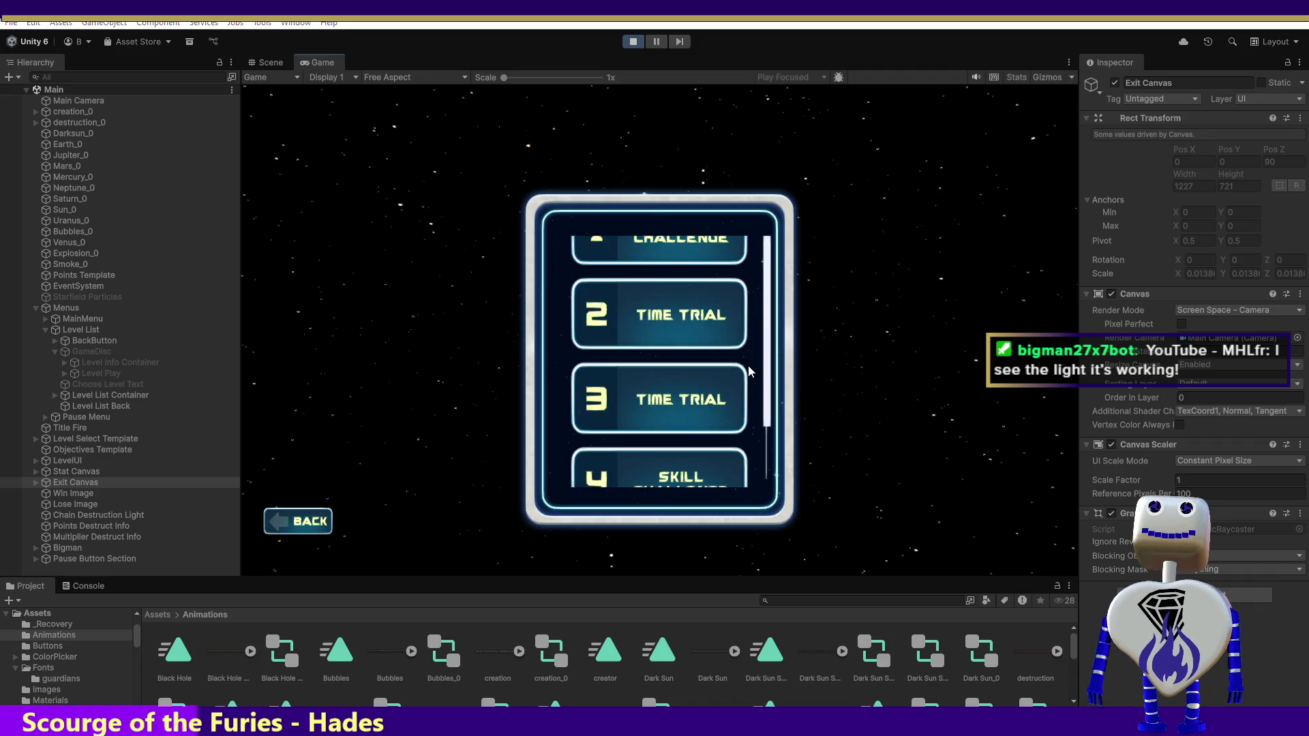
click(640, 43)
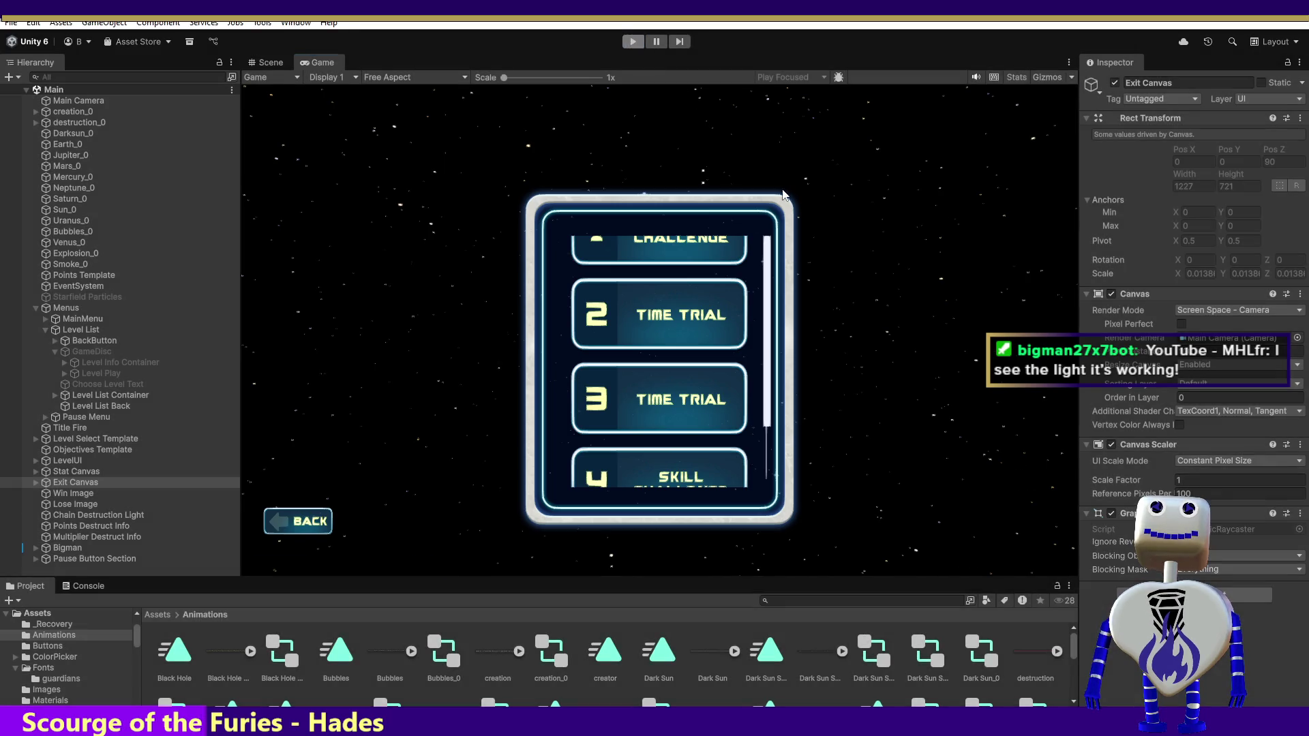
key(alt+Tab)
Step: Clear the breakpoint on line 3797 and switch to the Unity editor
key(F9)
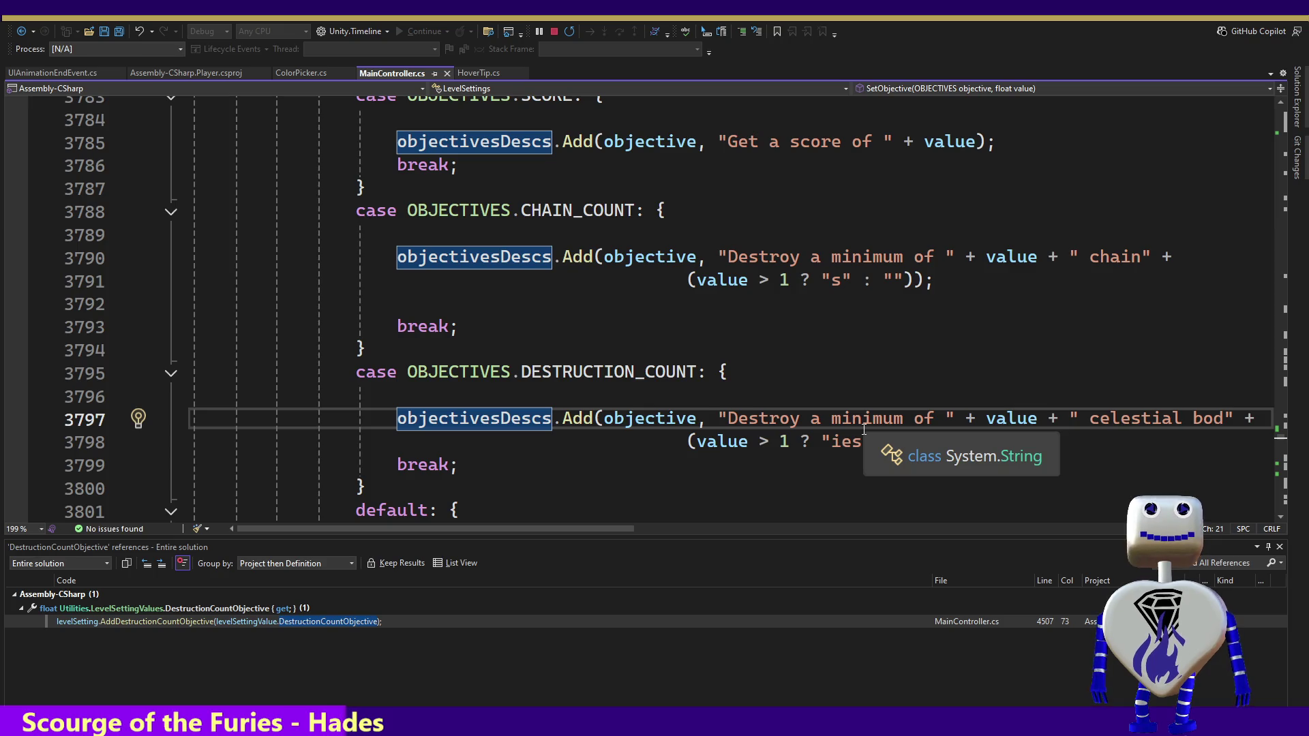
key(alt+Tab)
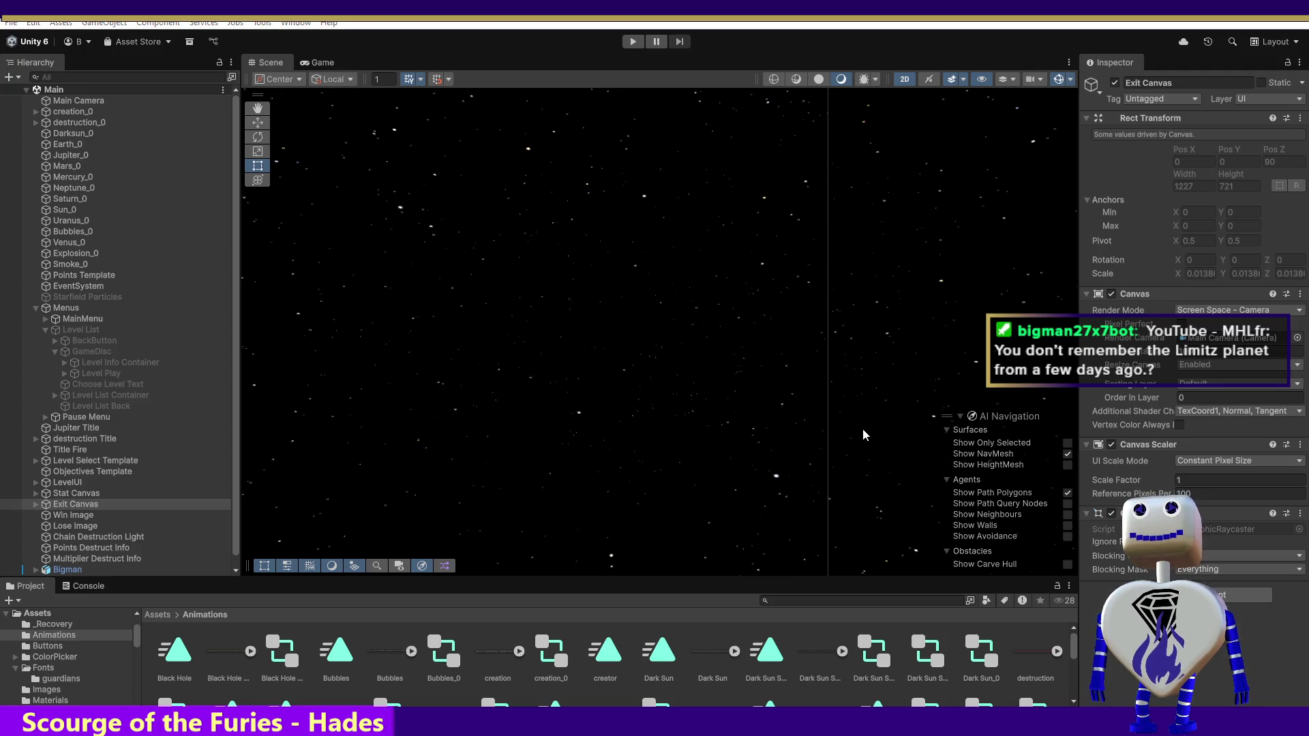
Step: Switch from the stopped Unity editor back to Visual Studio
key(alt+Tab)
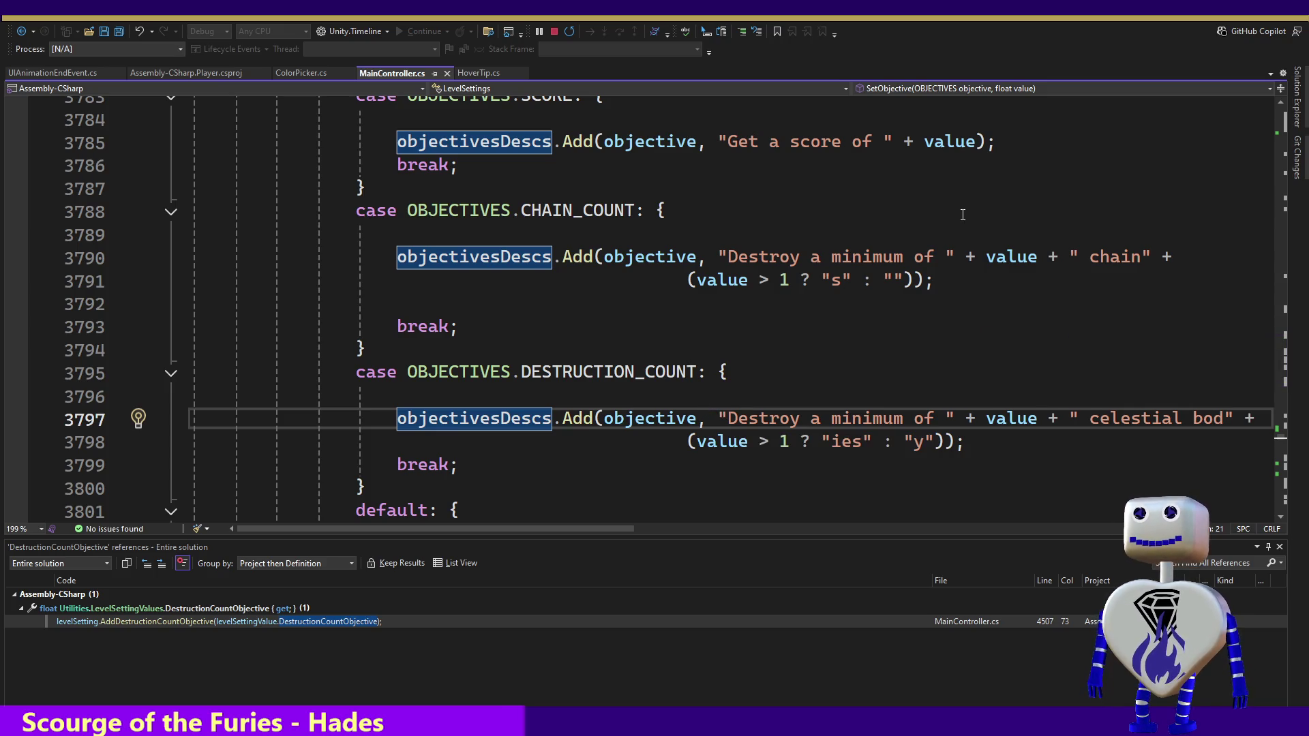
Step: Undo then redo the last edit to jump to line 290's AddLevelSettingValue calls
key(ctrl+z)
key(ctrl+z)
key(ctrl+z)
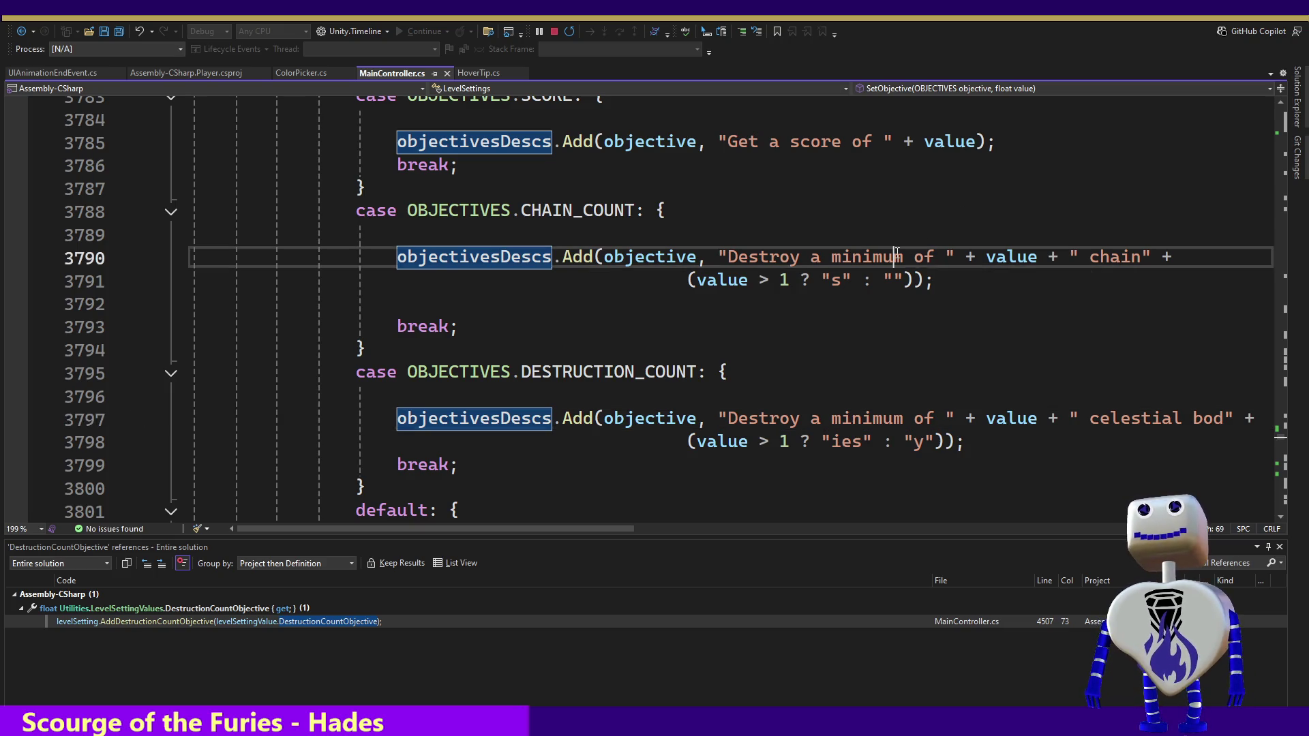
key(ctrl+y)
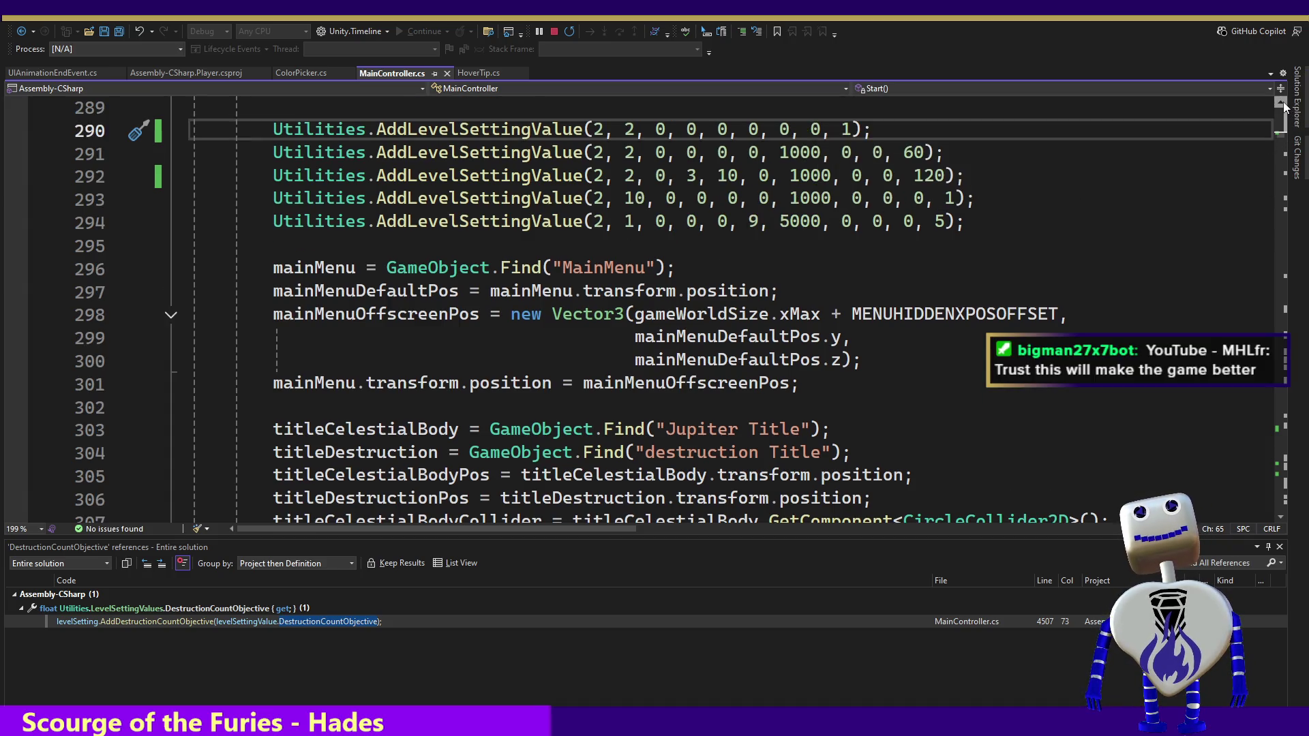
Step: On line 290, replace the final argument 1 with 0, 0
scroll(1285, 112, up, 3)
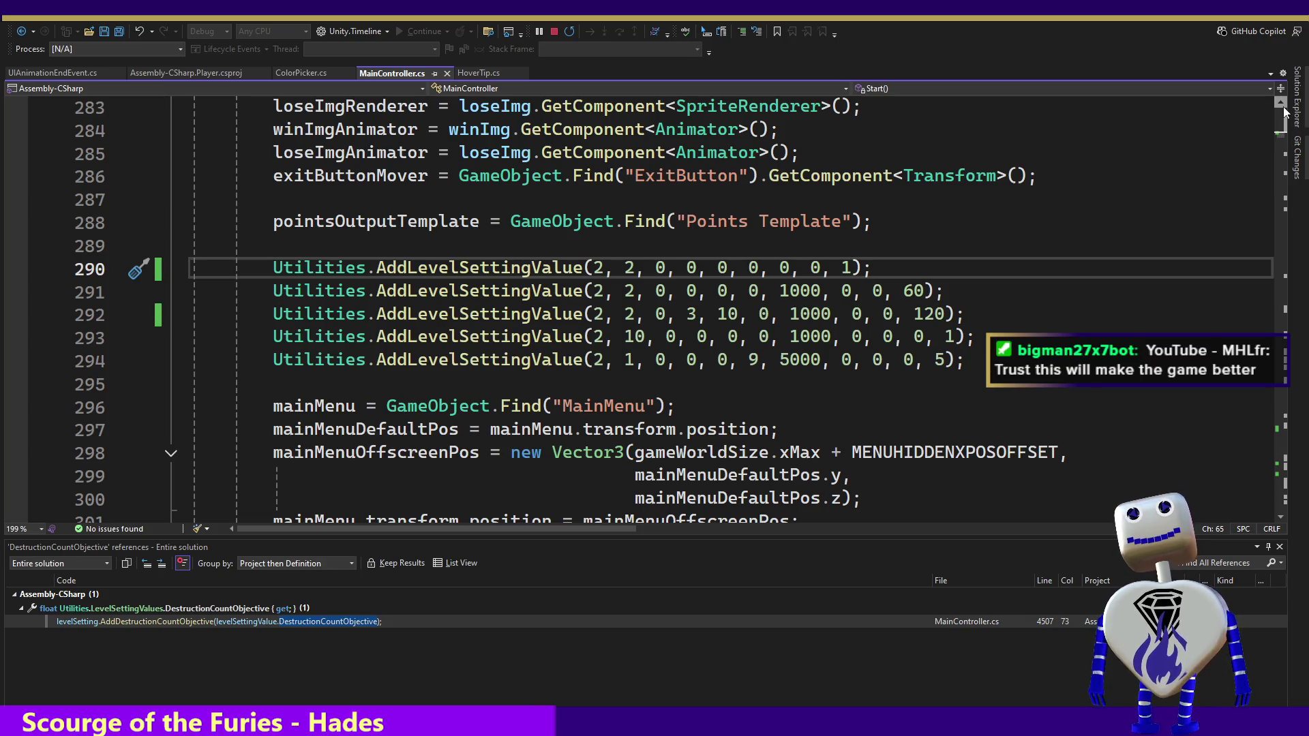
key(BackSpace)
text(0,)
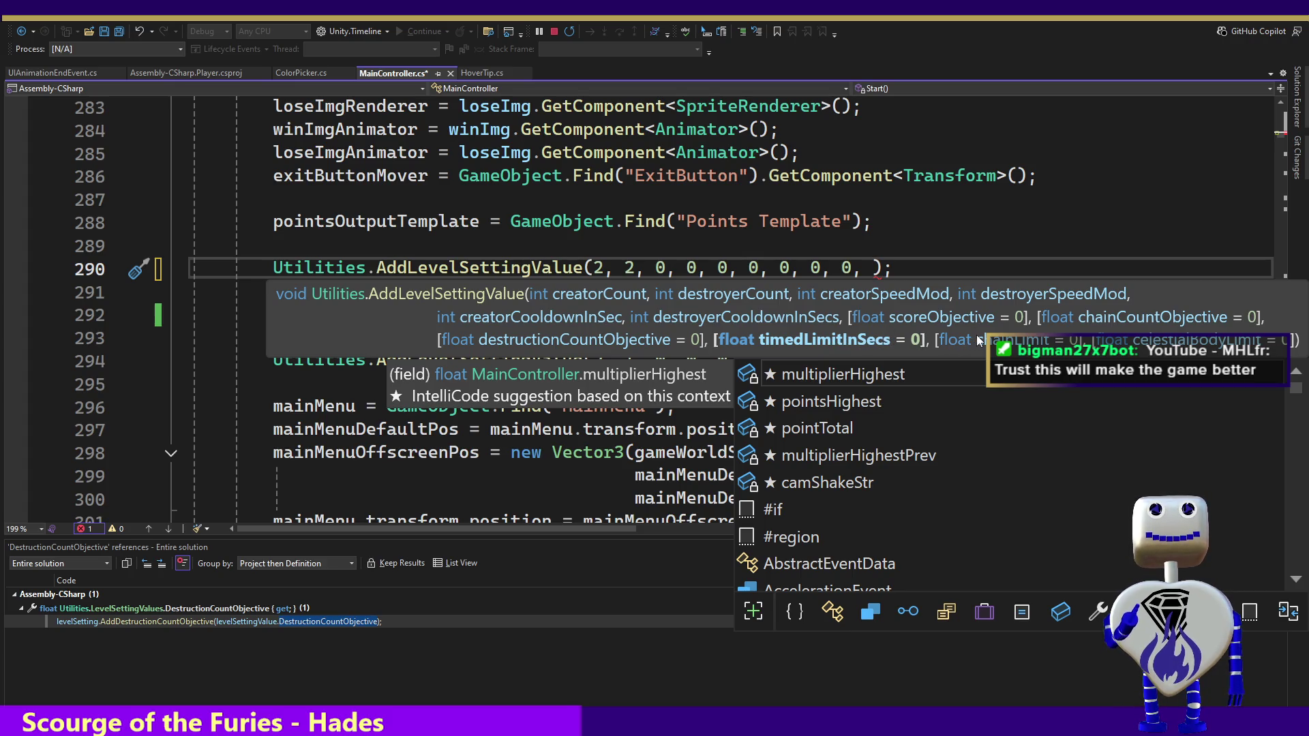
text(0)
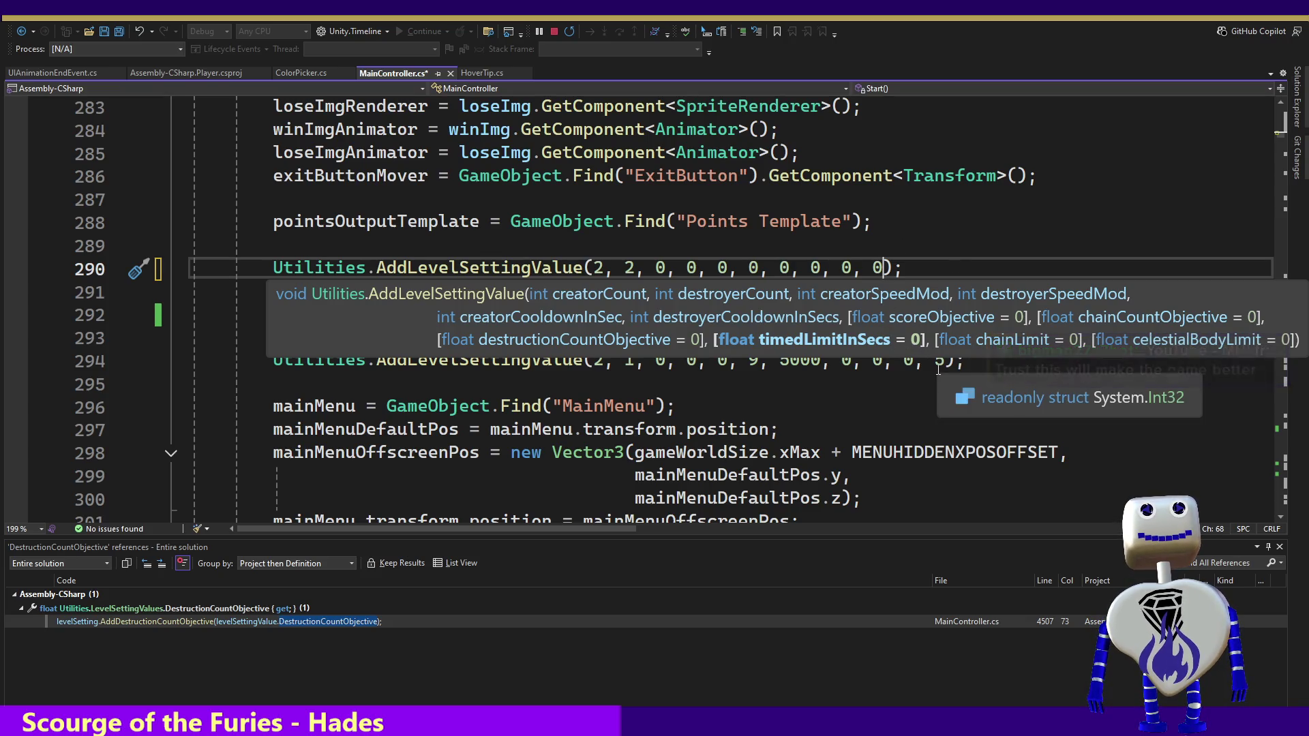
Step: Retype the comma before the final 5 in line 294's AddLevelSettingValue call
click(844, 371)
mouse_move(518, 363)
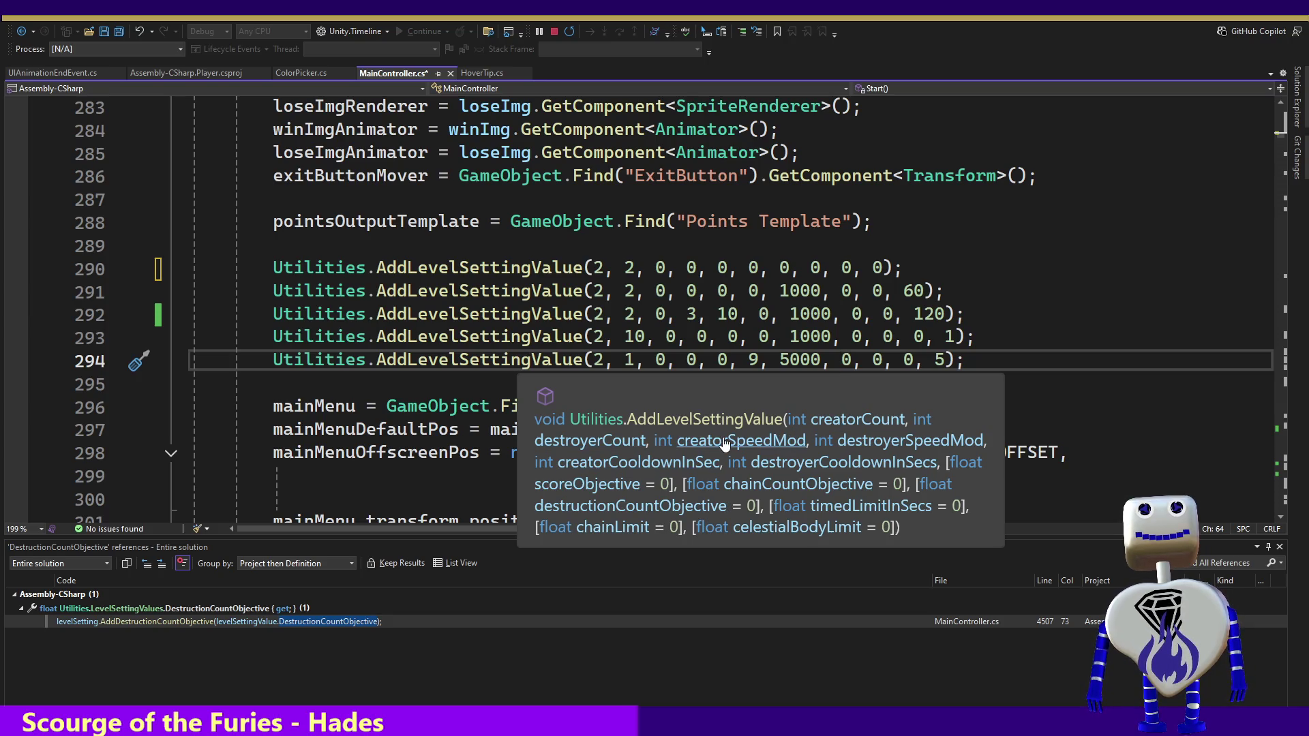
click(925, 359)
key(ctrl+shift+space)
key(BackSpace)
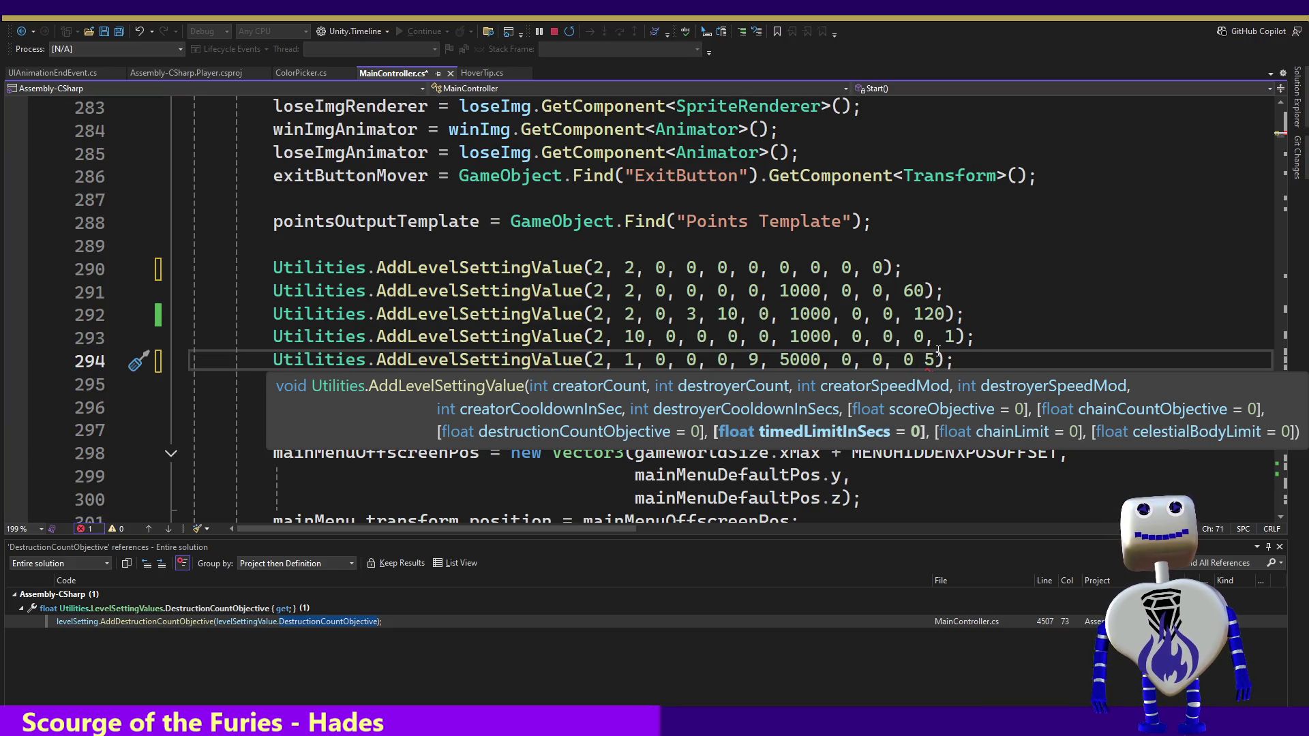
text(,)
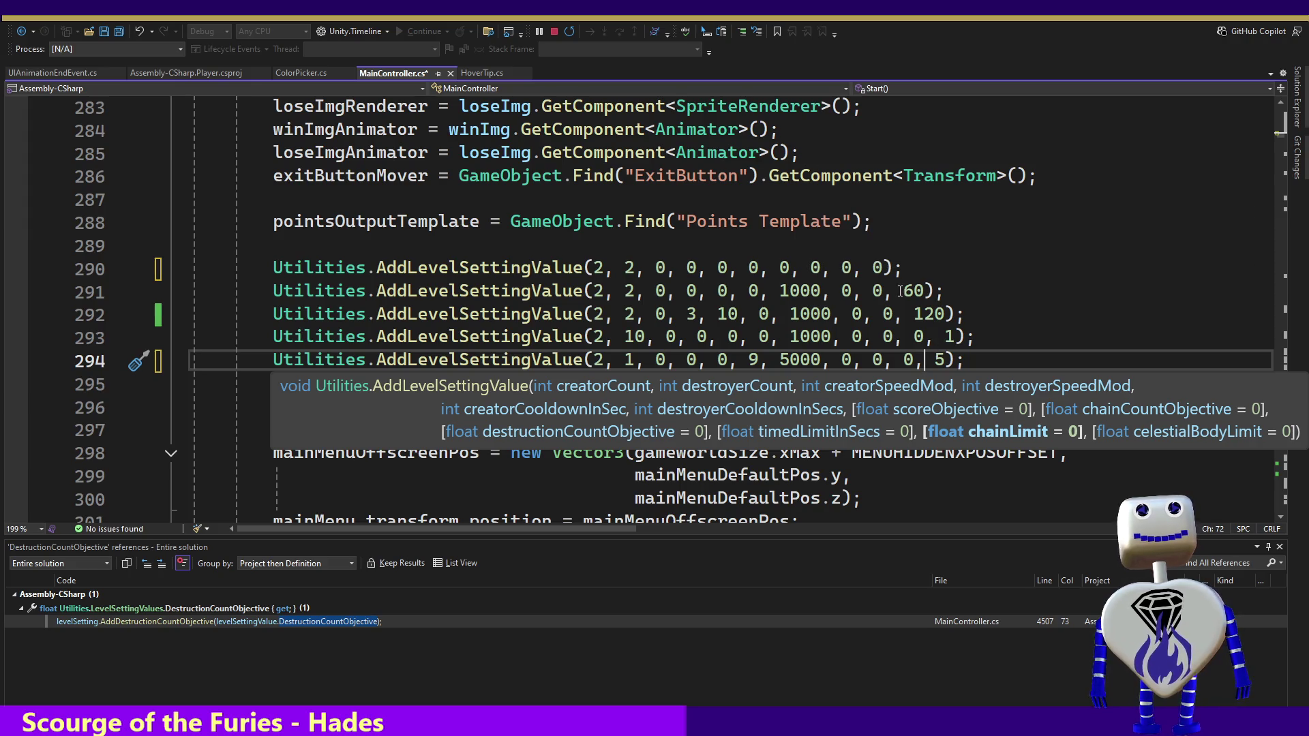
Step: Append ', 0, 1' to line 290 so celestialBodyLimit is 1, and save MainController.cs
click(884, 268)
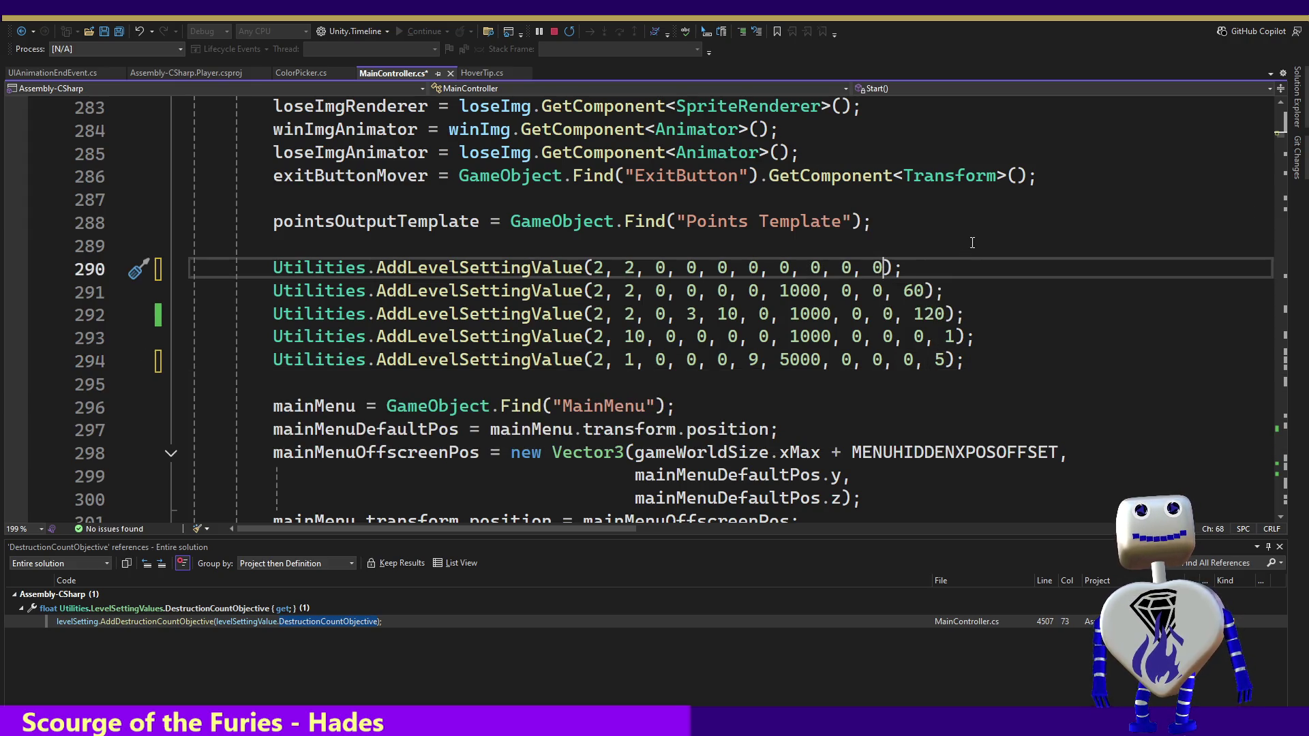
text(, )
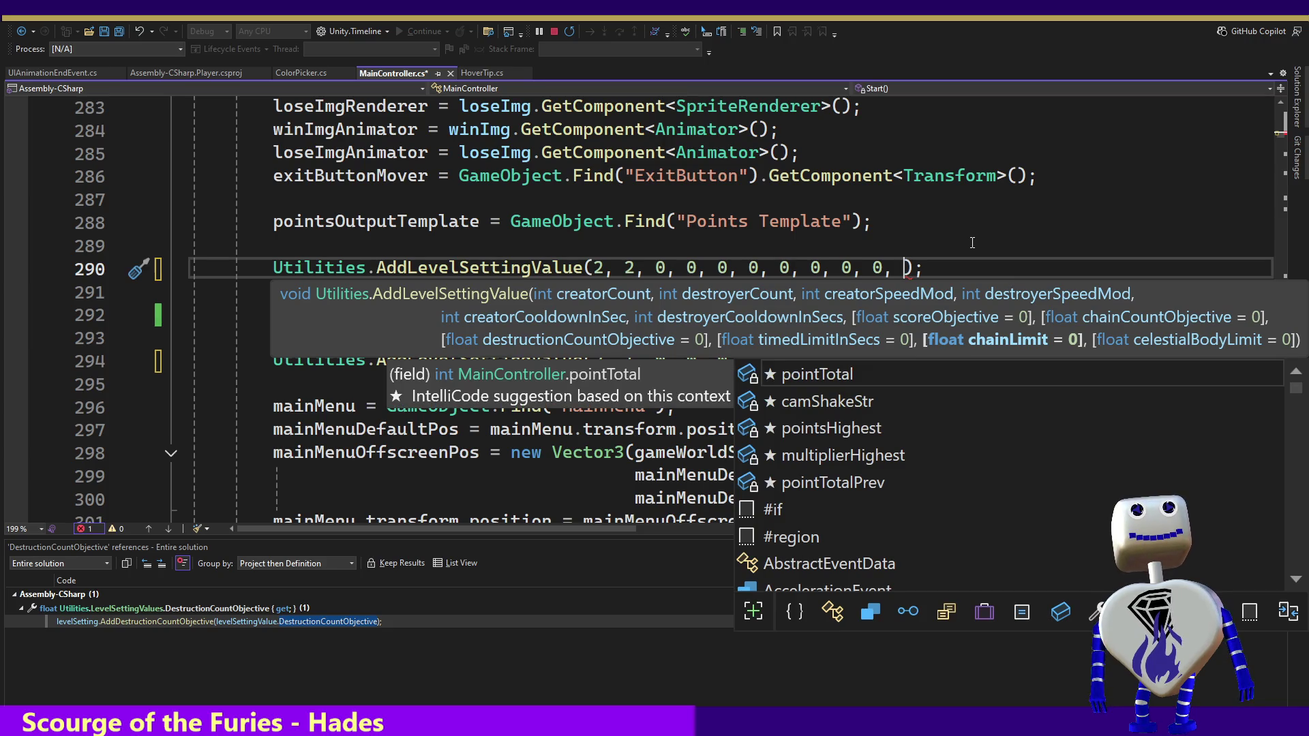
text(0)
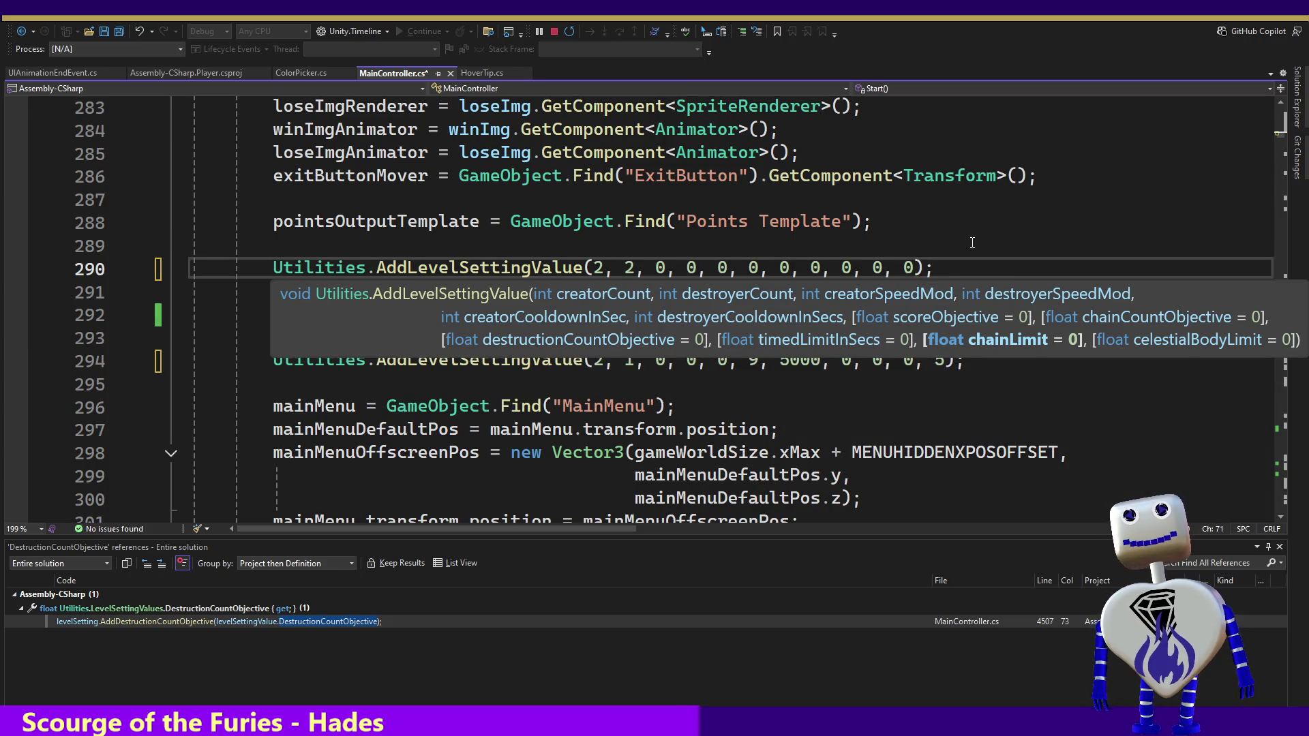
text(, )
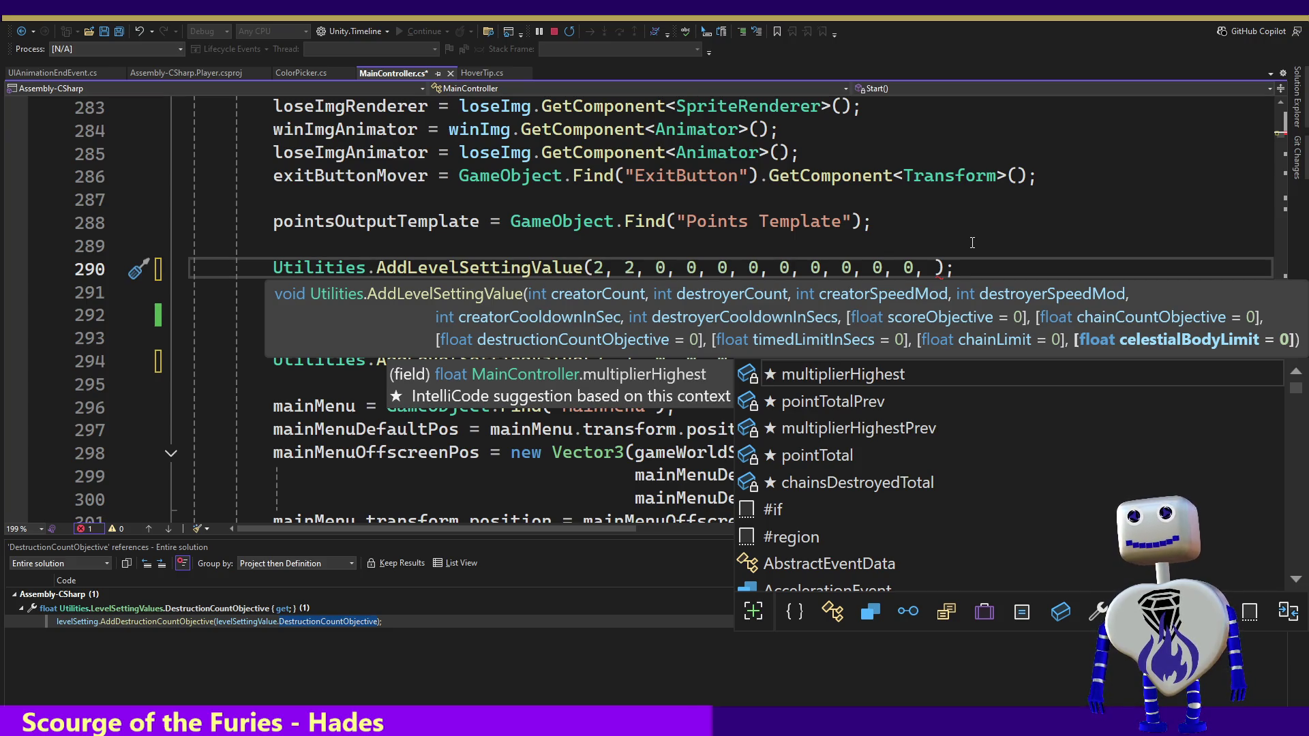
text(1)
key(Escape)
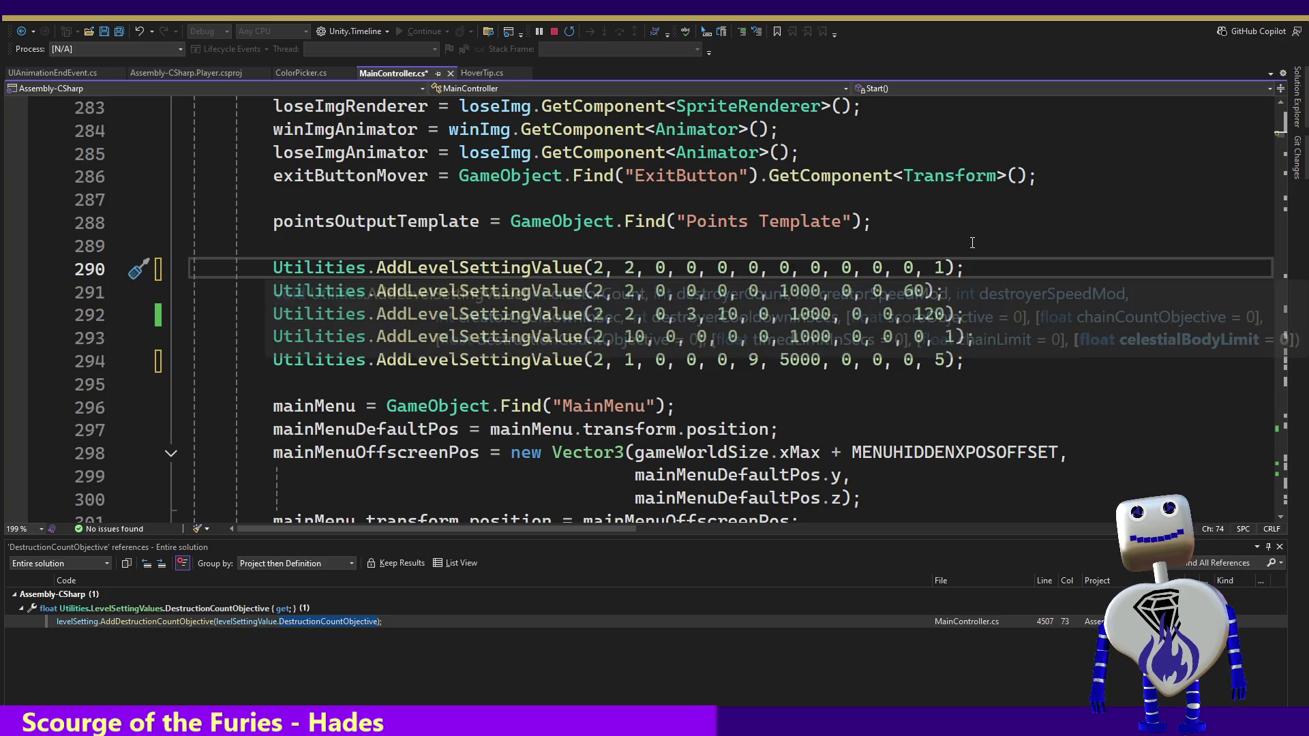
key(ctrl+s)
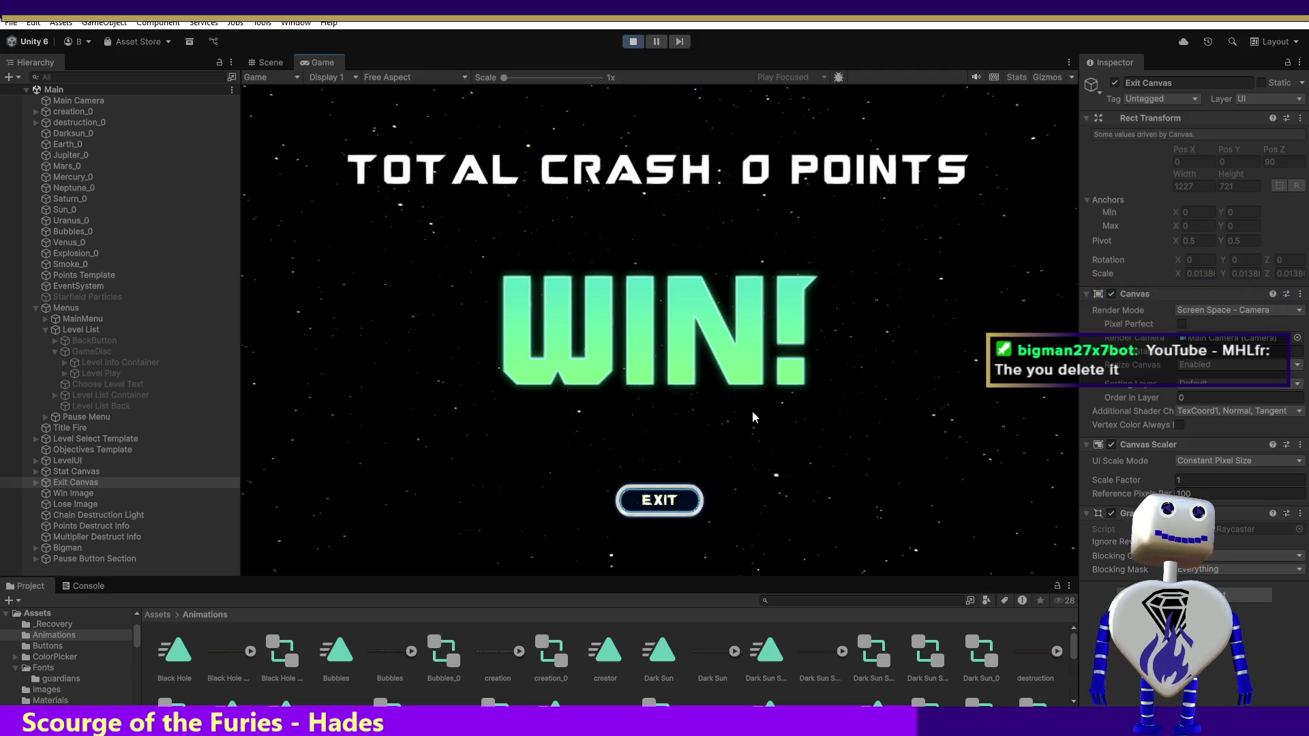
Step: Open Skill Challenge showing a celestial body limit of 1, win it, and stop Play Mode
click(676, 504)
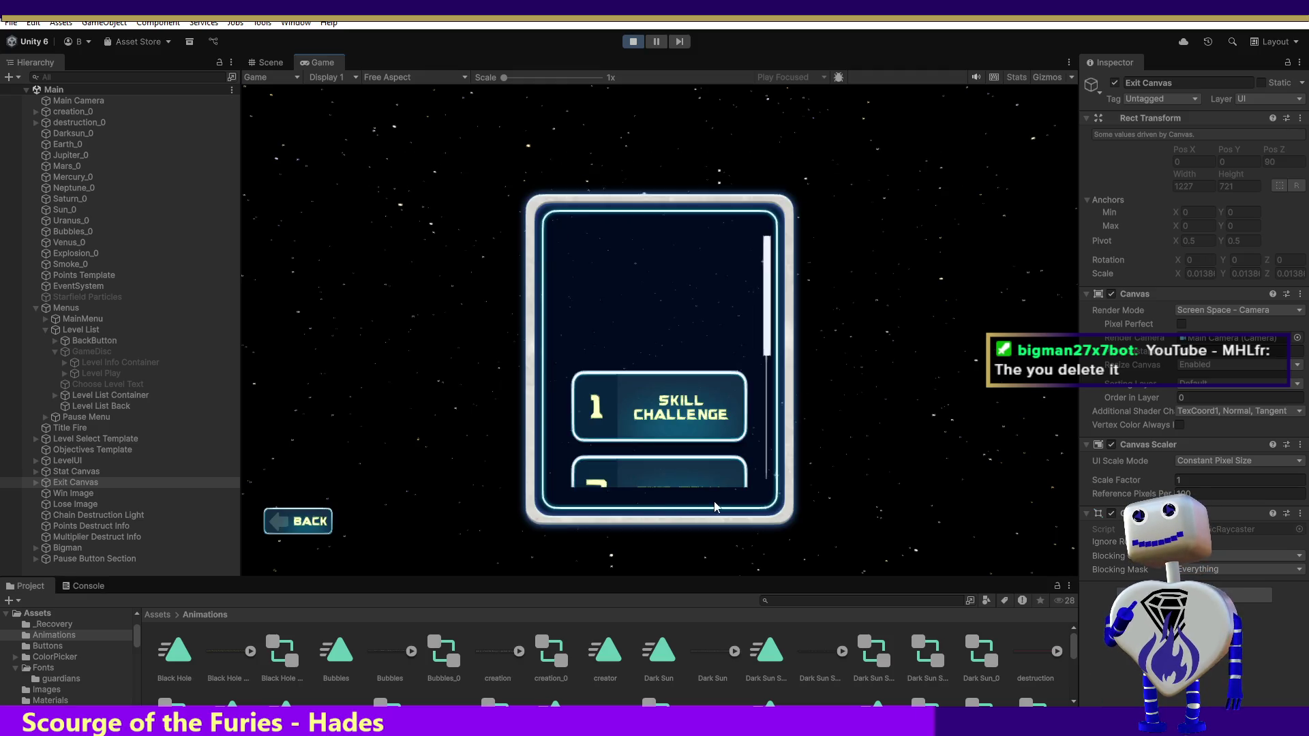
click(681, 405)
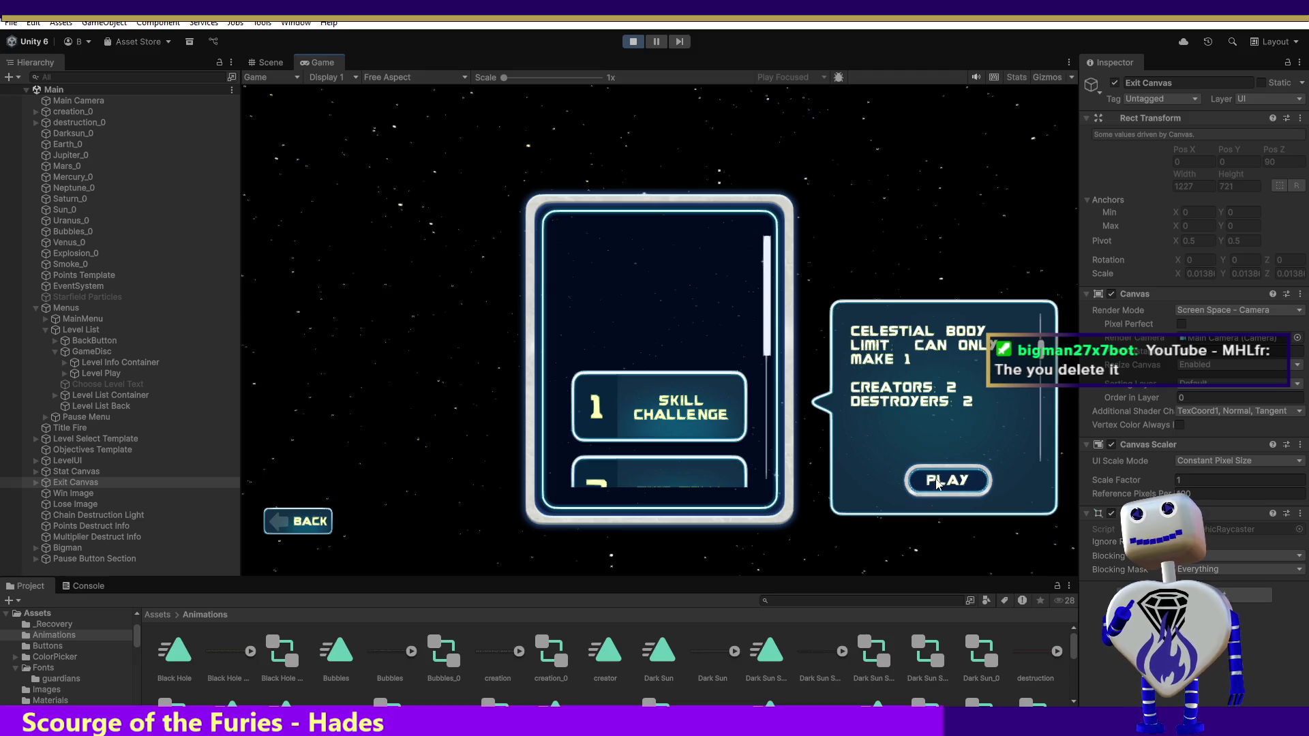
click(938, 483)
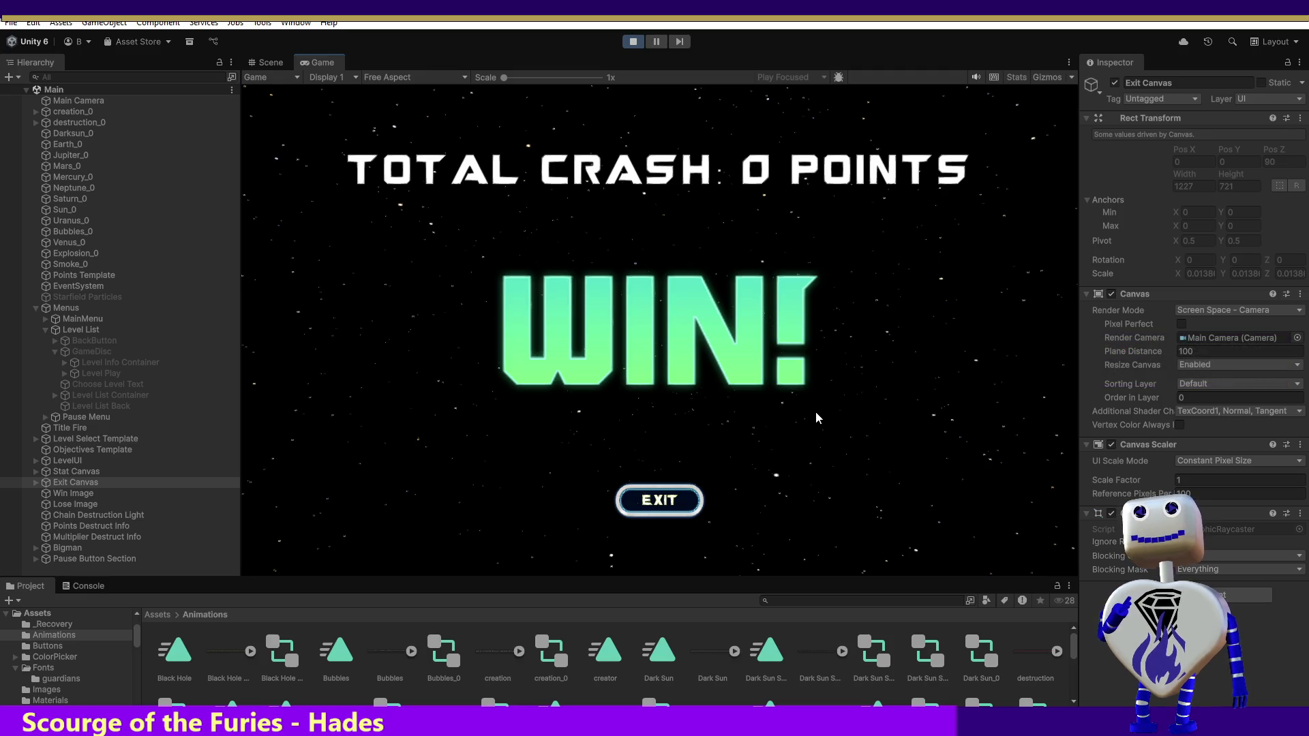
click(653, 512)
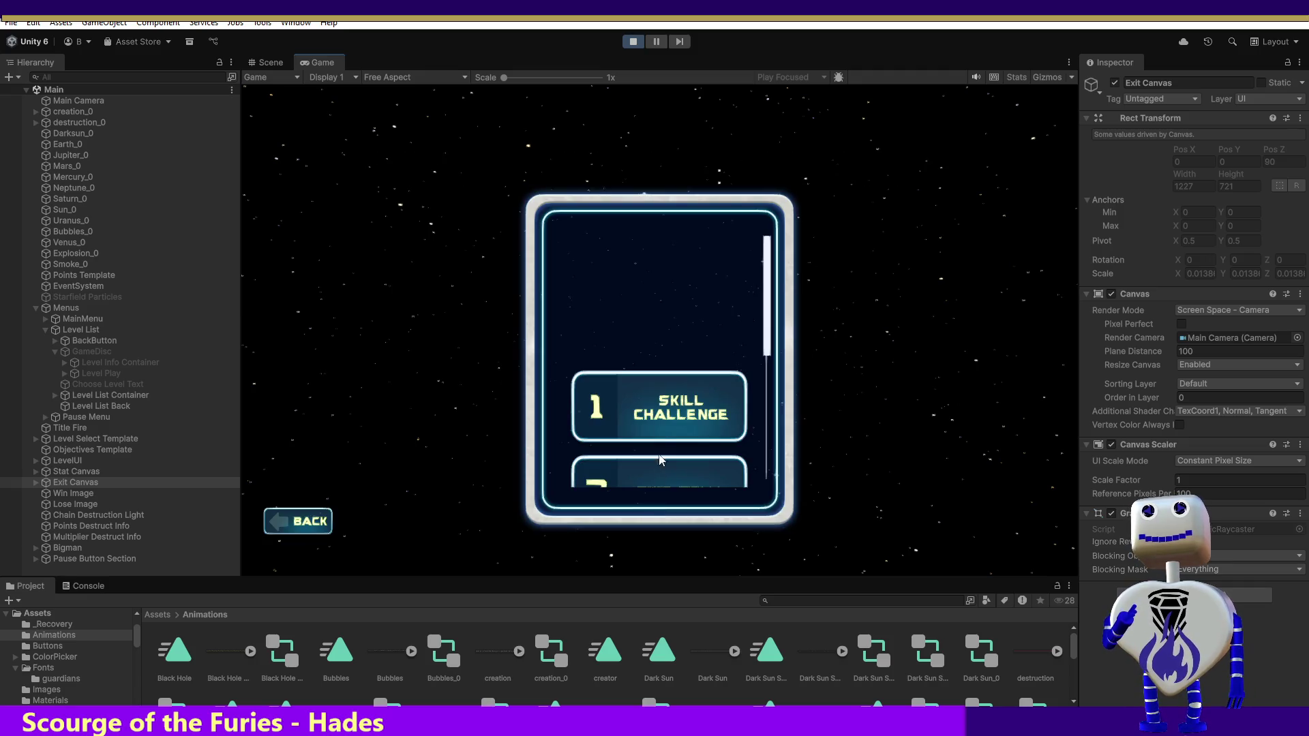
click(637, 48)
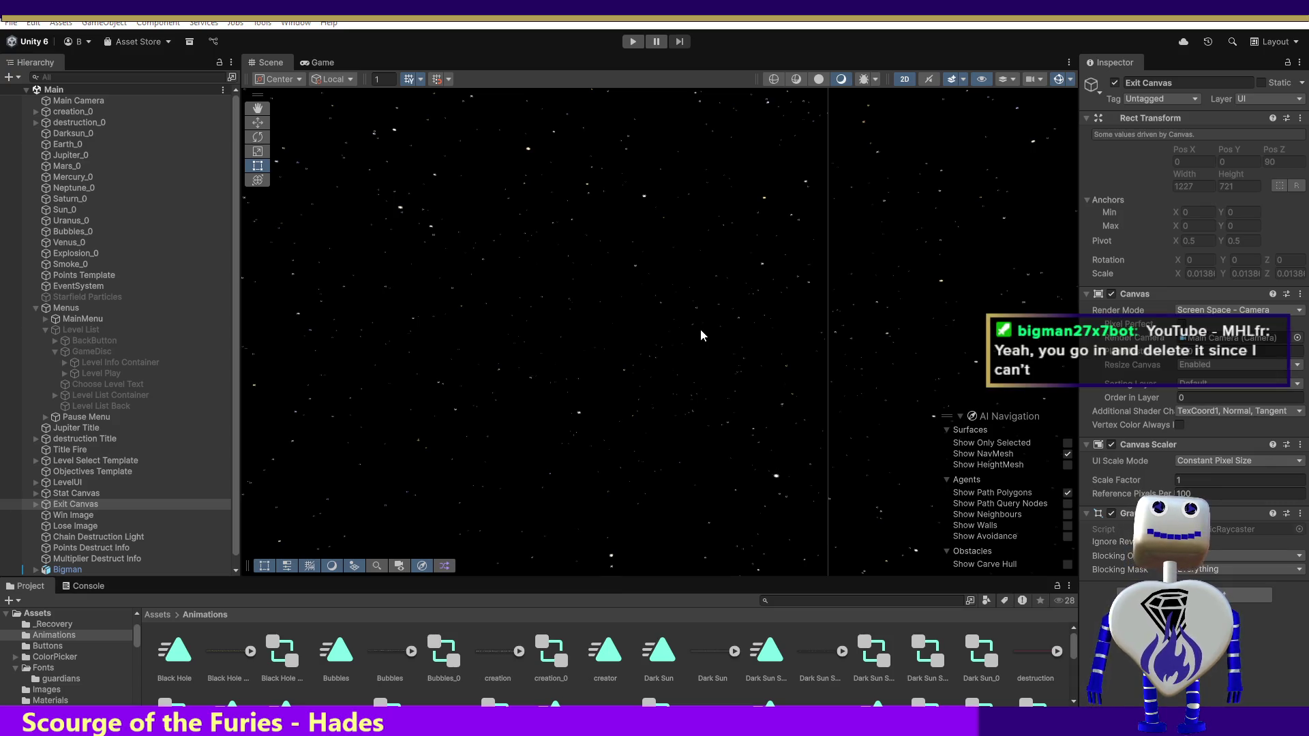
Step: Change line 290's last argument from 1 to 2, save MainController.cs, and return to Unity
key(alt+Tab)
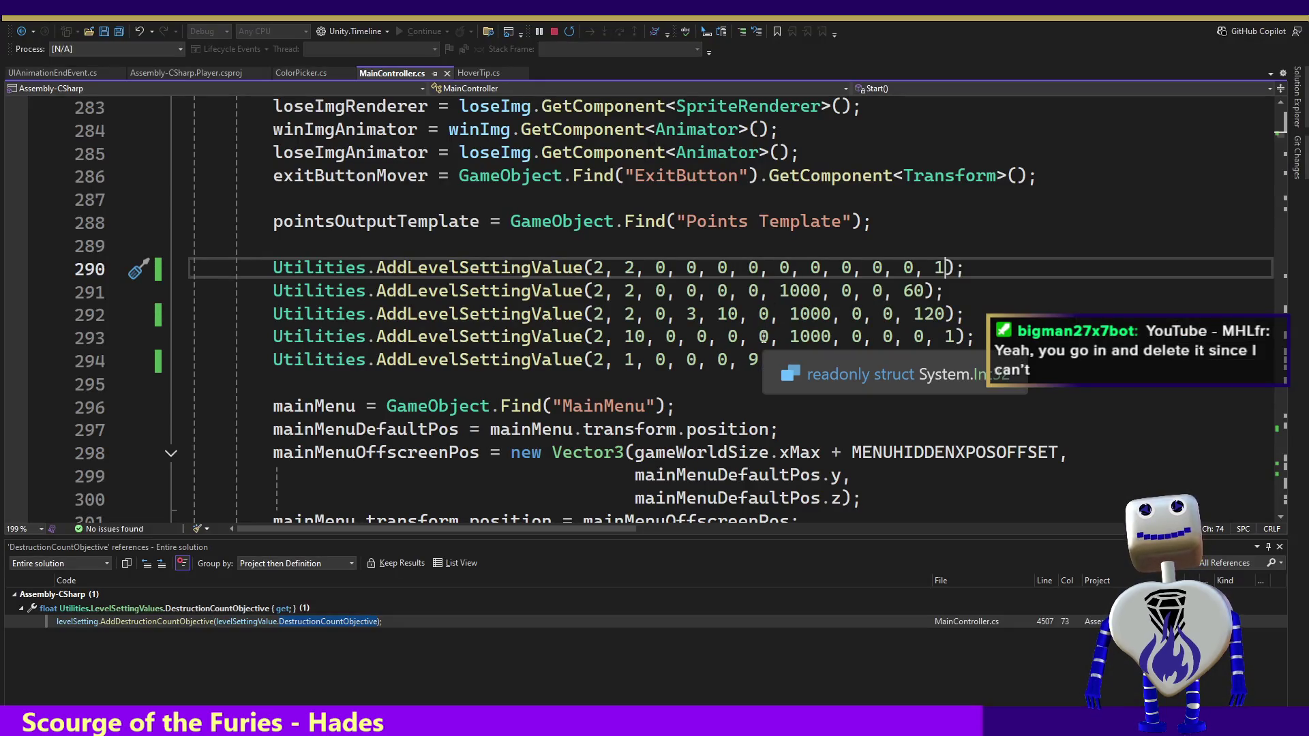
key(BackSpace)
text(2)
key(ctrl+s)
key(alt+Tab)
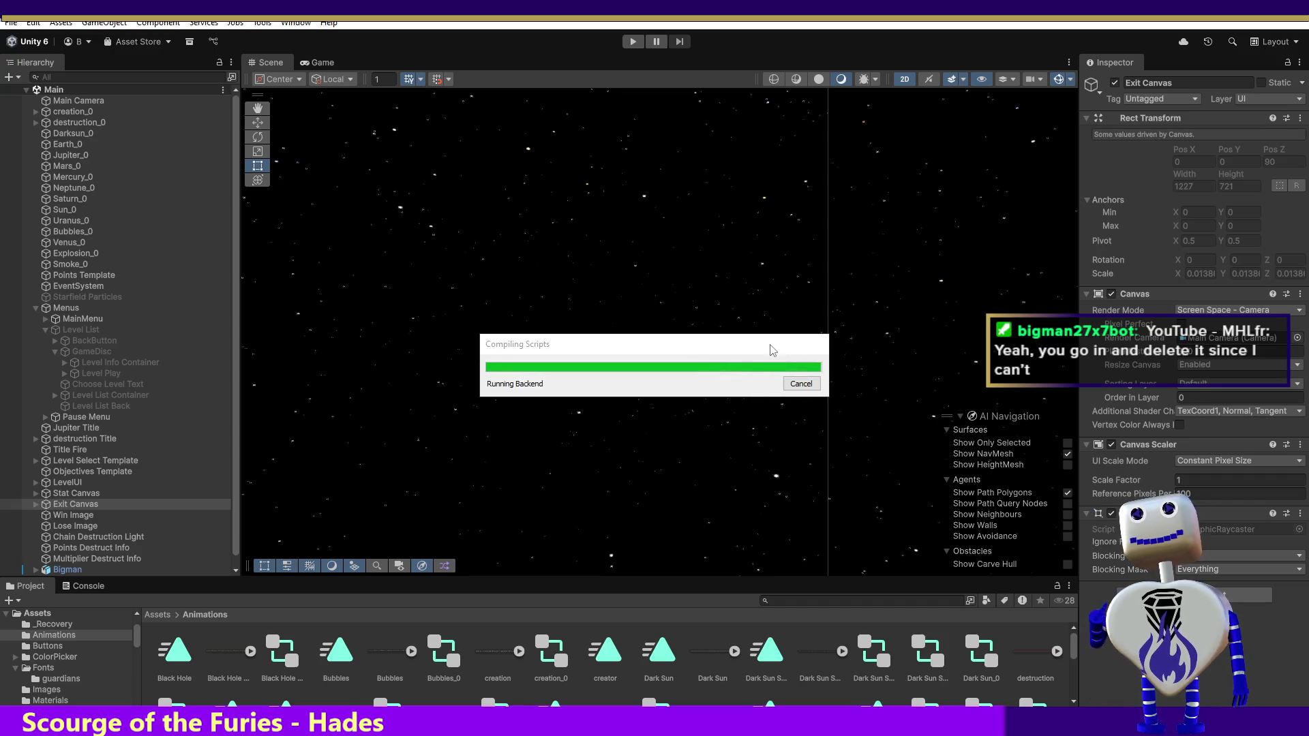
Step: Run the game, open Skill Challenge reading 'make 2 or less', and start the level
click(632, 42)
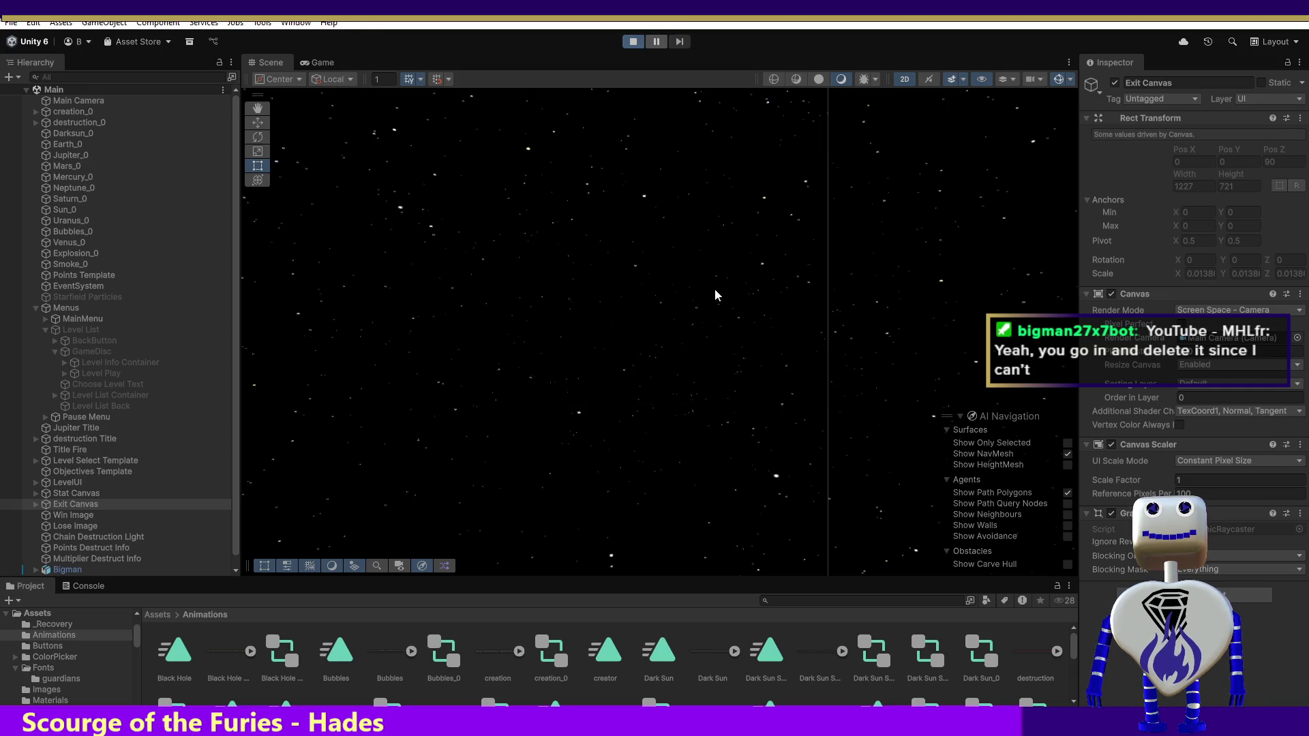
click(714, 312)
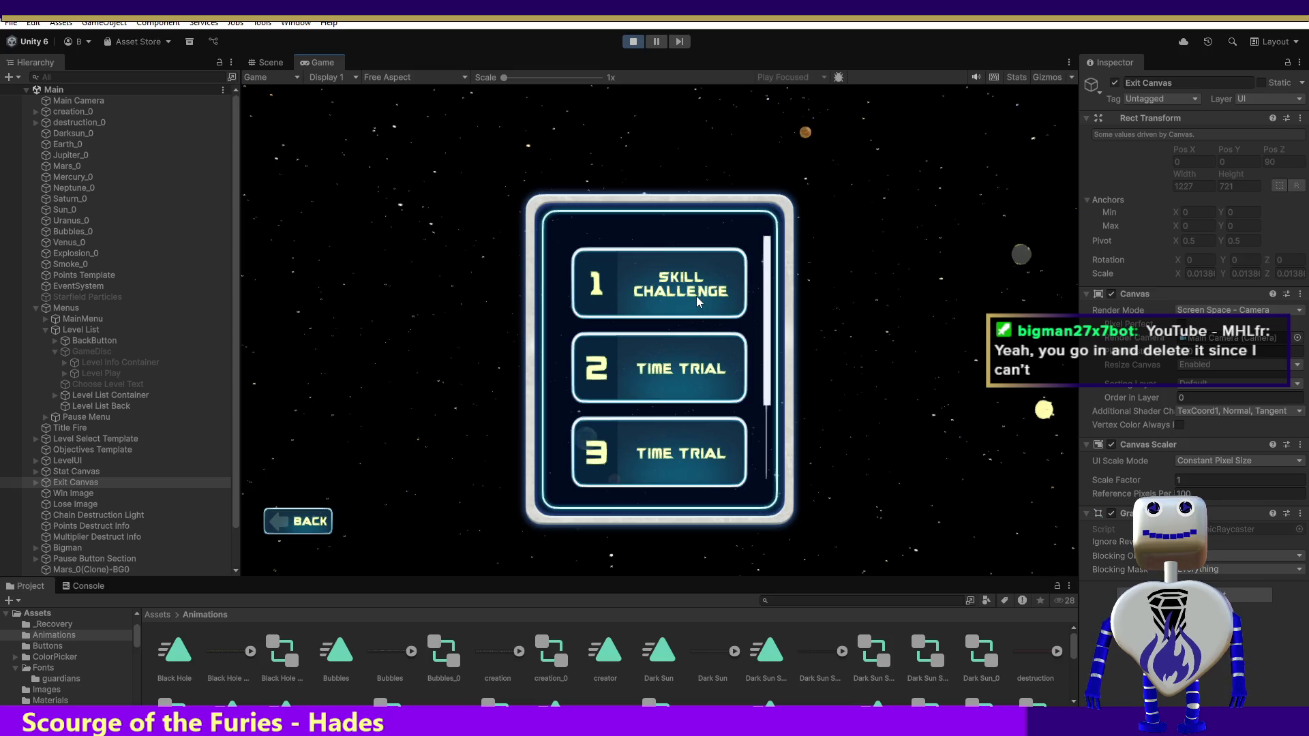
click(699, 300)
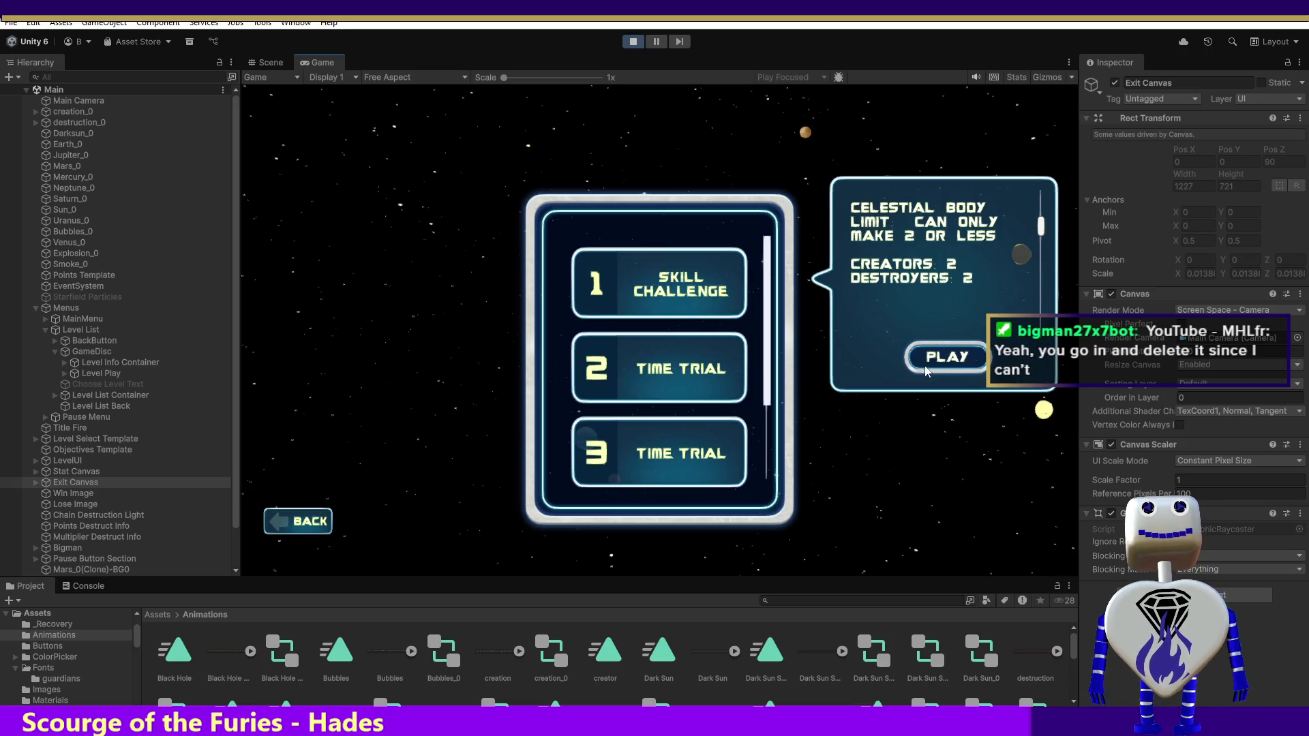
click(931, 358)
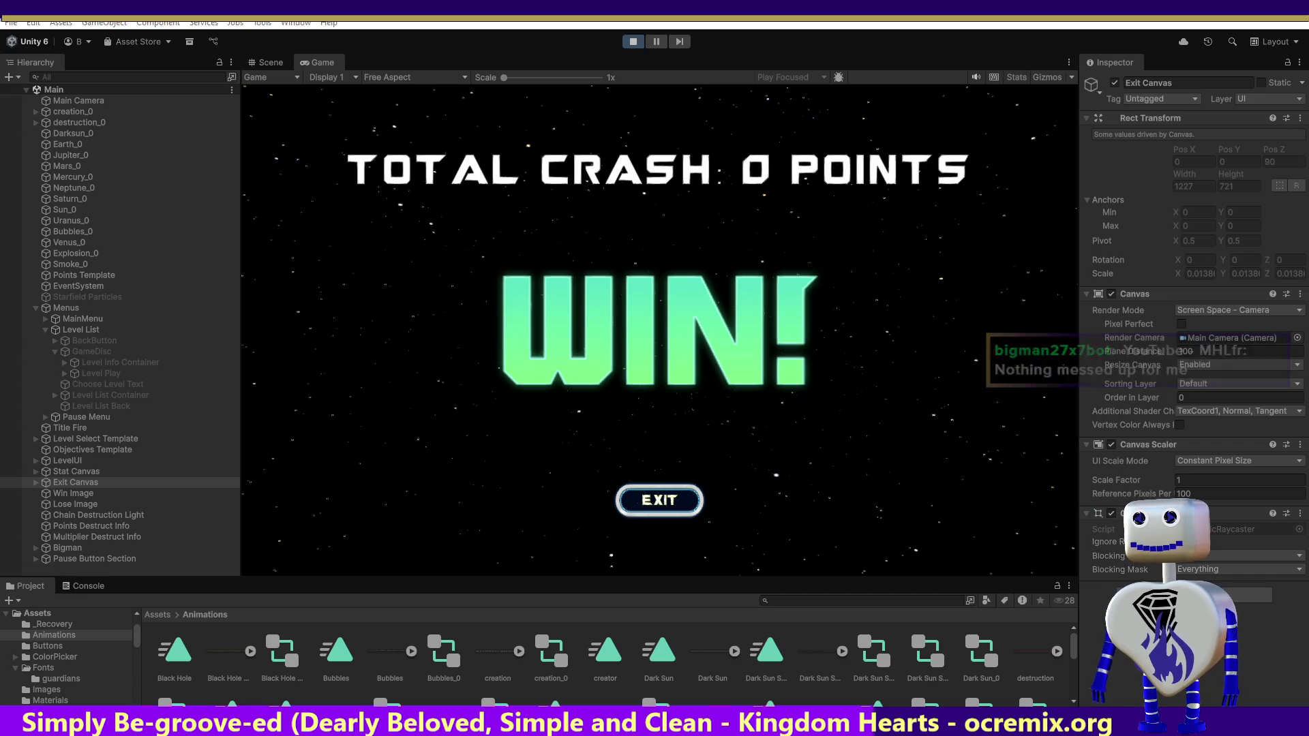
Step: Exit the win screen to level selection and stop Play Mode
click(684, 500)
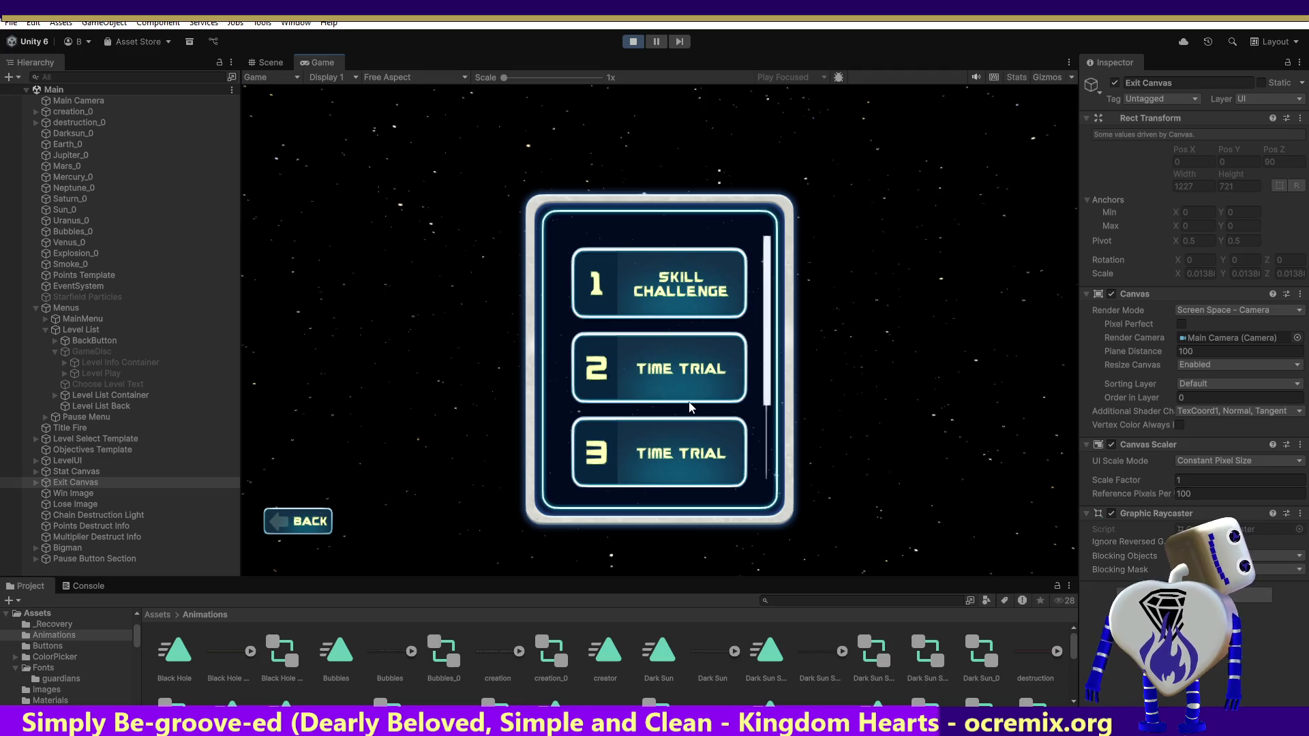
click(626, 43)
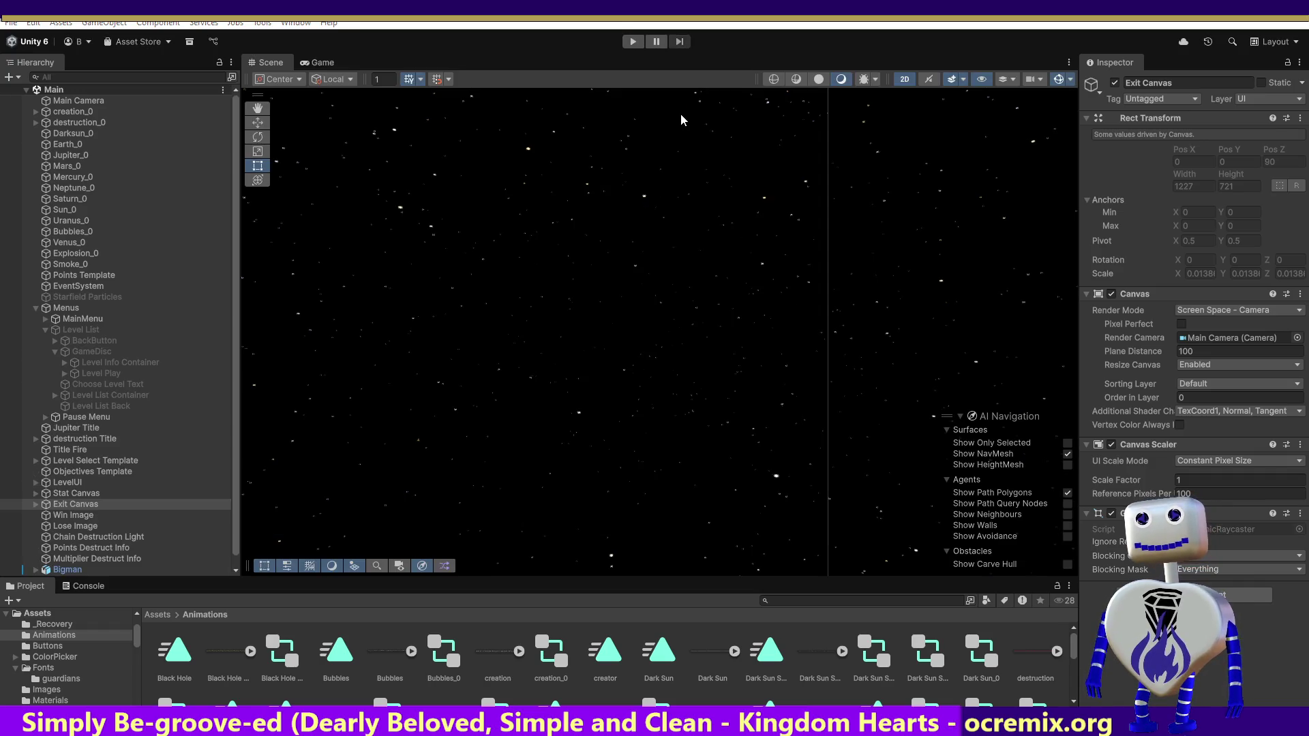
Step: Go to the AddLevelSettingValue definition in MainController.cs and select its celestialBodyLimit parameter
key(alt+Tab)
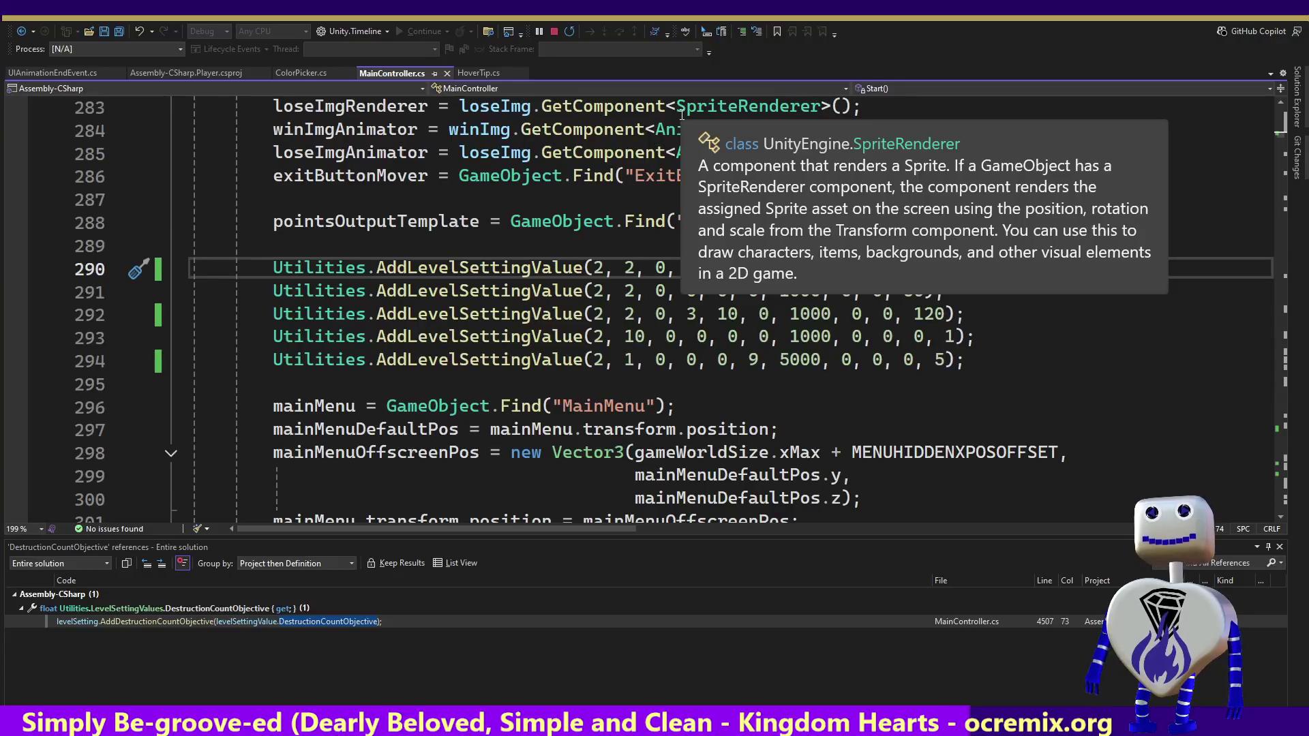
ctrl+click(580, 266)
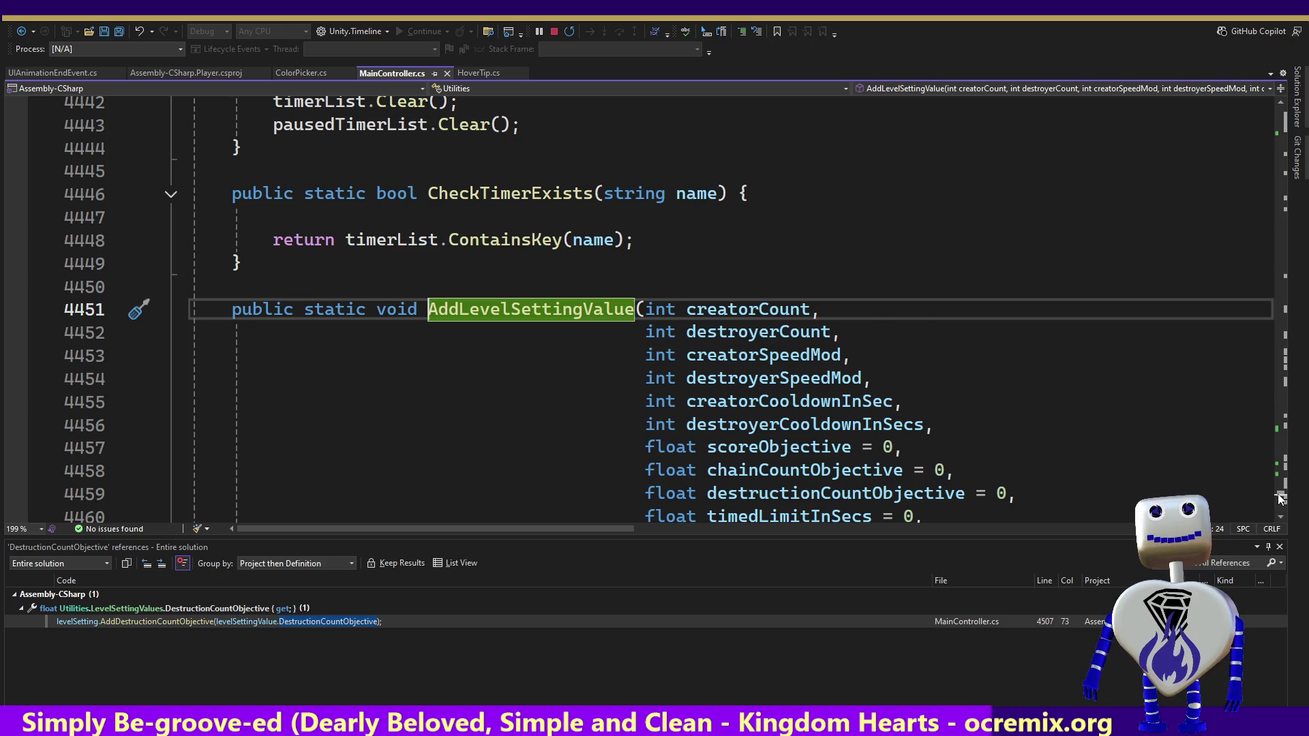
scroll(1279, 499, down, 8)
scroll(1279, 499, up, 5)
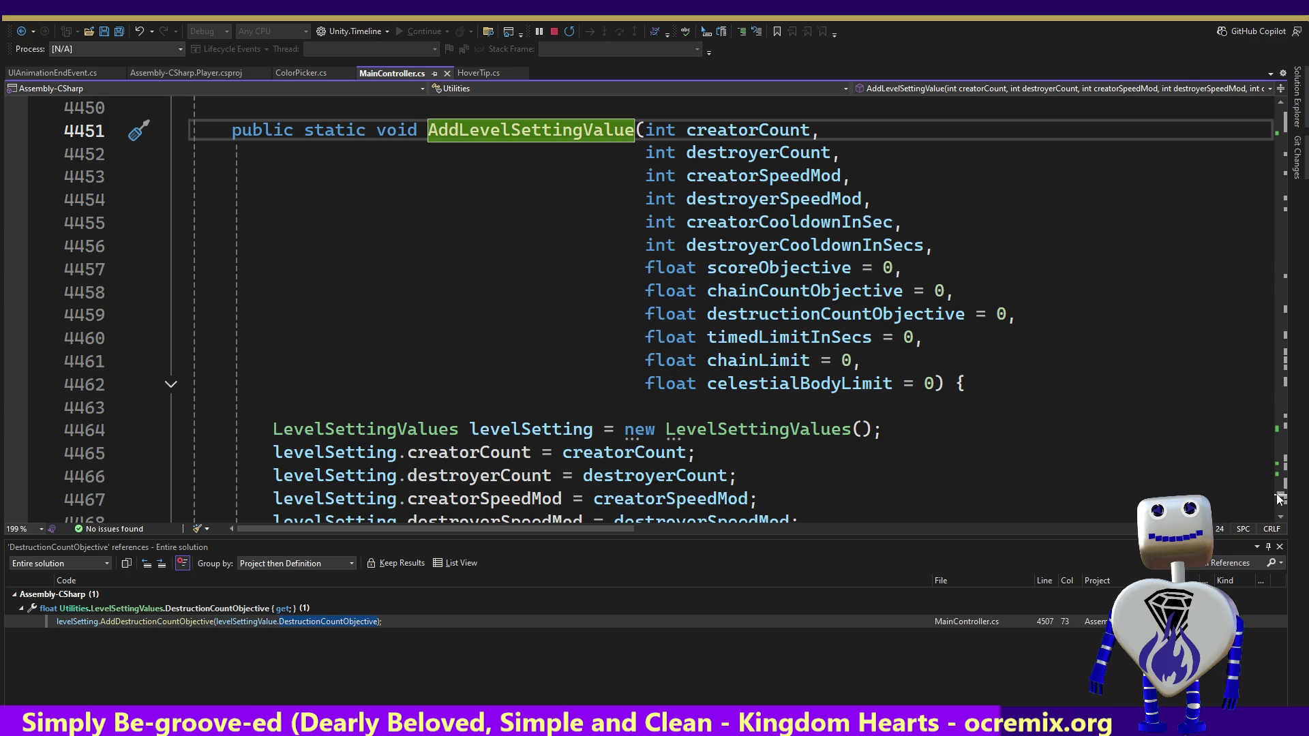
double_click(756, 386)
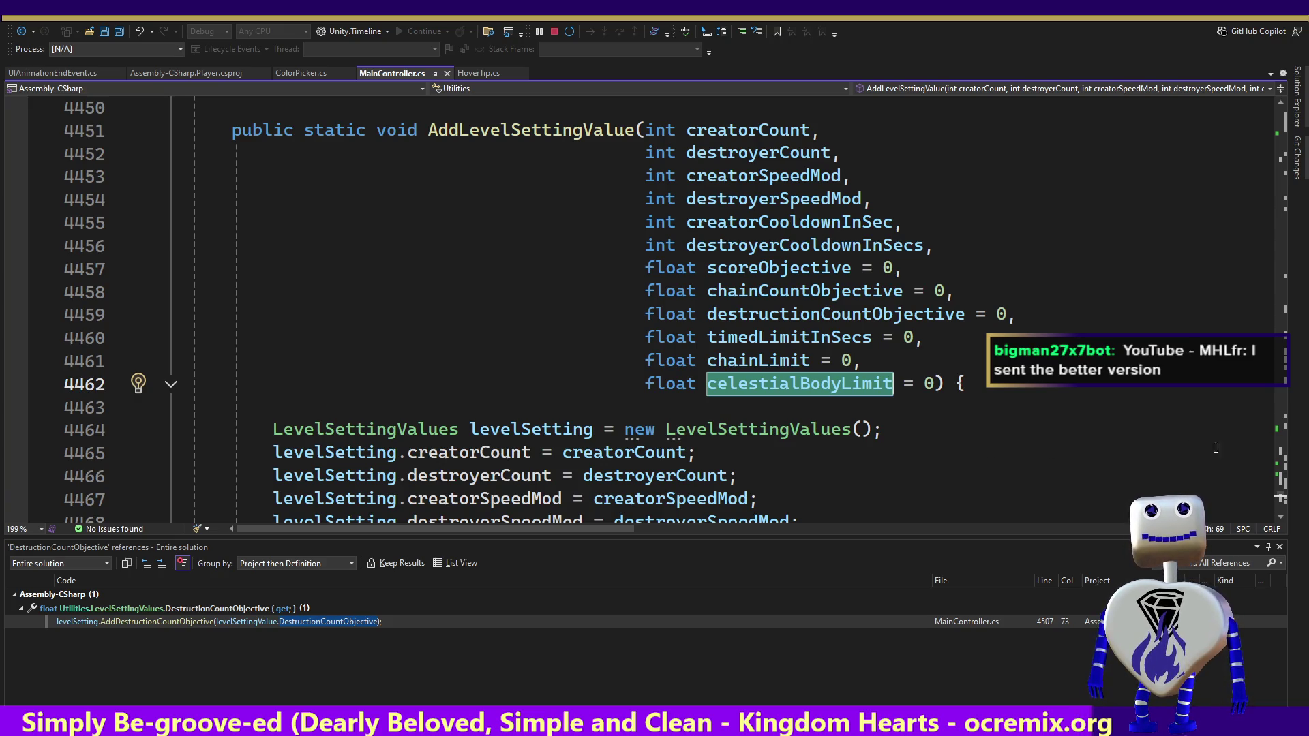
Step: Scroll down to the AddCelestialBodyLimit(celestialBodyLimit) call and open that method
scroll(1215, 447, down, 3)
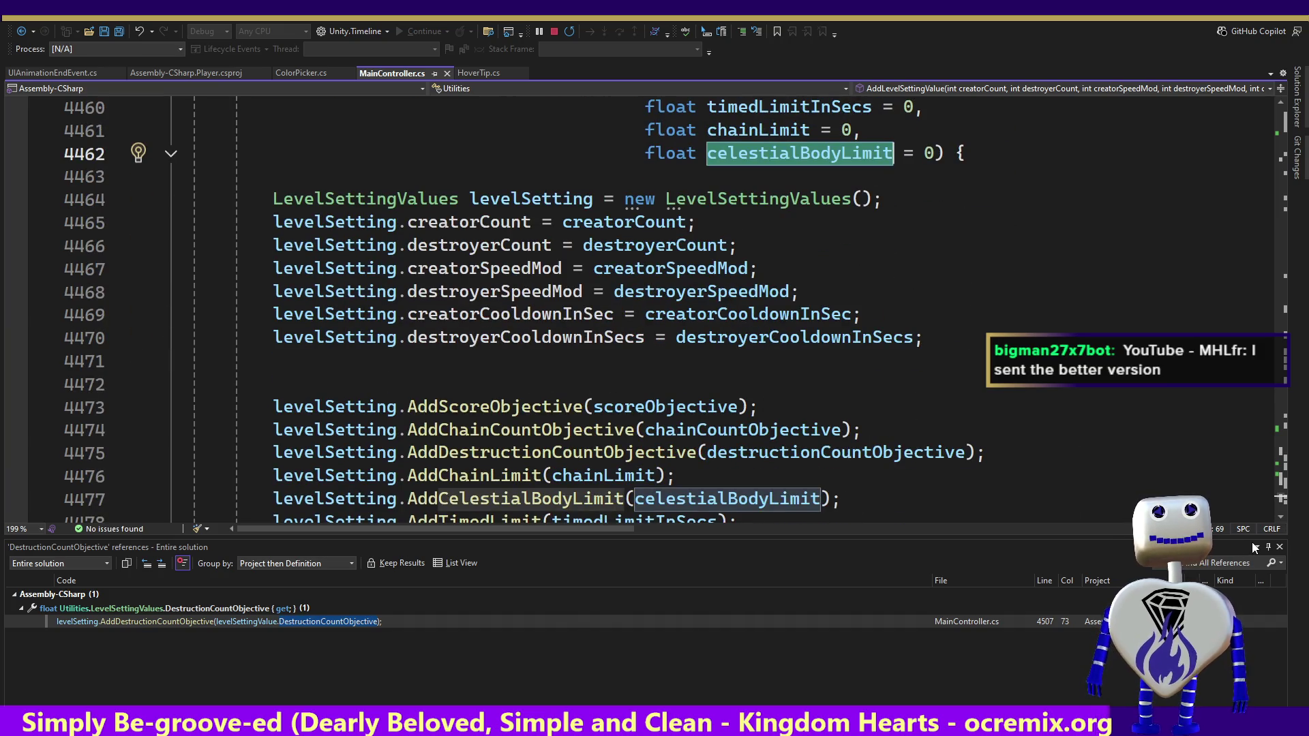
scroll(1280, 525, down, 2)
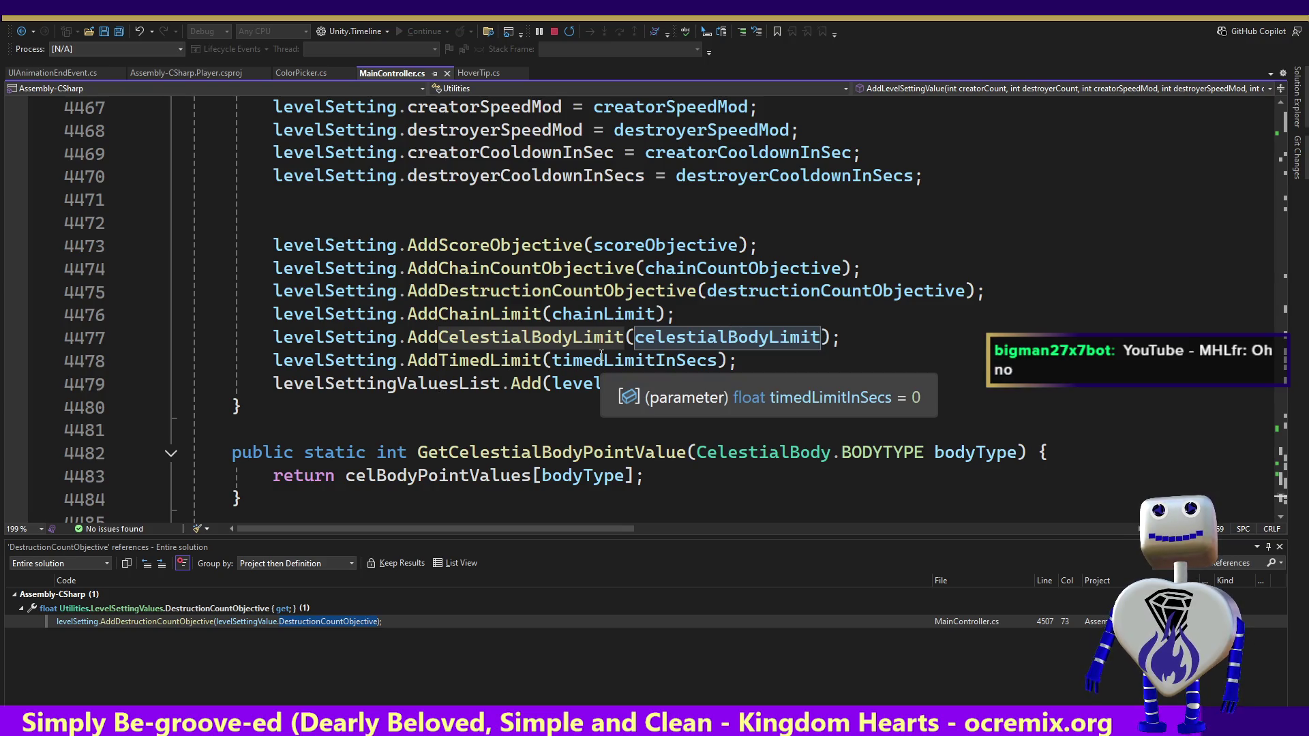
ctrl+click(498, 336)
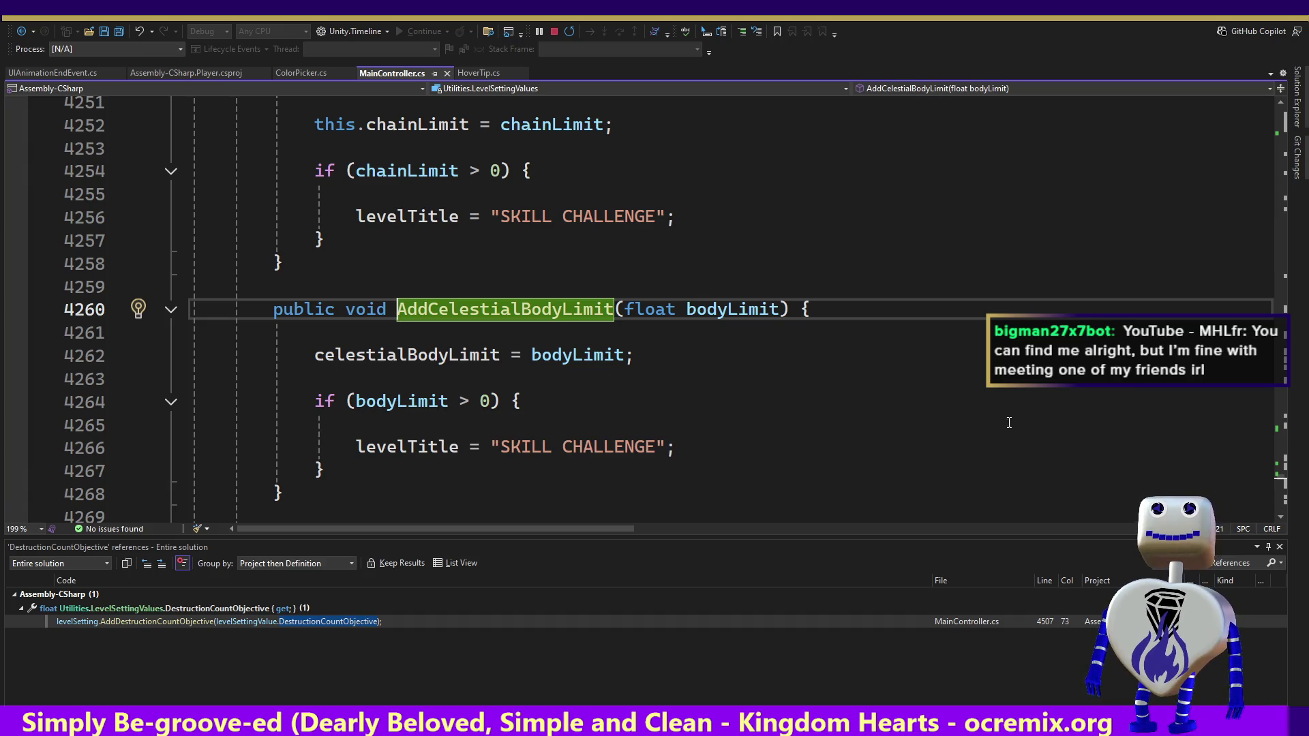
Step: Inspect the celestialBodyLimit float field among the LevelSettingValues struct fields, after chainLimit
ctrl+click(376, 360)
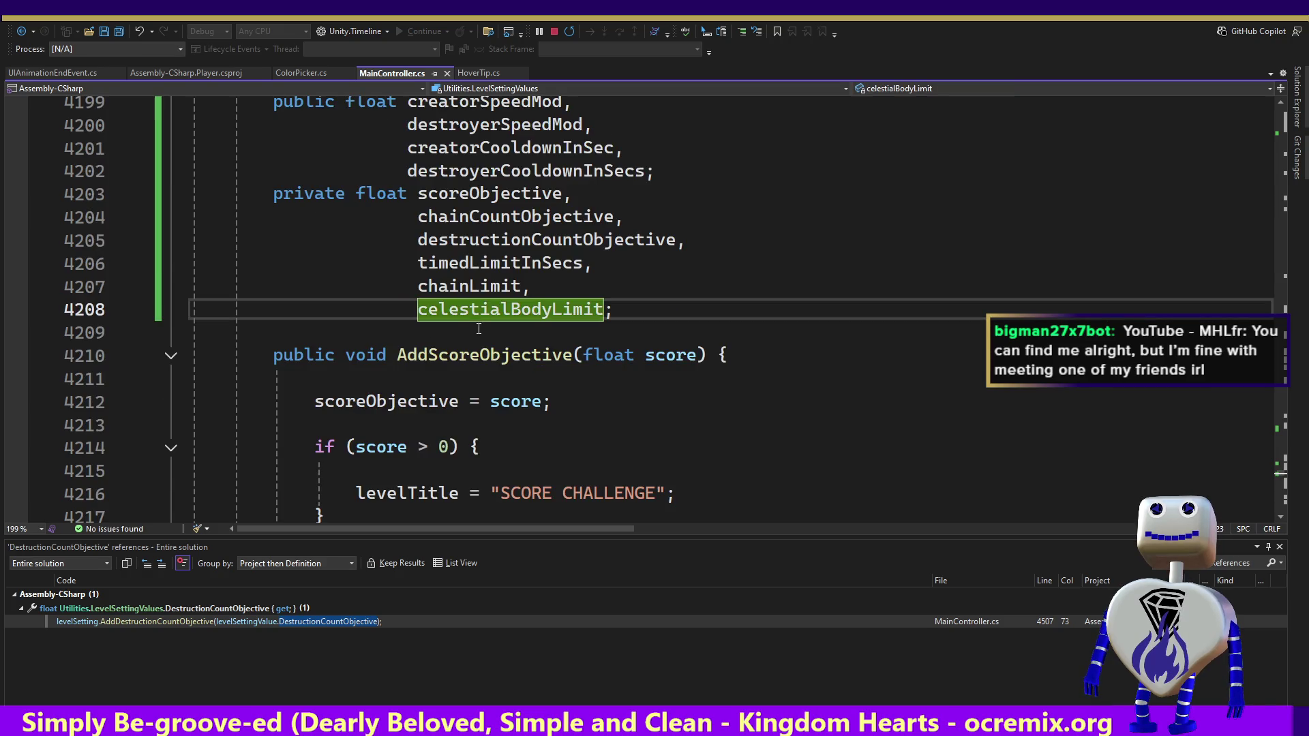
click(591, 338)
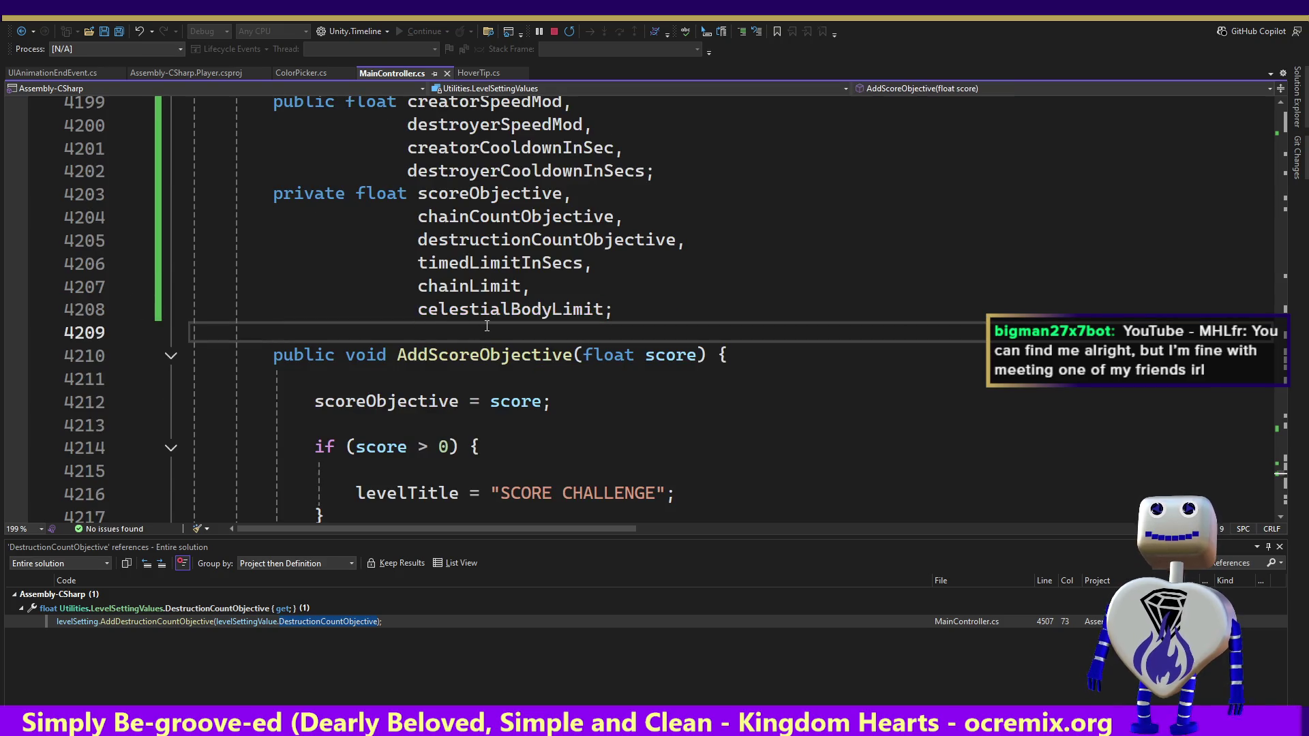
key(Up)
key(Up)
key(Up)
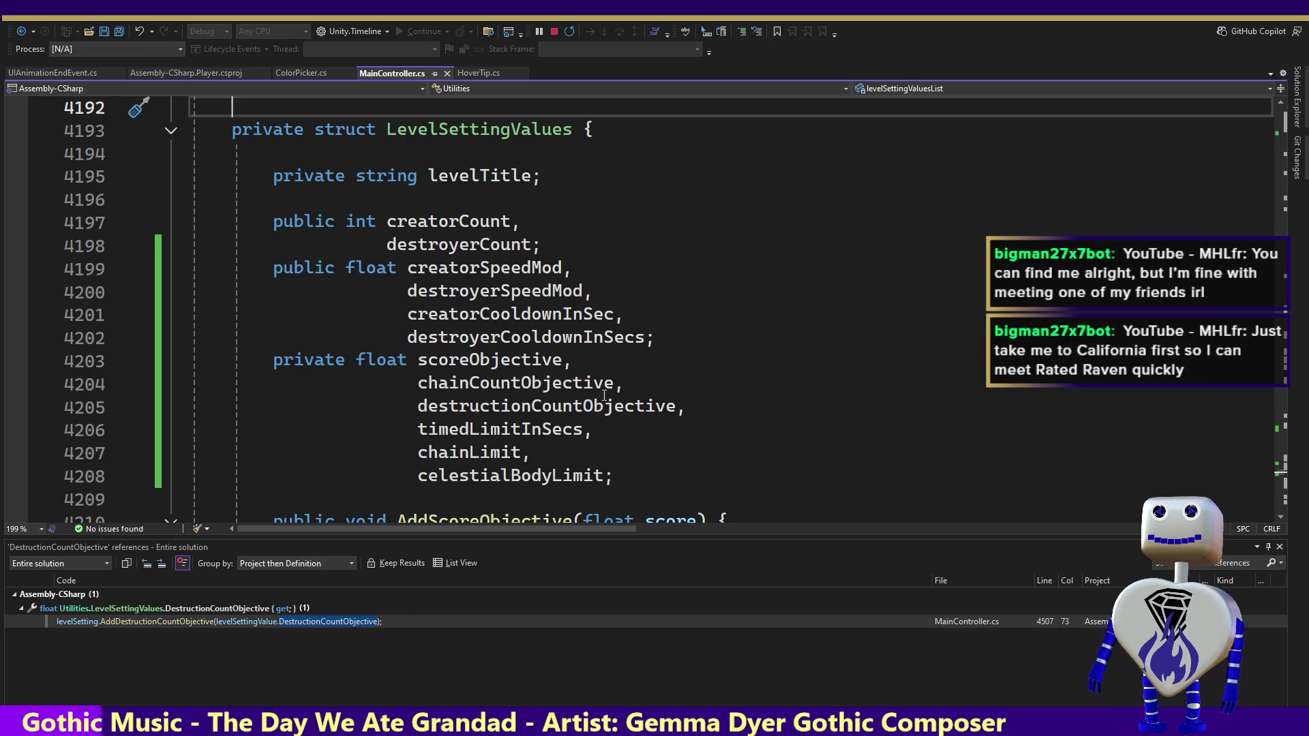
click(550, 345)
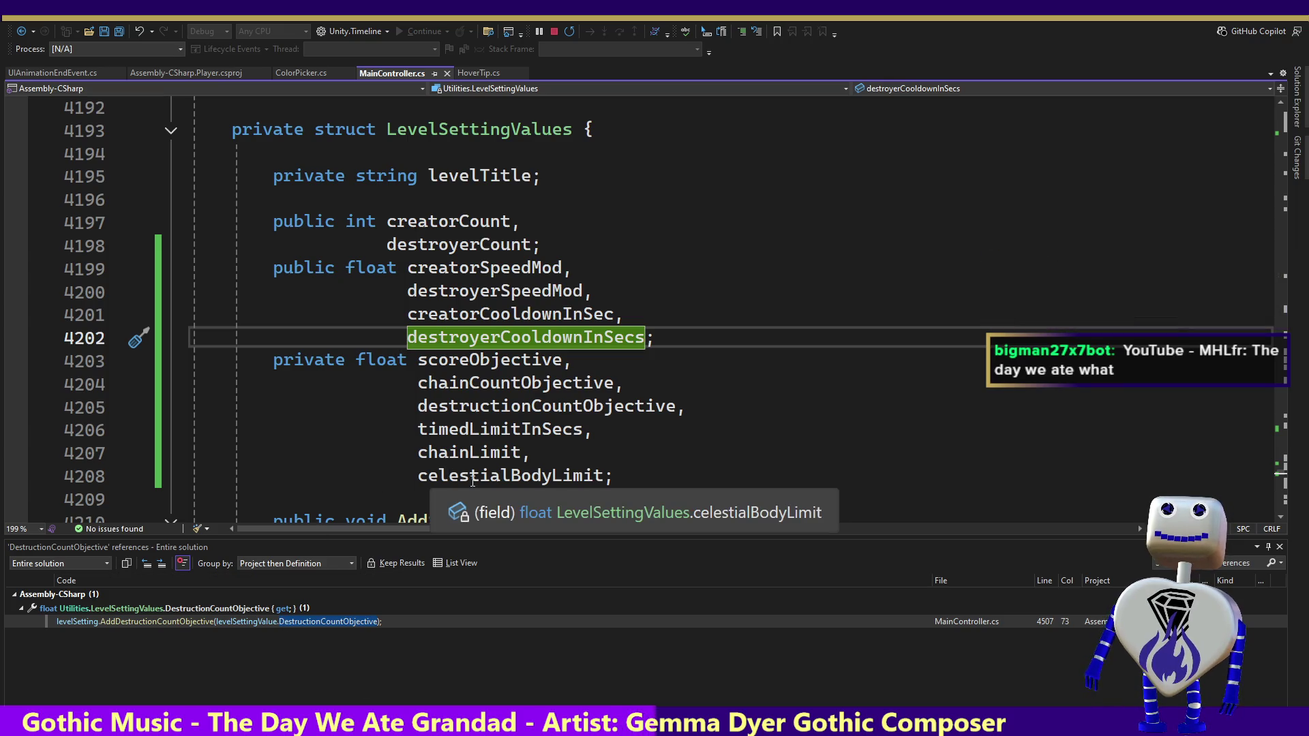
click(529, 476)
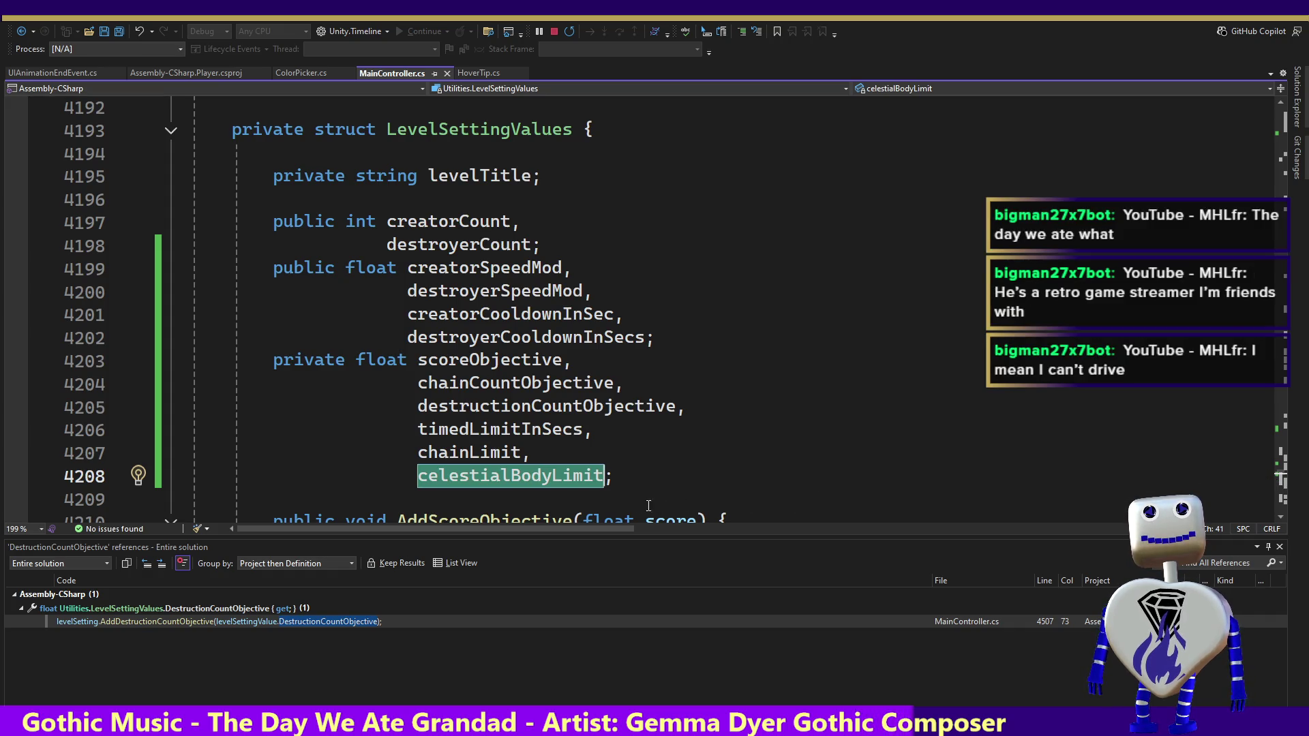
click(516, 492)
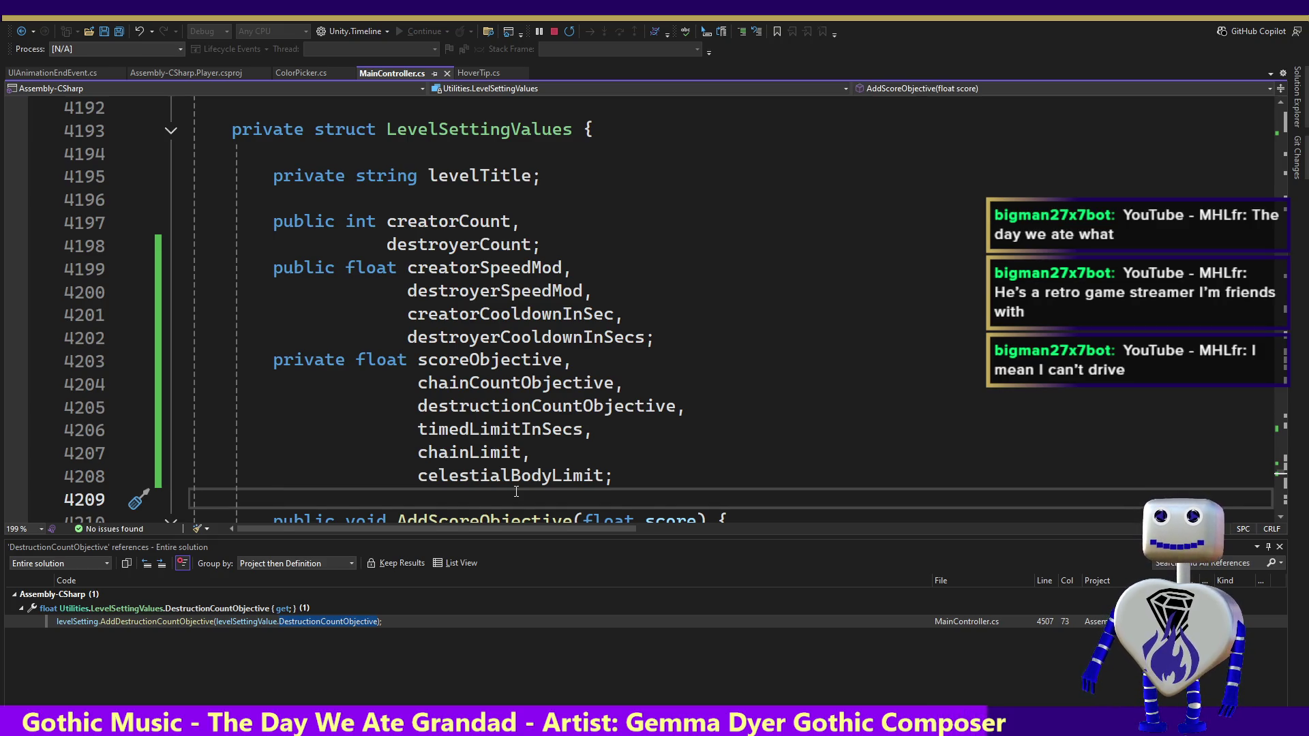
Step: Page down through LevelSettingValues to the CelestialBodyLimit property getter
key(Down)
key(Down)
key(Down)
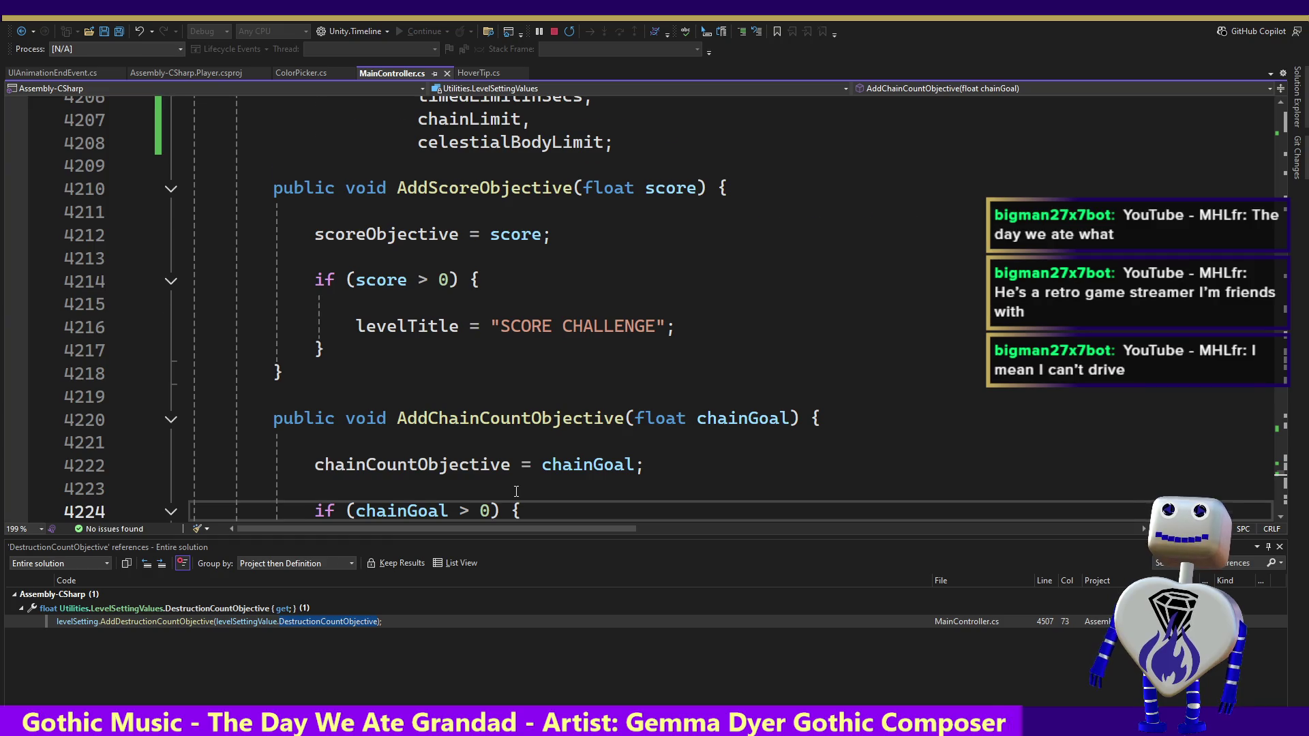
key(Page_Down)
key(Page_Down)
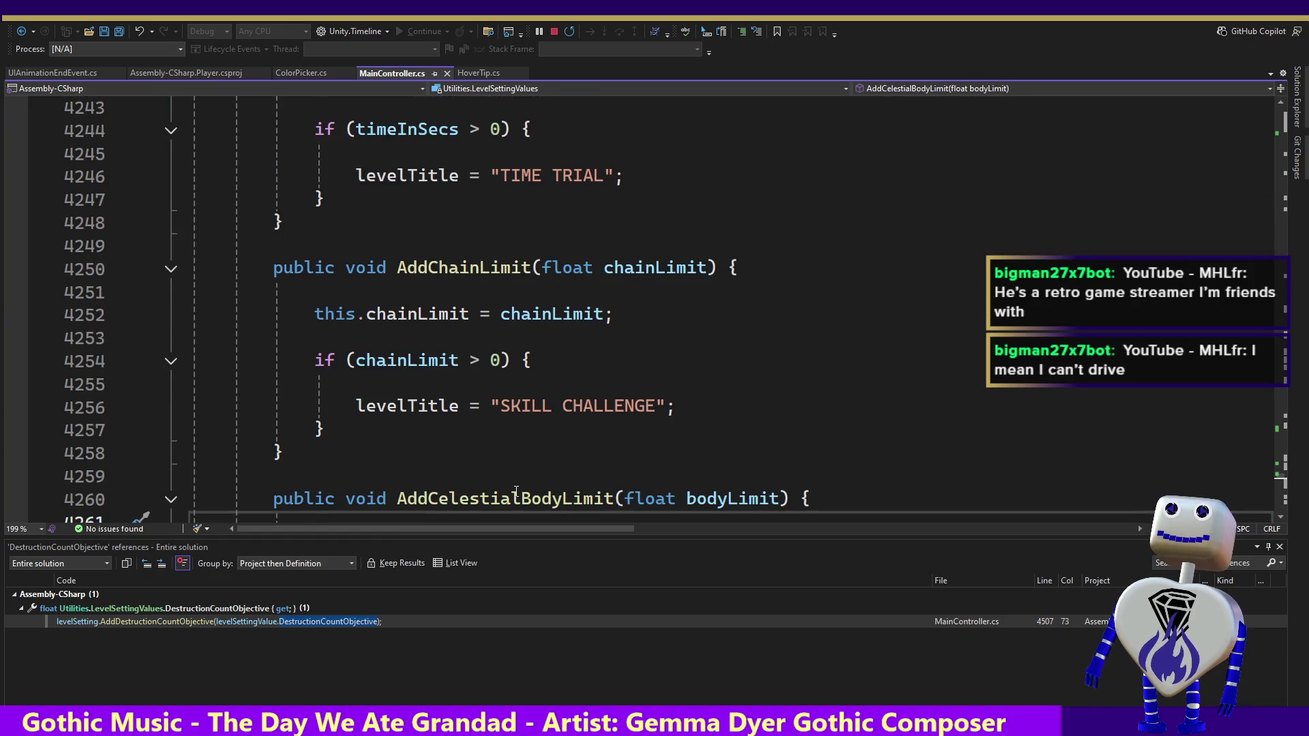
key(Page_Down)
key(Page_Down)
key(Page_Down)
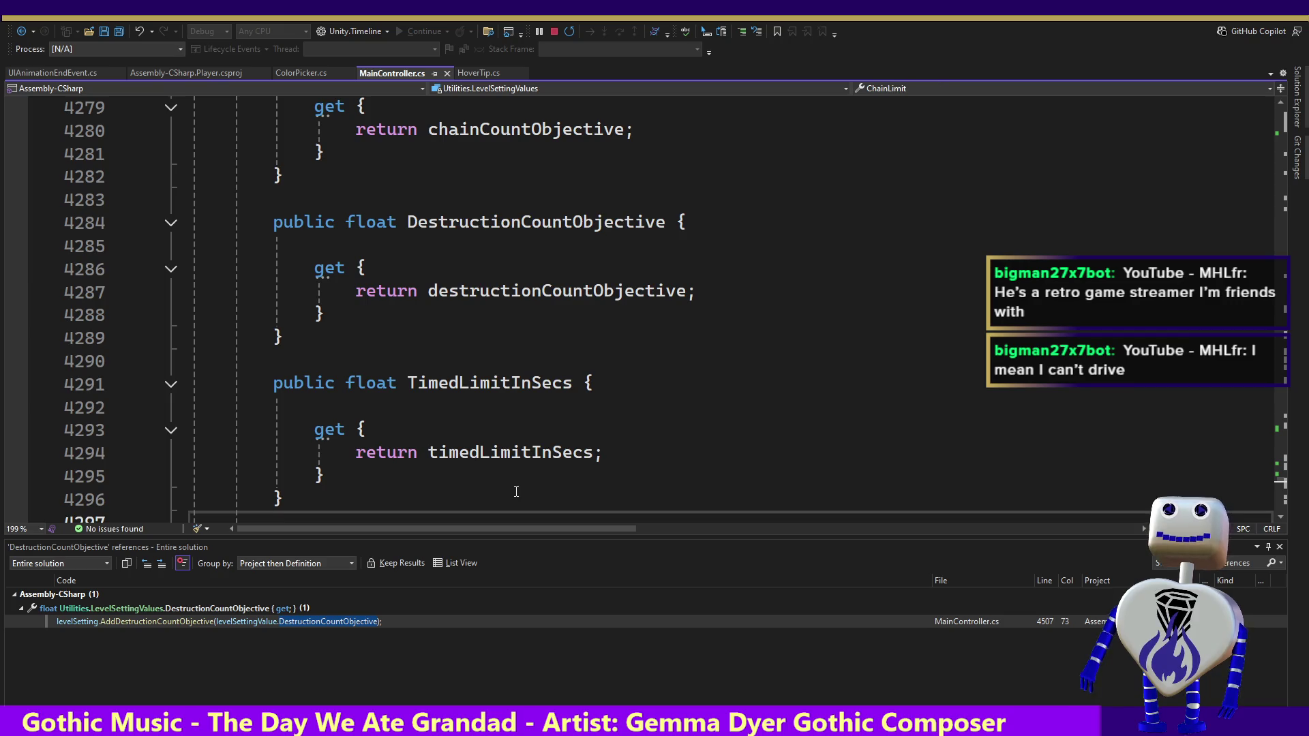
key(Page_Down)
key(Up)
key(Up)
key(Up)
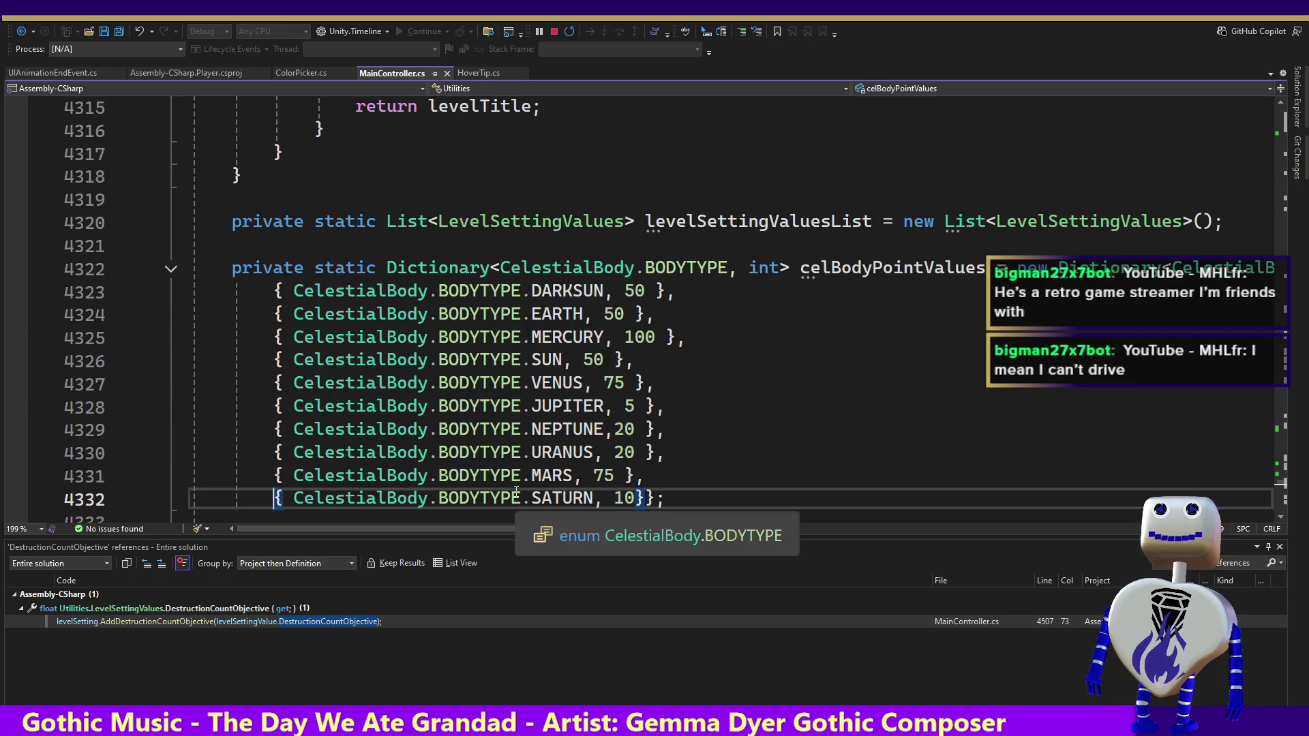
key(Up)
key(Up)
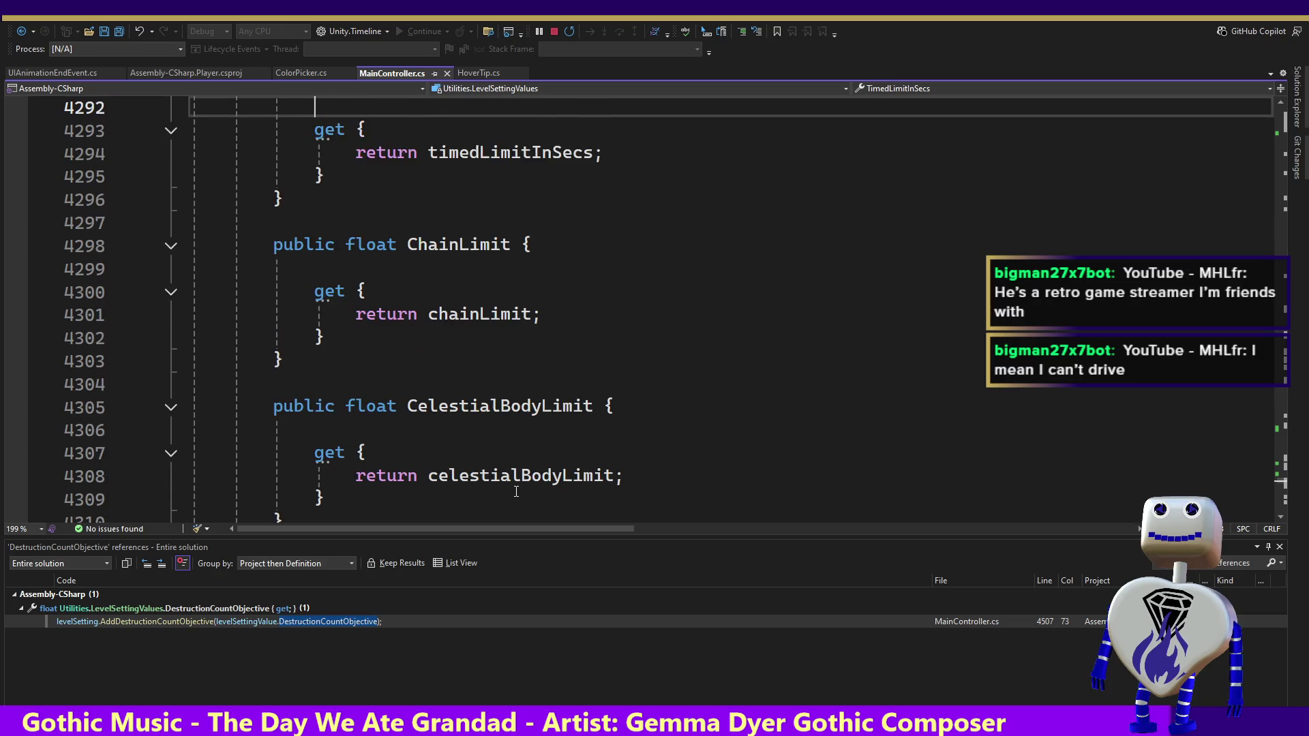
key(Home)
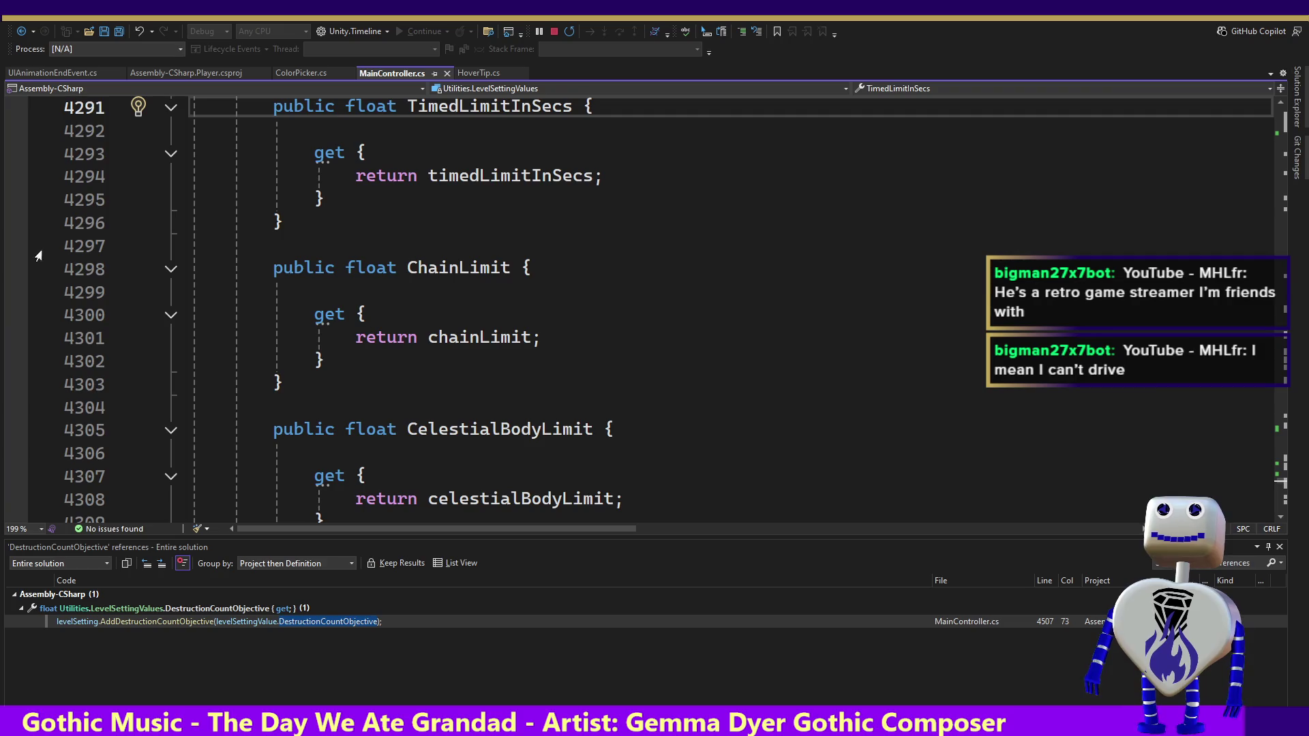
click(448, 429)
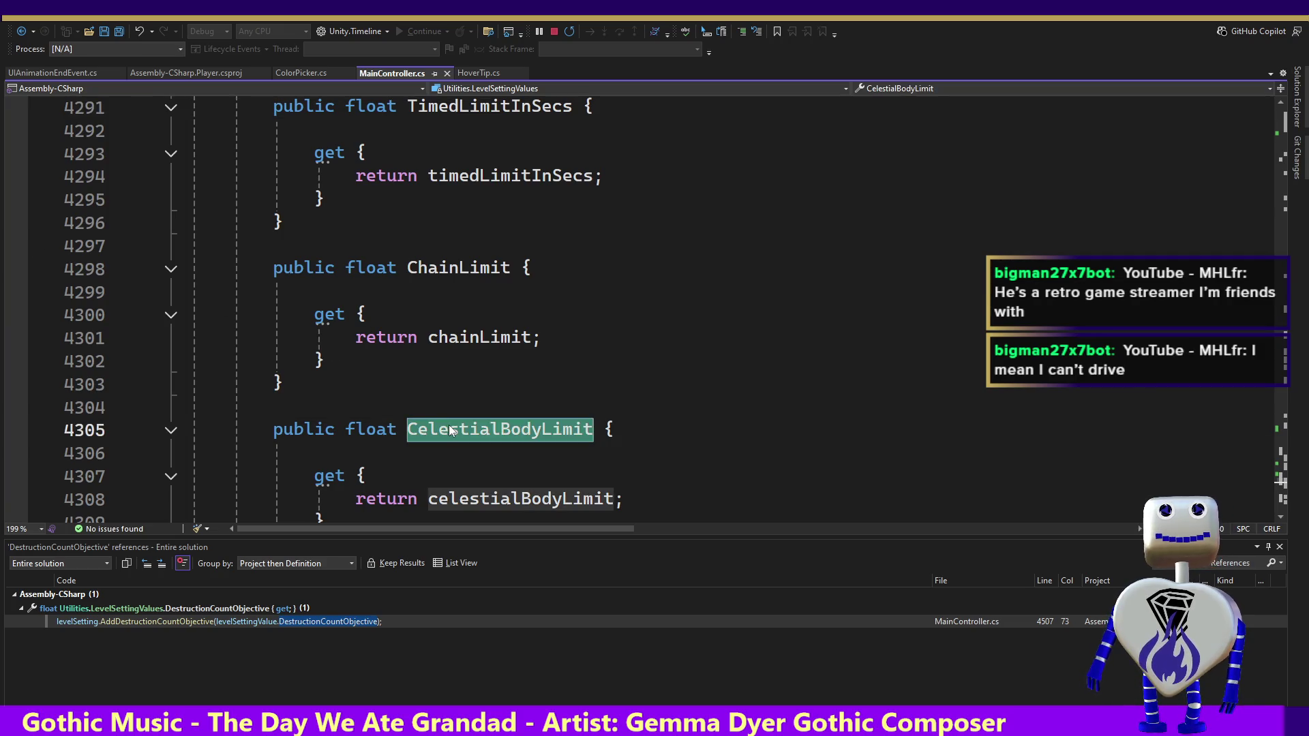
Step: Find all references to CelestialBodyLimit and go to its use in CreateLevel at line 4509
right_click(489, 424)
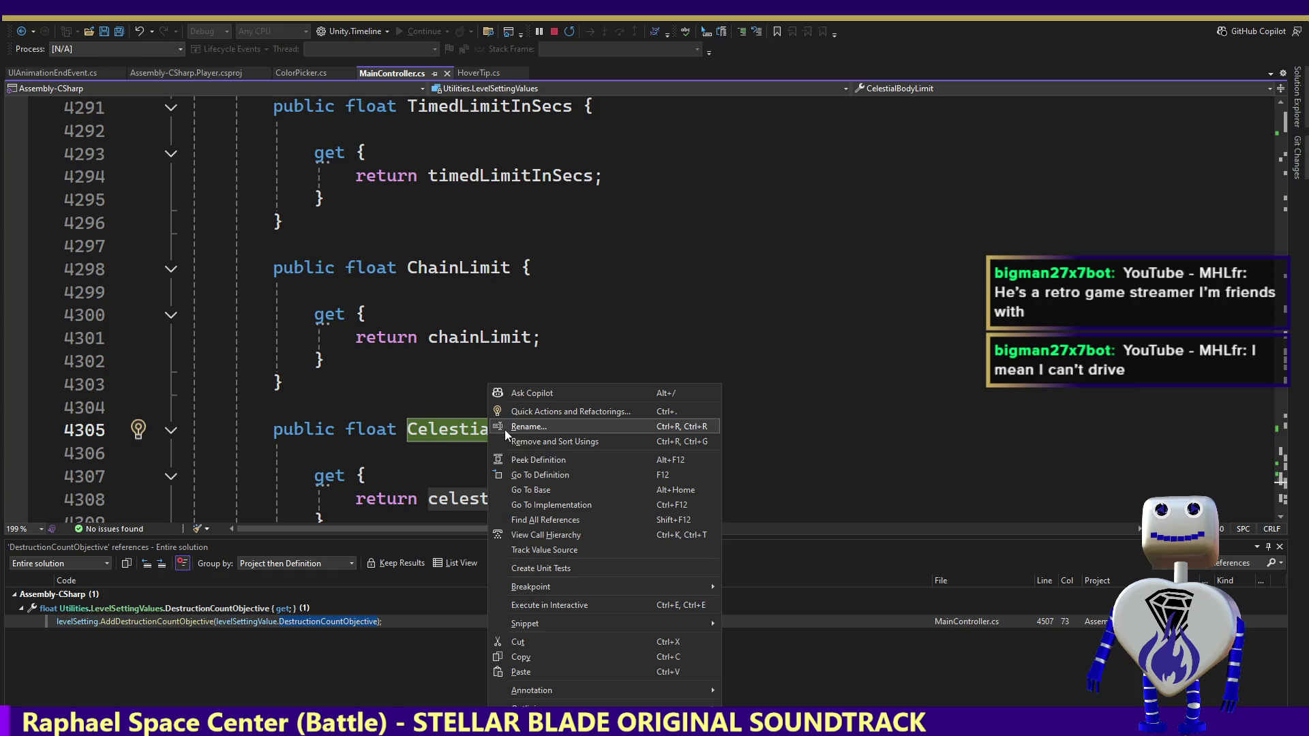
click(541, 520)
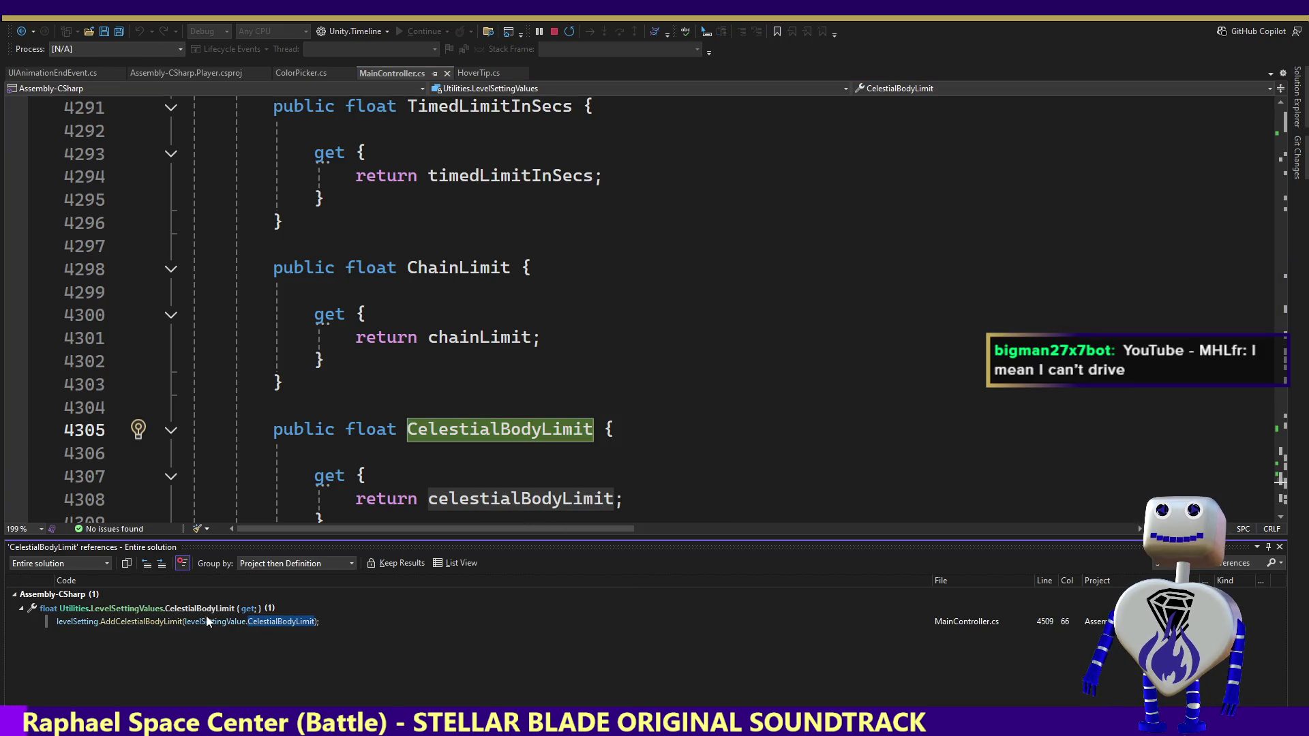
click(203, 609)
click(207, 624)
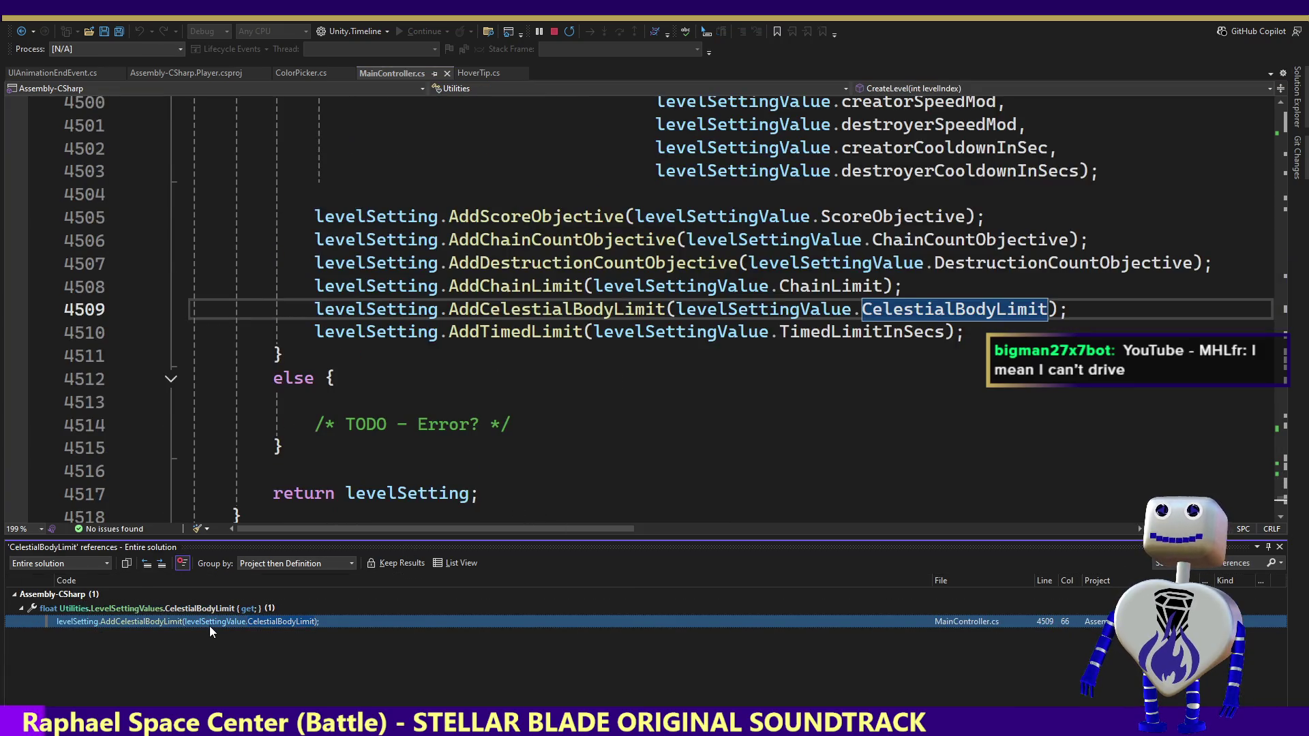
Step: Open AddCelestialBodyLimit at line 3919 and check that LIMITS.BODY_LIMIT has value 2
ctrl+click(494, 312)
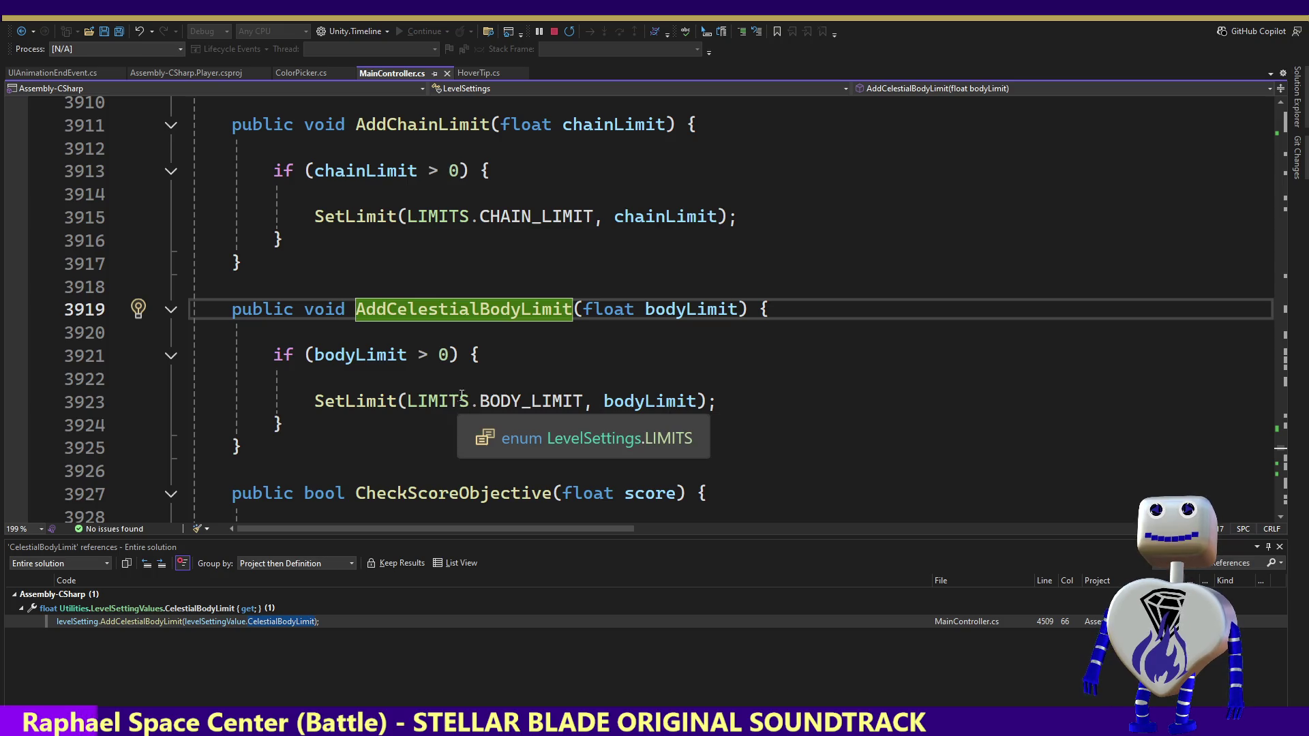
double_click(518, 402)
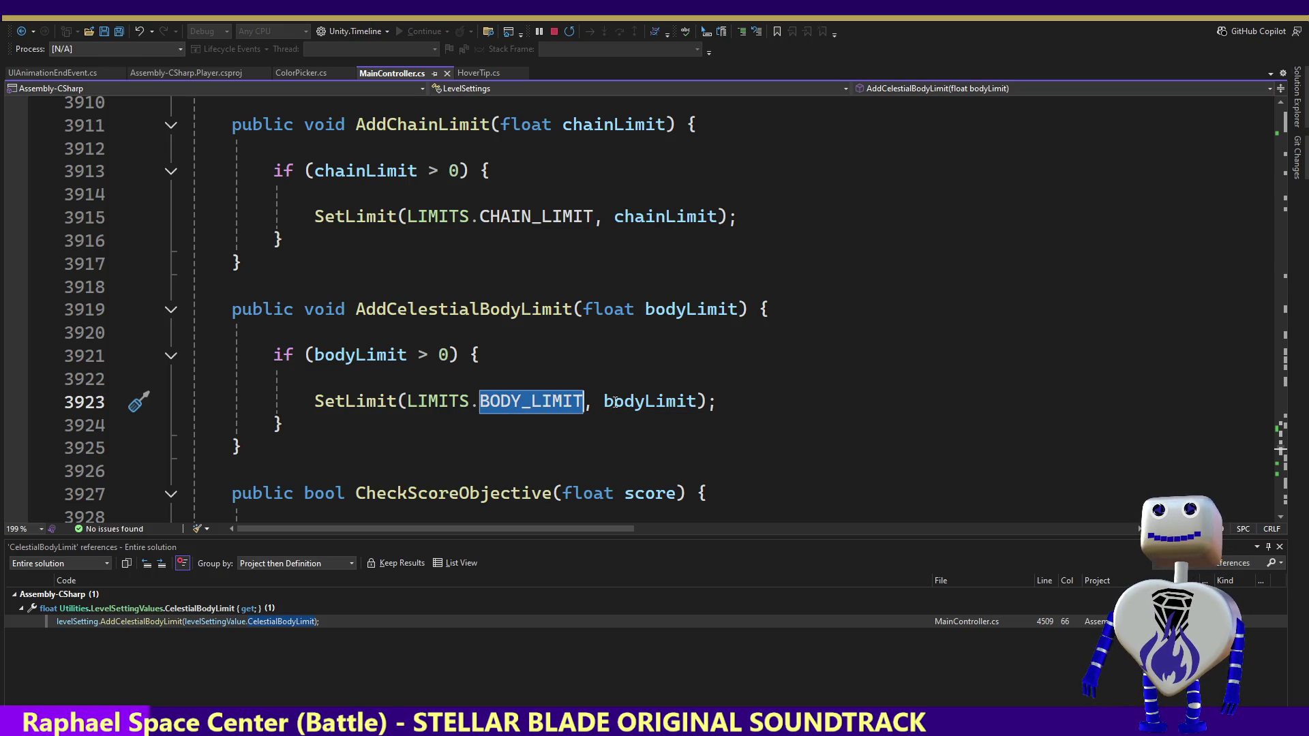
mouse_move(557, 402)
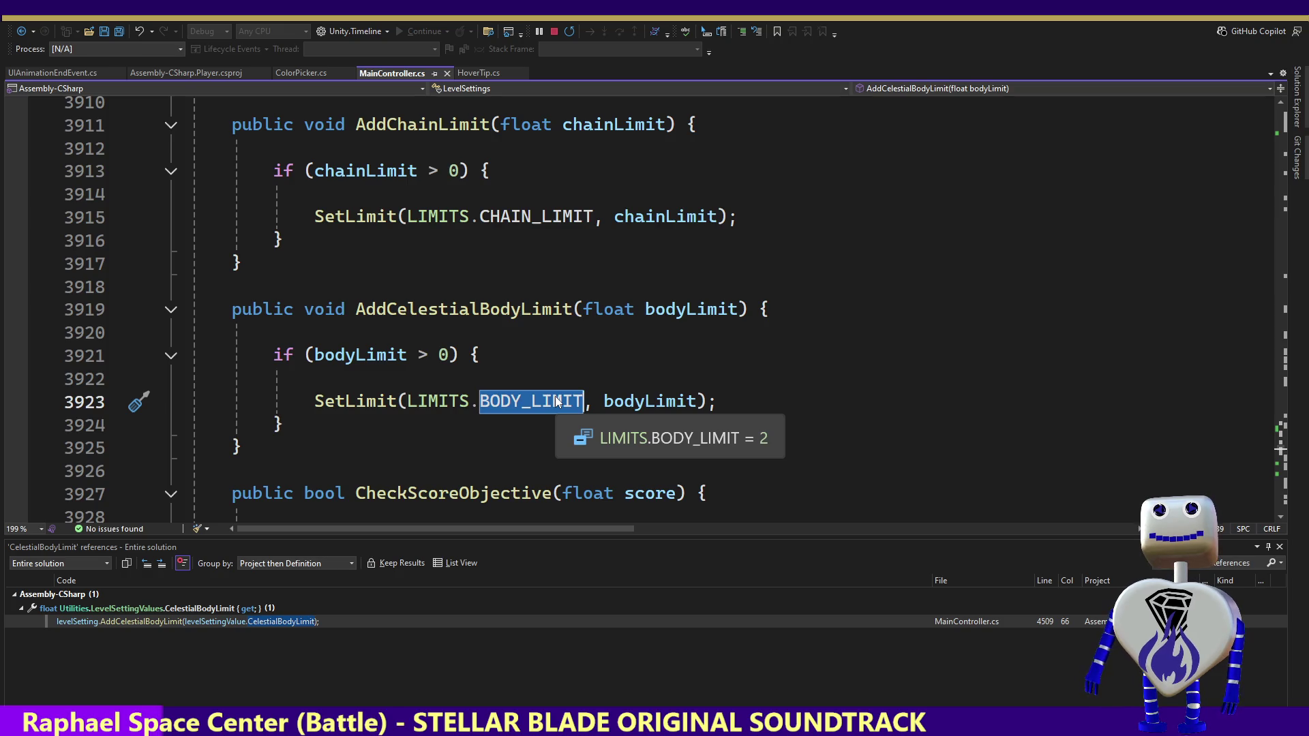
mouse_move(649, 399)
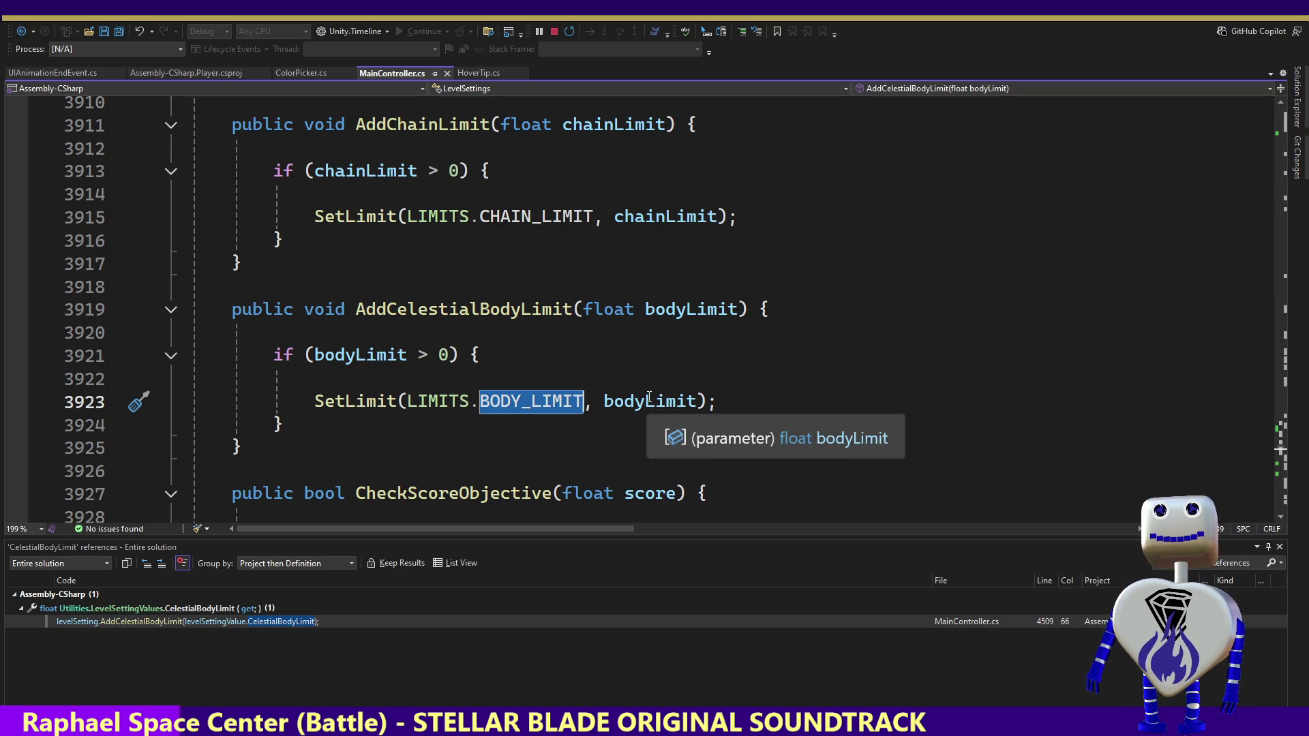
mouse_move(456, 399)
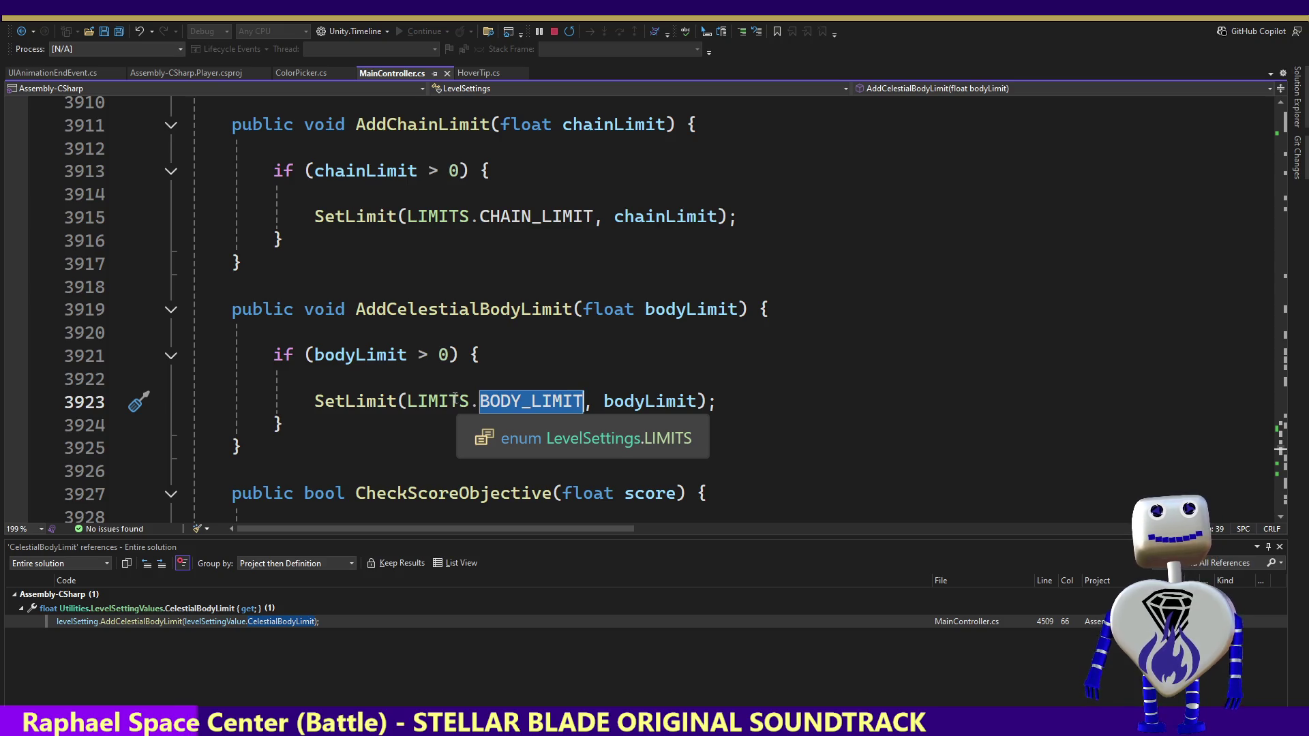